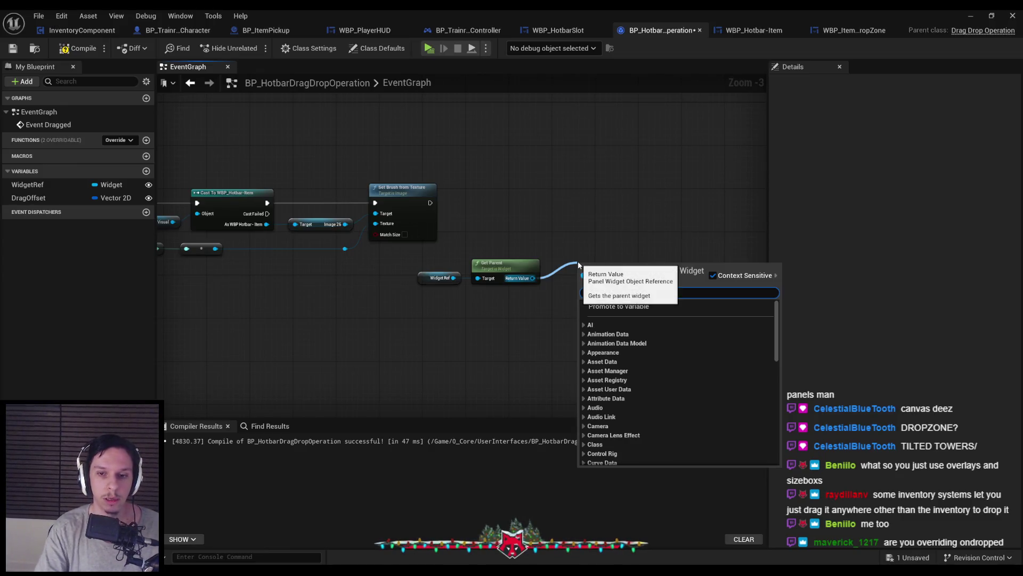
# Undo the new Get Parent nodes, then delete WBP_ItemHotbarDropZone's three disabled default events
pyautogui.press('Escape')
pyautogui.hotkey('ctrl', 'z')
pyautogui.hotkey('ctrl', 'z')
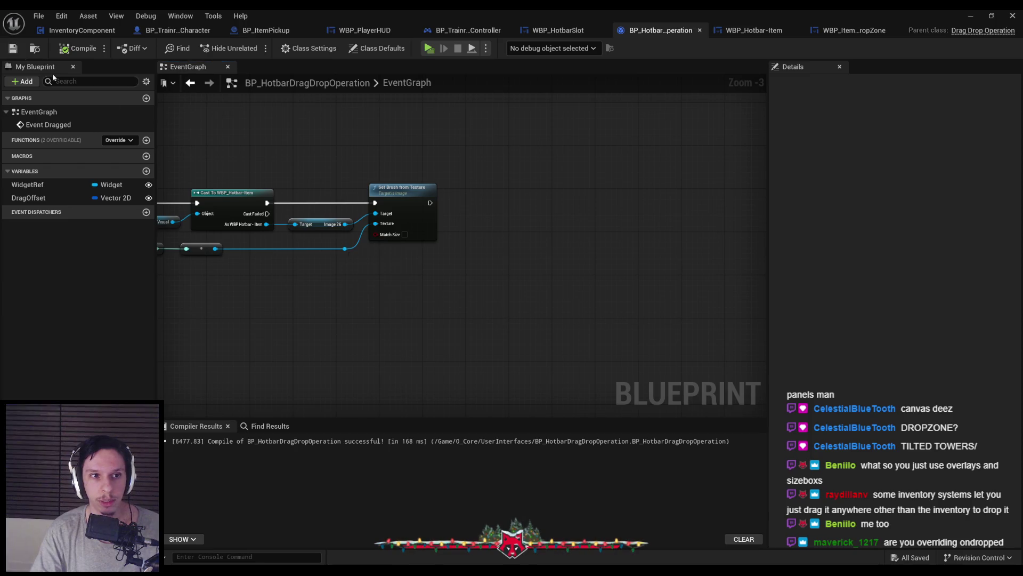
pyautogui.click(854, 30)
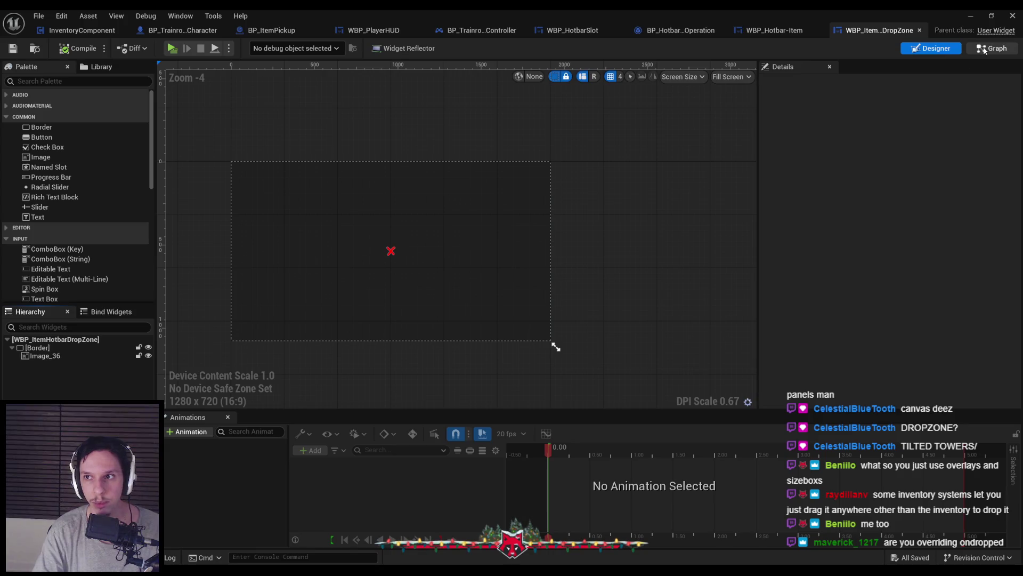
pyautogui.click(992, 48)
pyautogui.moveTo(415, 141); pyautogui.dragTo(588, 403)
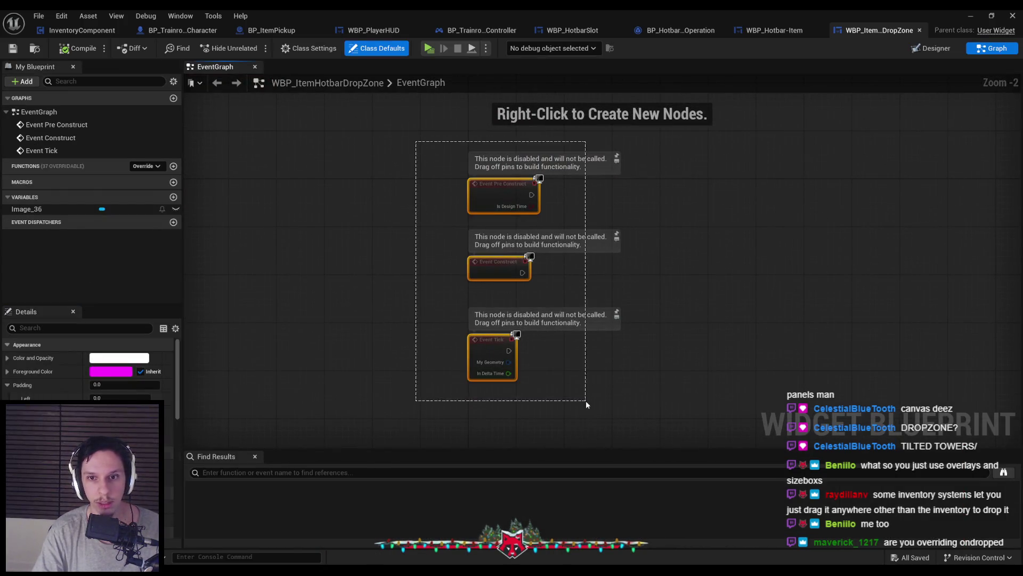
pyautogui.press('Delete')
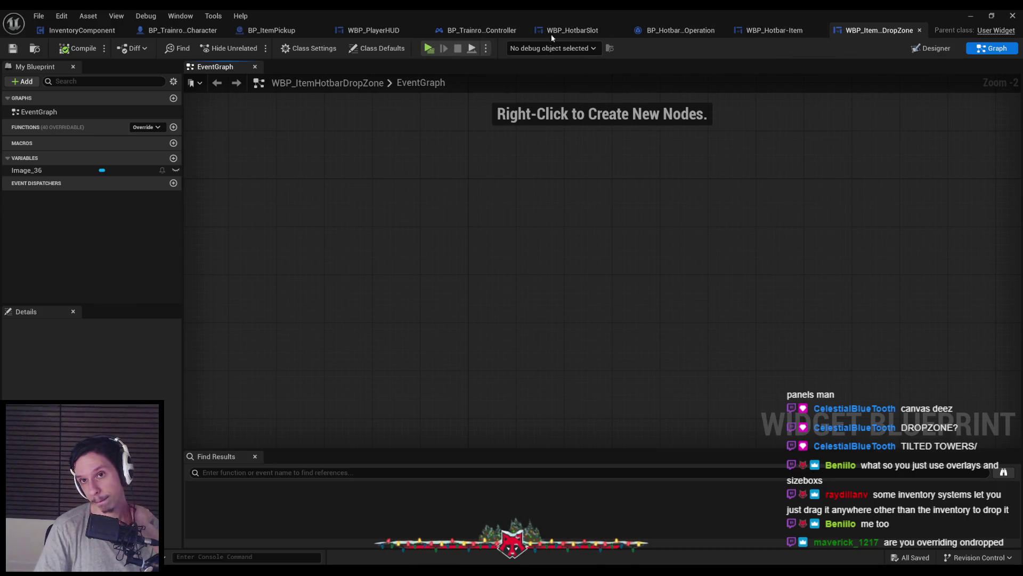
# Inspect WBP_HotbarSlot's On Drag Detected logic, then return to BP_HotbarDragDropOperation
pyautogui.click(584, 33)
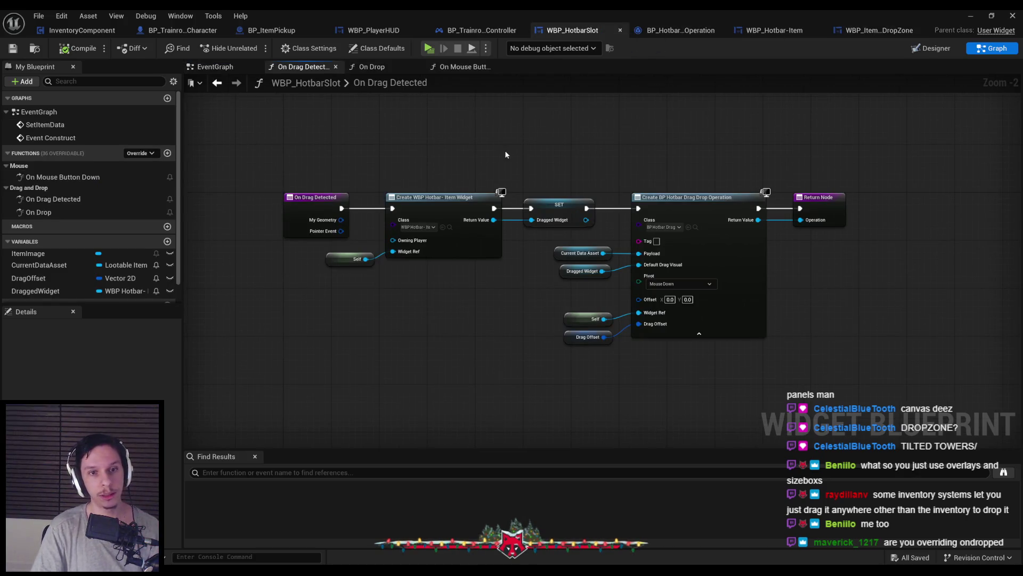
pyautogui.moveTo(518, 111)
pyautogui.mouseDown()
pyautogui.moveTo(425, 152)
pyautogui.moveTo(585, 189)
pyautogui.mouseUp()
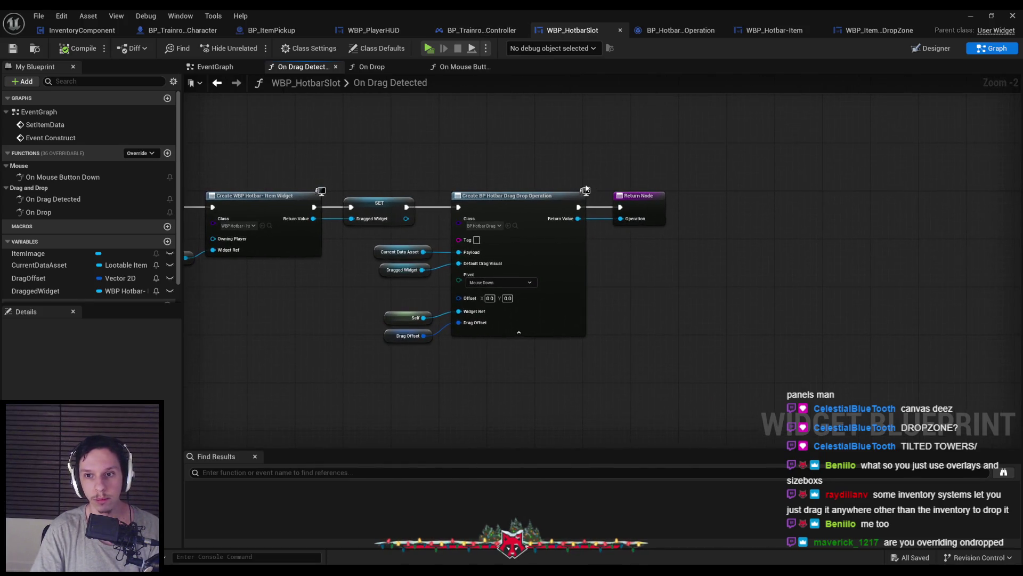
pyautogui.moveTo(680, 373); pyautogui.dragTo(424, 150)
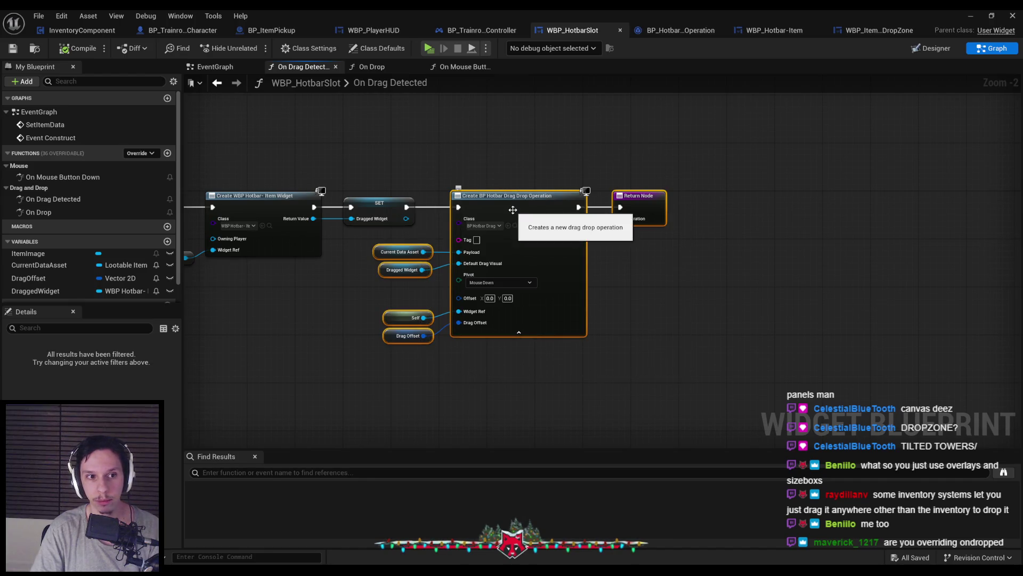
pyautogui.click(497, 171)
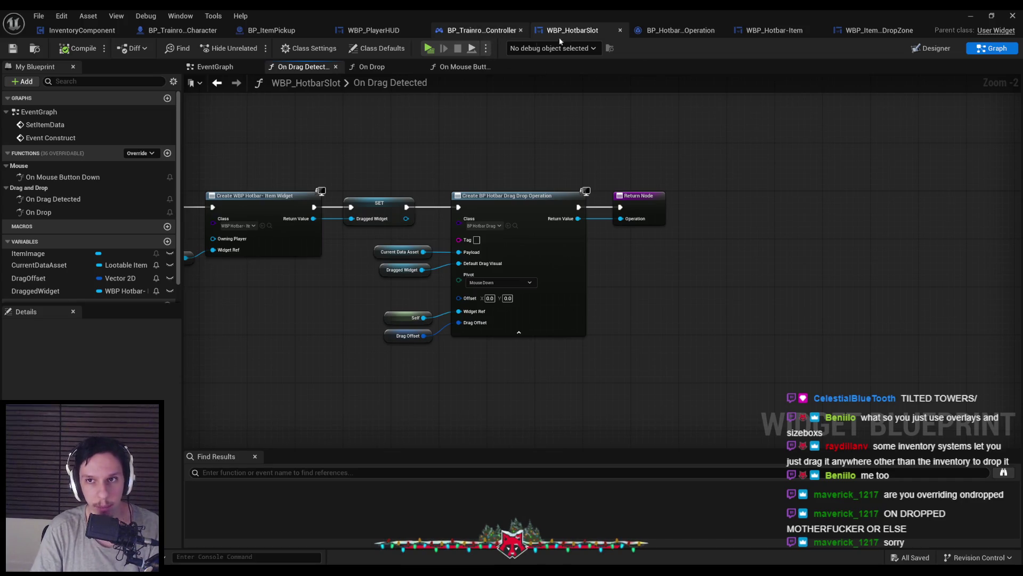
pyautogui.click(658, 33)
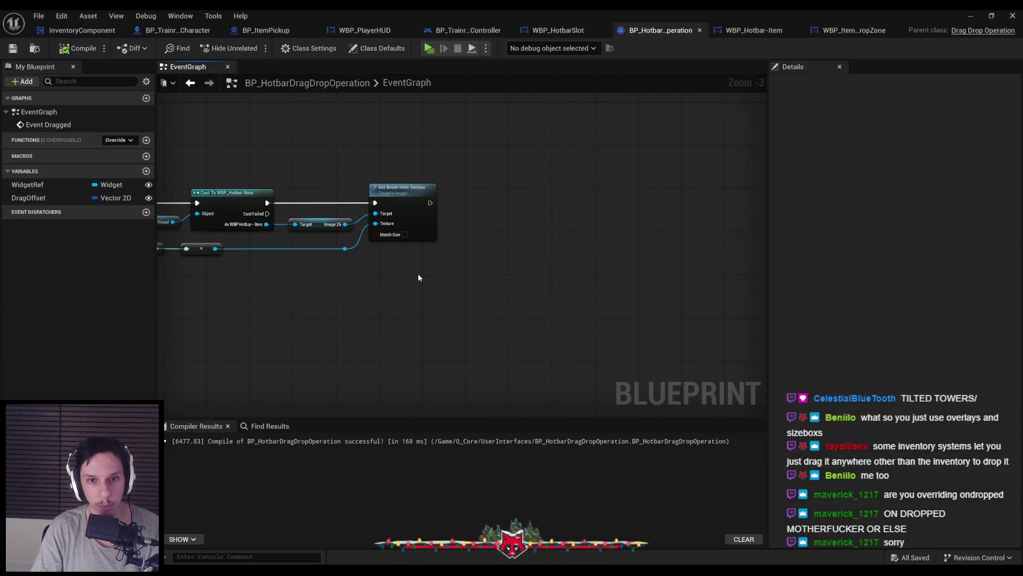
# Place a WidgetRef getter in Event Dragged and feed it into a Get Parent node
pyautogui.moveTo(419, 277); pyautogui.dragTo(614, 300)
pyautogui.moveTo(274, 276)
pyautogui.mouseDown()
pyautogui.moveTo(407, 276)
pyautogui.moveTo(280, 248)
pyautogui.mouseUp()
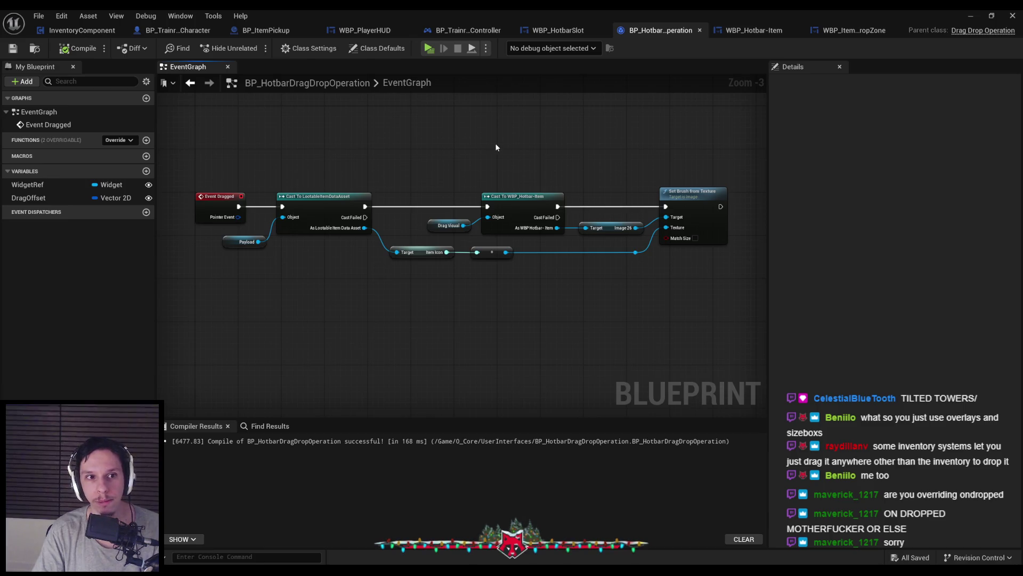
pyautogui.moveTo(540, 162); pyautogui.dragTo(303, 173)
pyautogui.moveTo(28, 184)
pyautogui.mouseDown()
pyautogui.moveTo(466, 331)
pyautogui.moveTo(449, 309)
pyautogui.mouseUp()
pyautogui.click(488, 341)
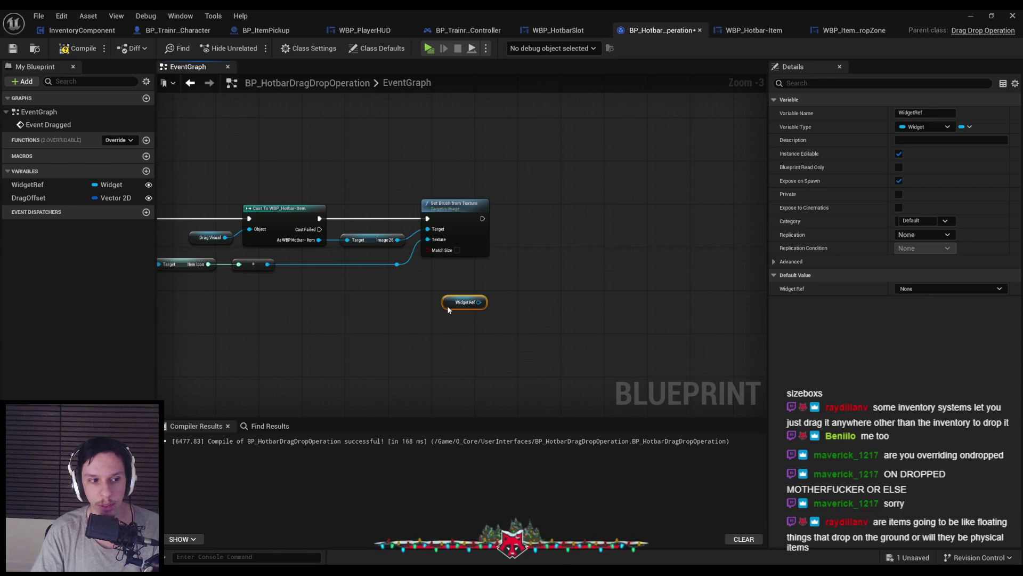
pyautogui.moveTo(448, 308)
pyautogui.mouseDown()
pyautogui.moveTo(450, 288)
pyautogui.moveTo(539, 263)
pyautogui.mouseUp()
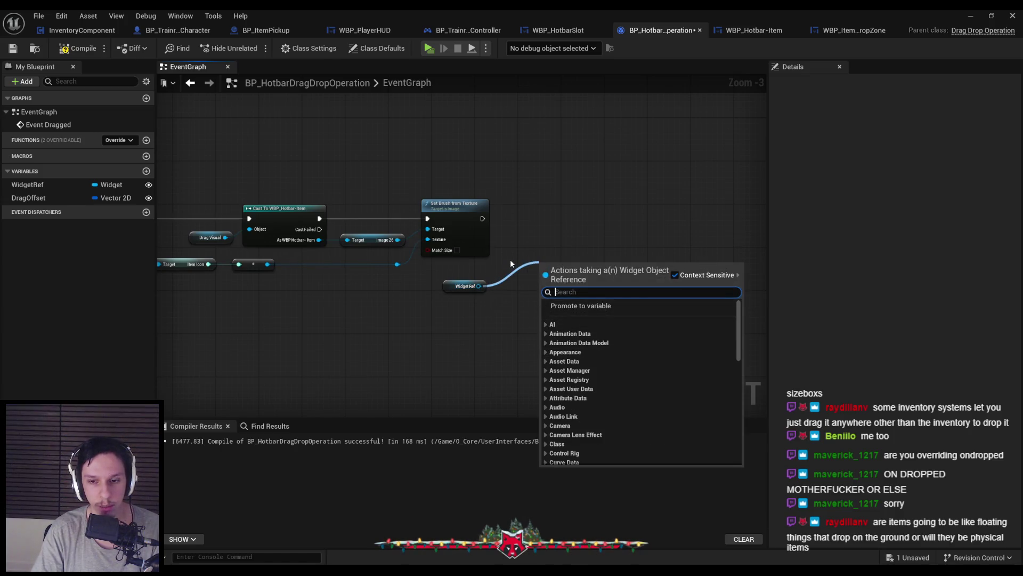
pyautogui.write('parent')
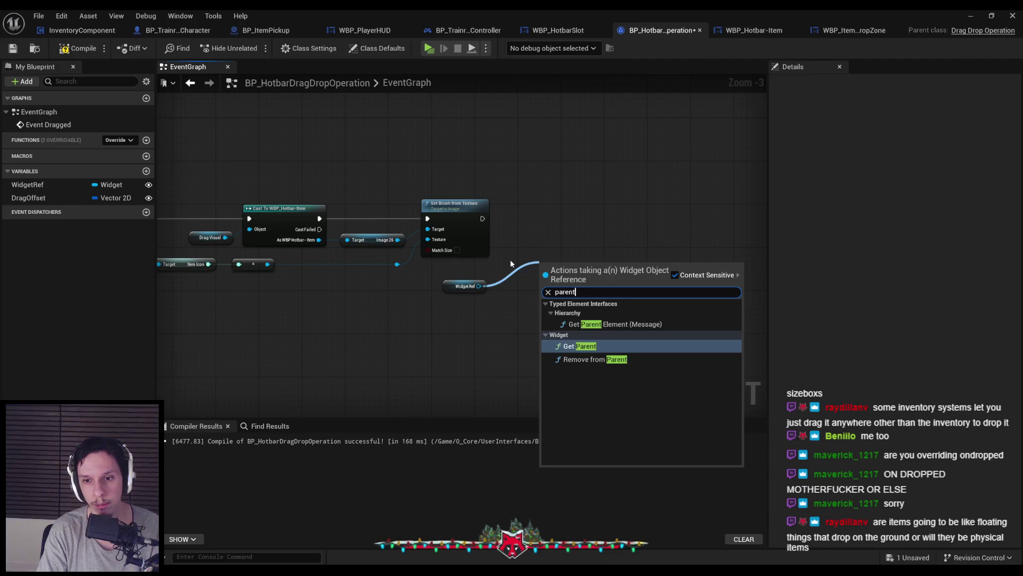
pyautogui.click(578, 345)
# Add a Print String that runs after Set Brush to print the parent's display name
pyautogui.moveTo(552, 284); pyautogui.dragTo(547, 279)
pyautogui.rightClick(619, 231)
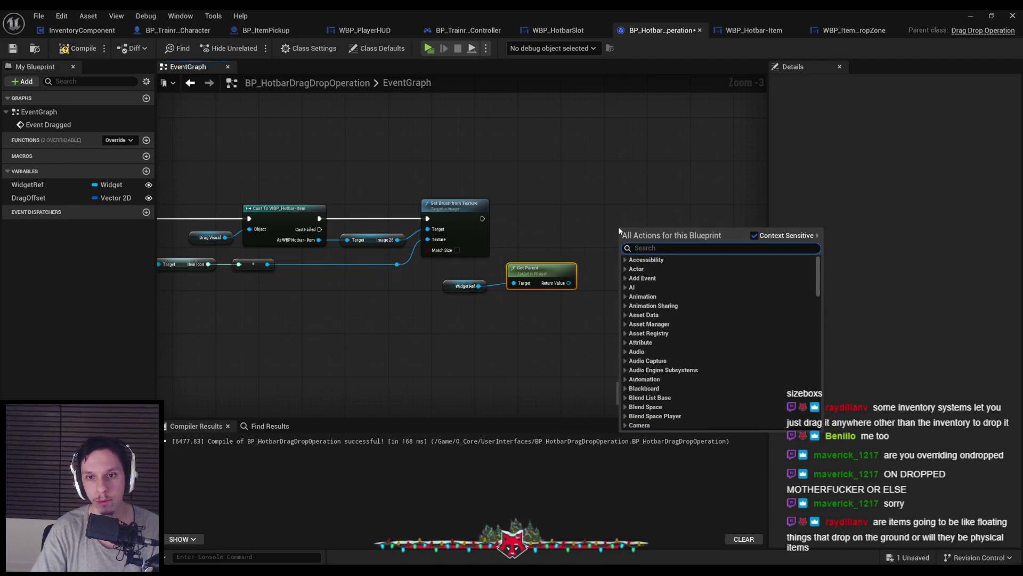
pyautogui.write('prints')
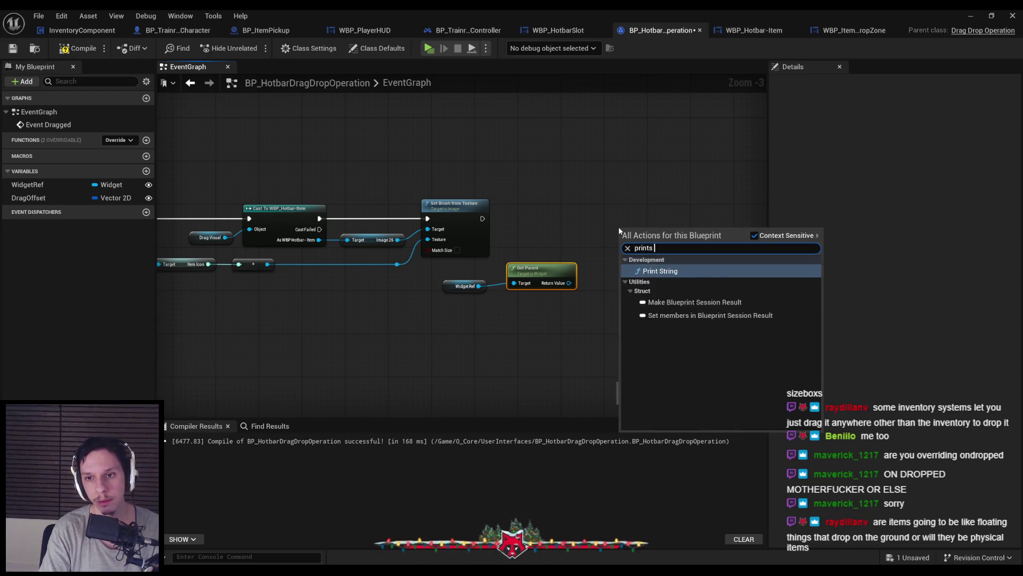
pyautogui.press('Return')
pyautogui.moveTo(483, 218)
pyautogui.mouseDown()
pyautogui.moveTo(621, 240)
pyautogui.moveTo(645, 208)
pyautogui.moveTo(568, 283)
pyautogui.mouseUp()
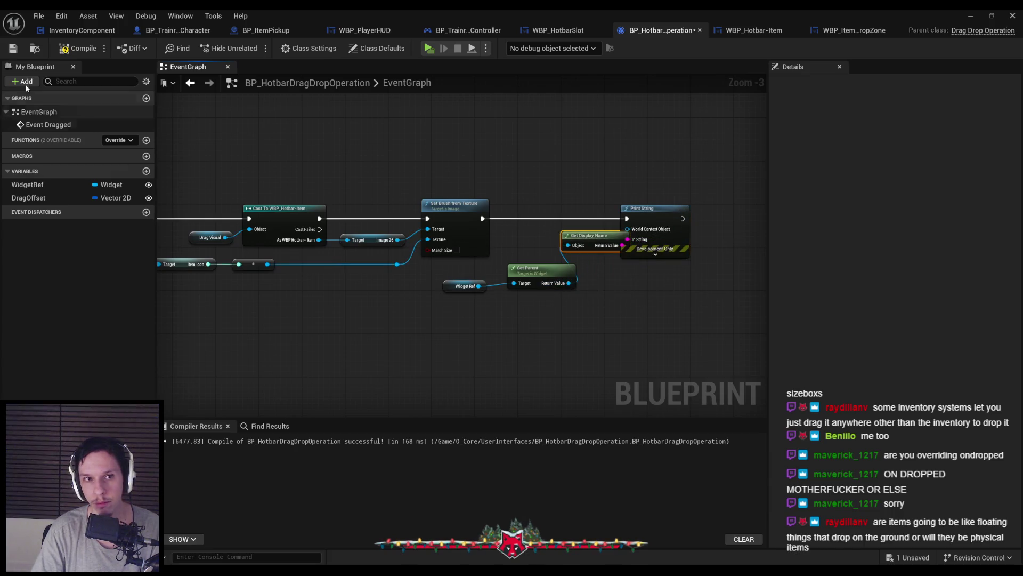
pyautogui.click(971, 16)
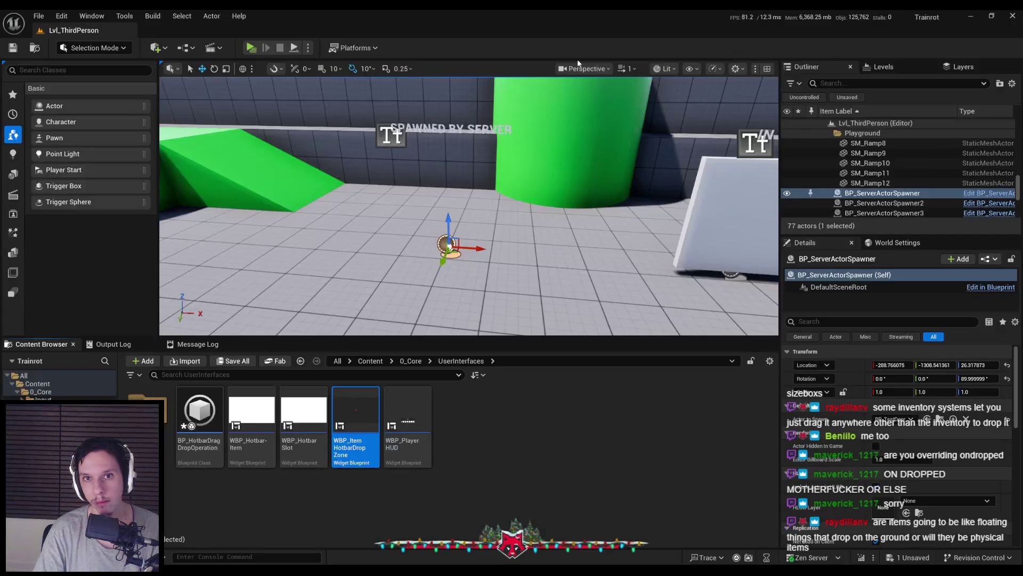
# Play-test picking up the cube and dragging it from slot 1 to print InventoryHotbarHBox
pyautogui.click(251, 48)
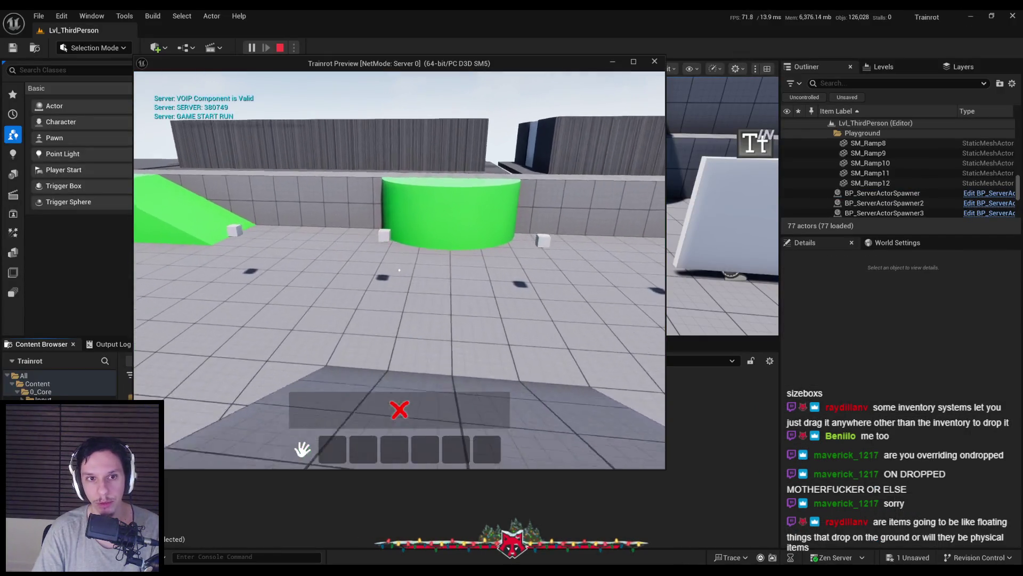
pyautogui.press('w')
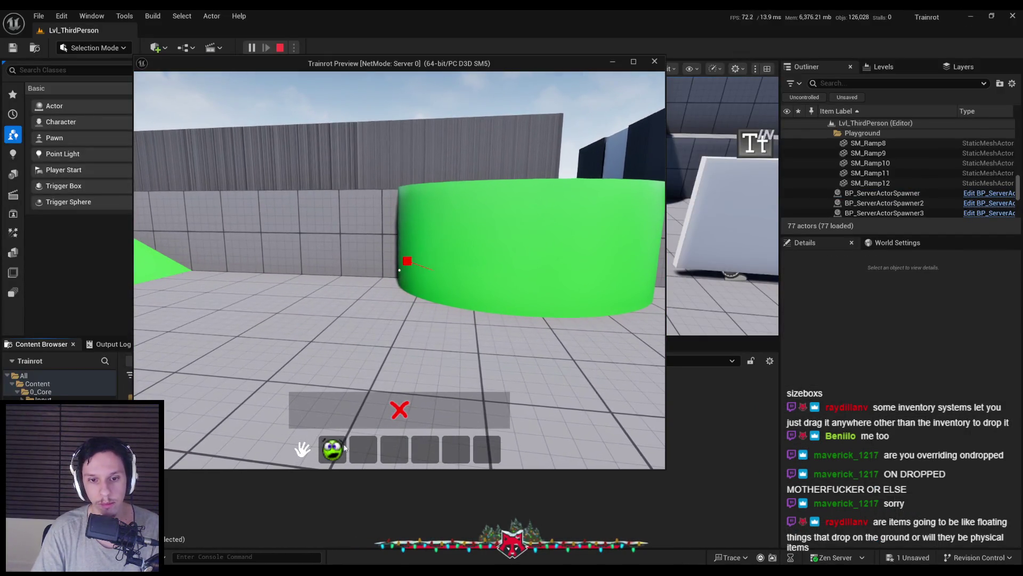
pyautogui.moveTo(341, 447)
pyautogui.mouseDown()
pyautogui.moveTo(332, 411)
pyautogui.moveTo(338, 454)
pyautogui.moveTo(359, 433)
pyautogui.moveTo(361, 409)
pyautogui.mouseUp()
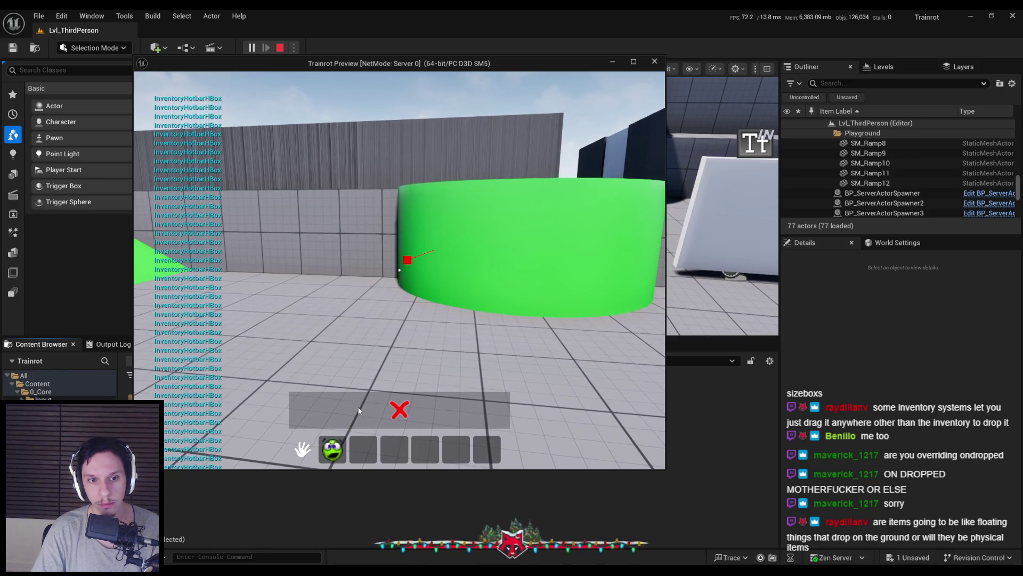
pyautogui.press('Escape')
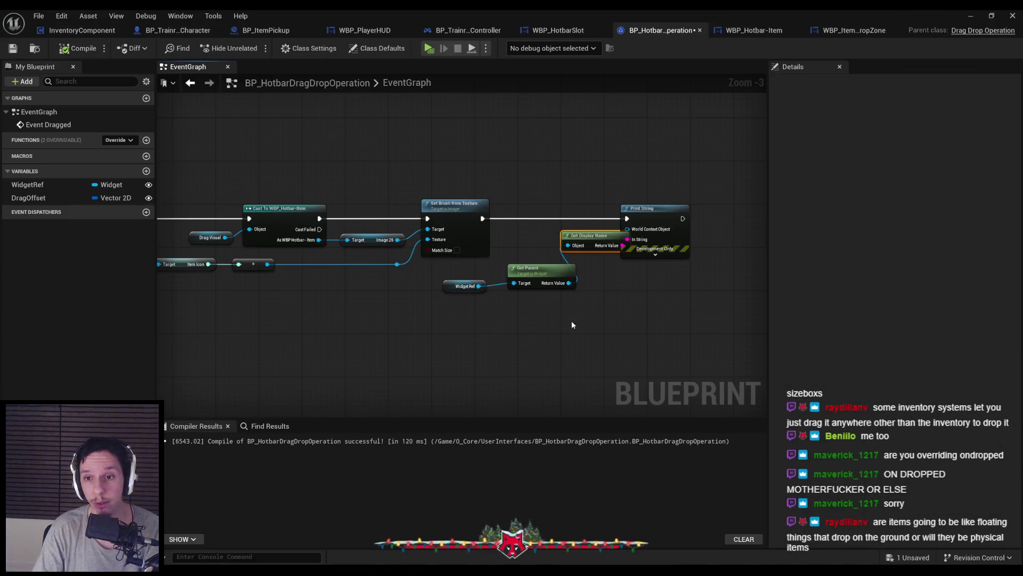
# Chain a second Get Parent after the first and feed it into Get Display Name
pyautogui.moveTo(553, 218)
pyautogui.mouseDown()
pyautogui.moveTo(475, 222)
pyautogui.moveTo(571, 260)
pyautogui.mouseUp()
pyautogui.click(565, 280)
pyautogui.moveTo(386, 288); pyautogui.dragTo(354, 296)
pyautogui.moveTo(463, 274)
pyautogui.mouseDown()
pyautogui.moveTo(420, 285)
pyautogui.moveTo(473, 295)
pyautogui.mouseUp()
pyautogui.hotkey('ctrl', 'c')
pyautogui.hotkey('ctrl', 'v')
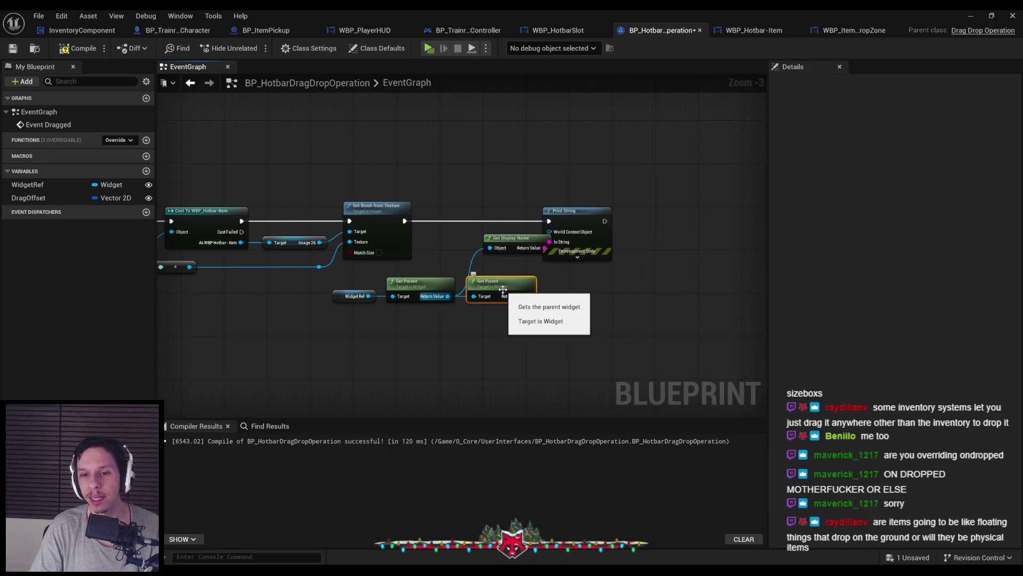
pyautogui.moveTo(528, 297); pyautogui.dragTo(490, 249)
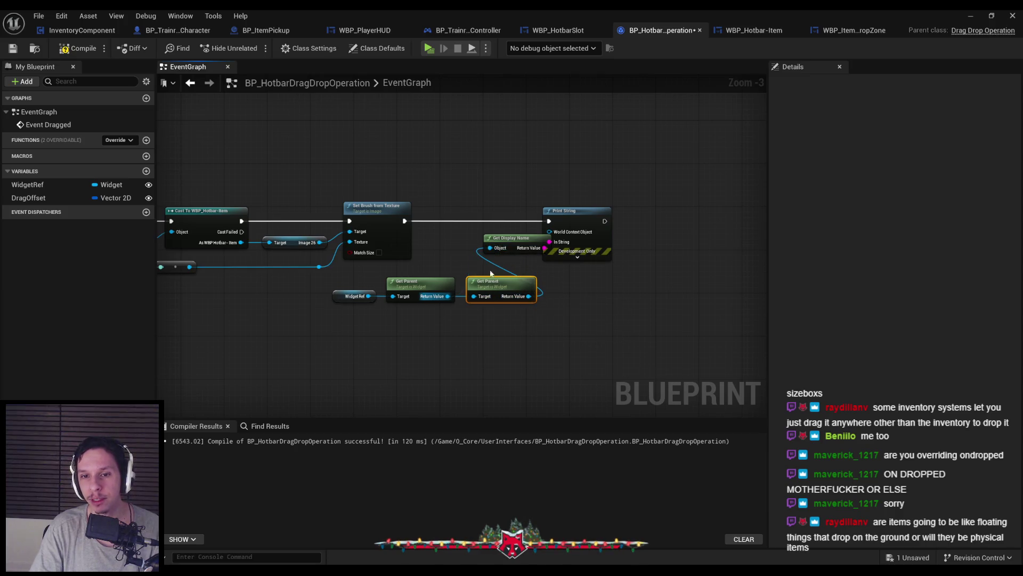
# Play-test to see SizeBox_0 printed, then add a third Get Parent node in the blueprint
pyautogui.click(970, 15)
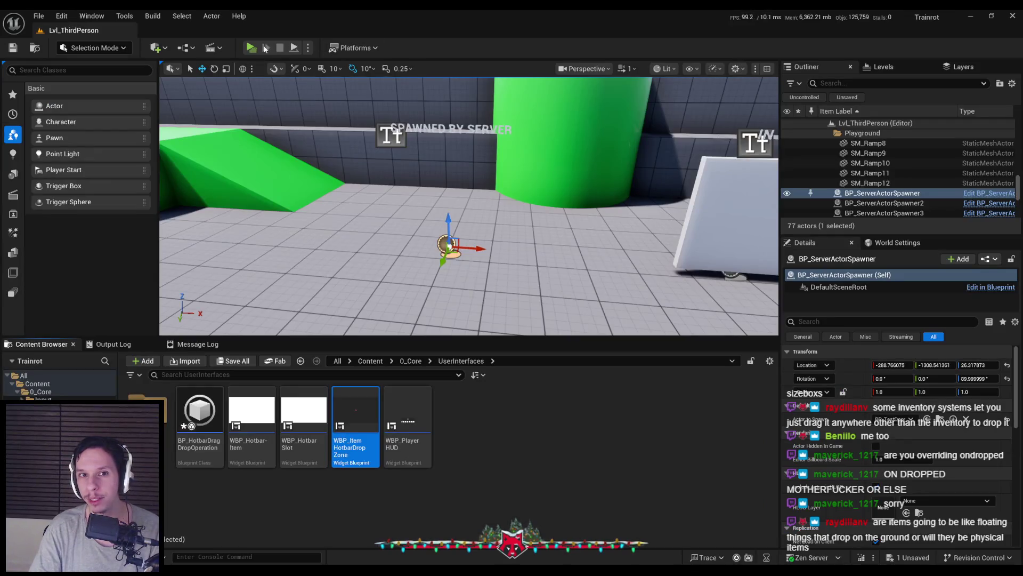
pyautogui.hotkey('alt', 'p')
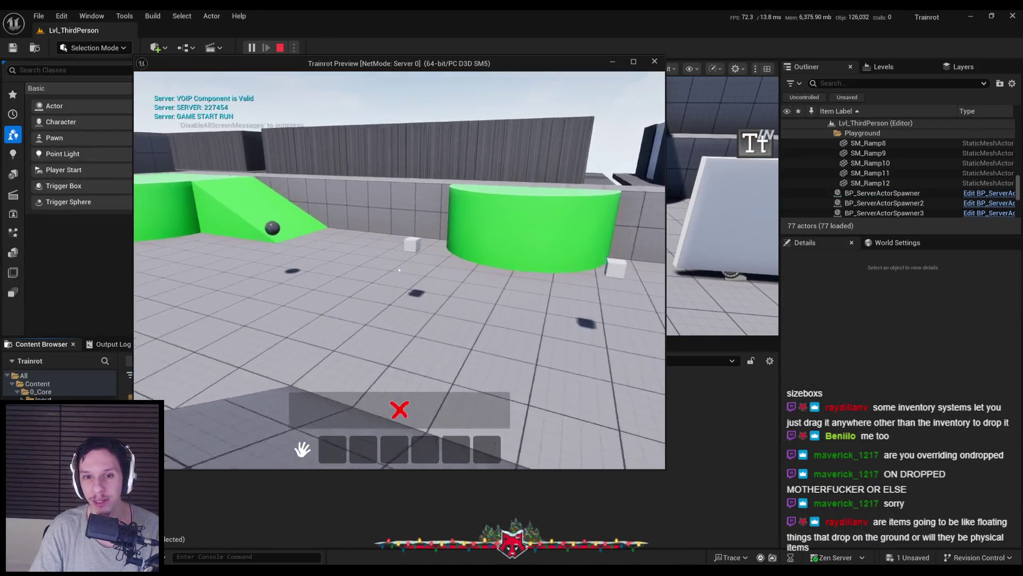
pyautogui.press('e')
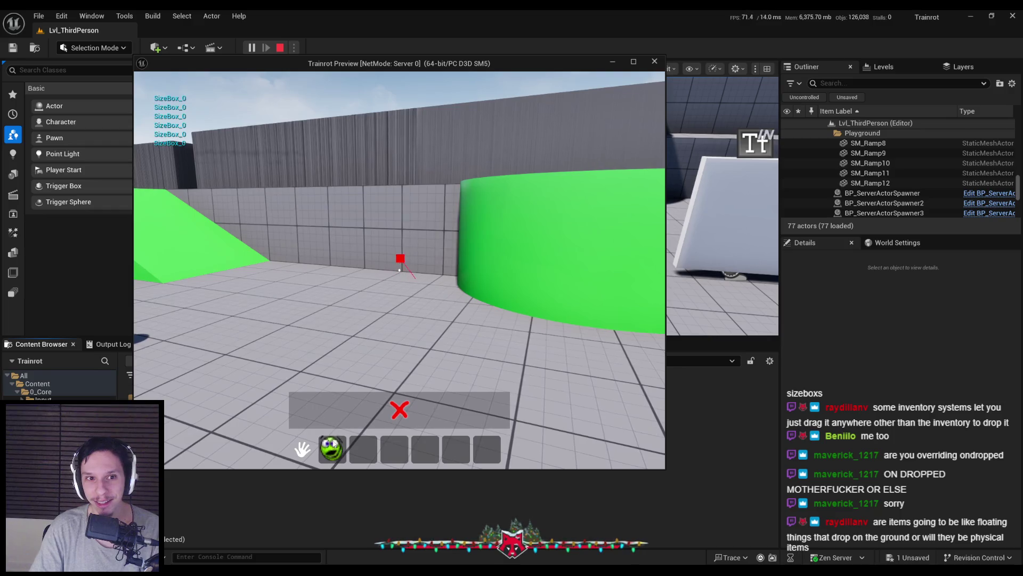
pyautogui.press('Escape')
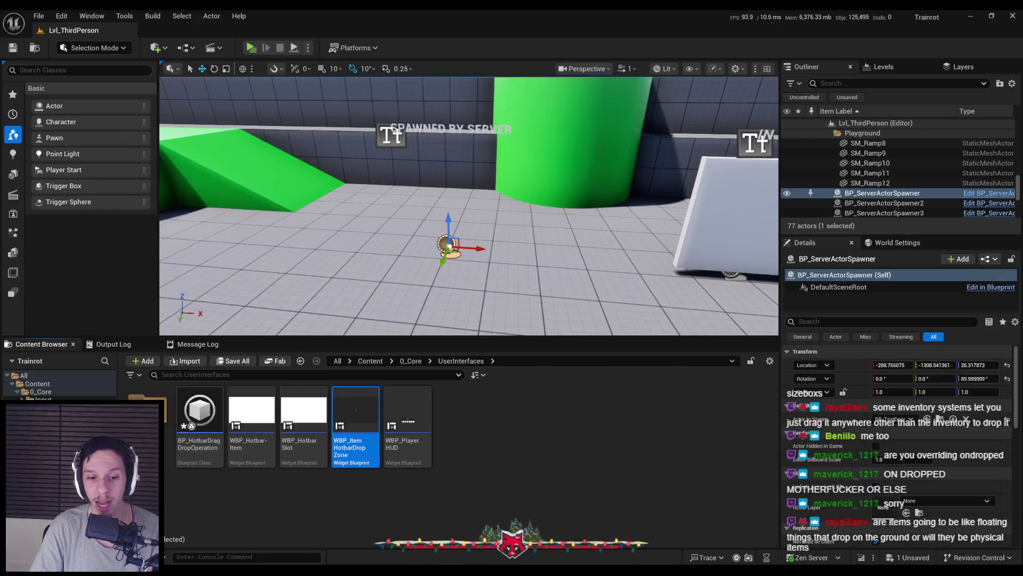
pyautogui.doubleClick(356, 423)
pyautogui.moveTo(539, 295); pyautogui.dragTo(475, 300)
pyautogui.hotkey('ctrl', 'w')
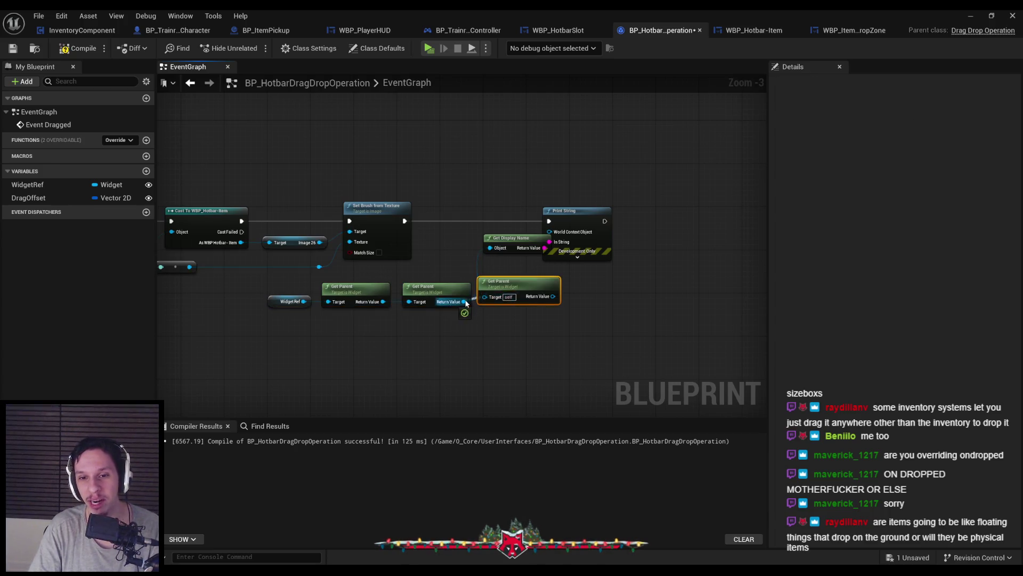
# Connect the third Get Parent into the chain and play-test picking up the cube
pyautogui.moveTo(545, 302); pyautogui.dragTo(488, 249)
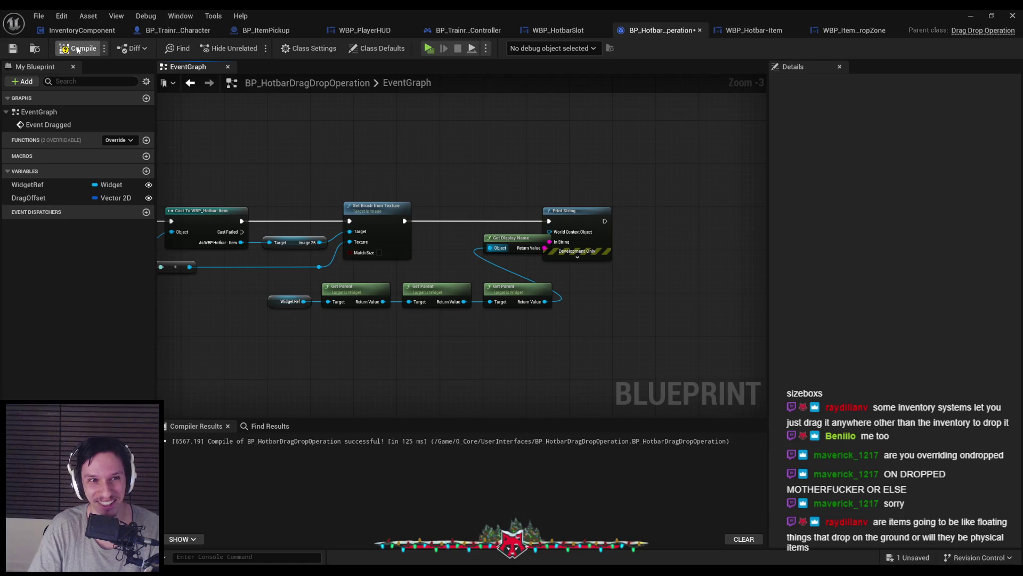
pyautogui.click(977, 13)
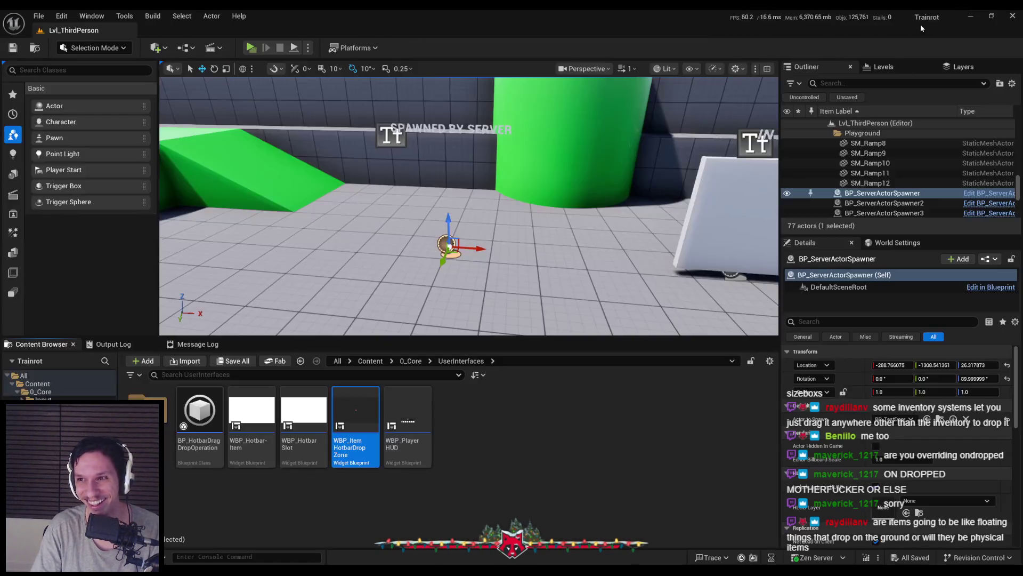
pyautogui.click(252, 48)
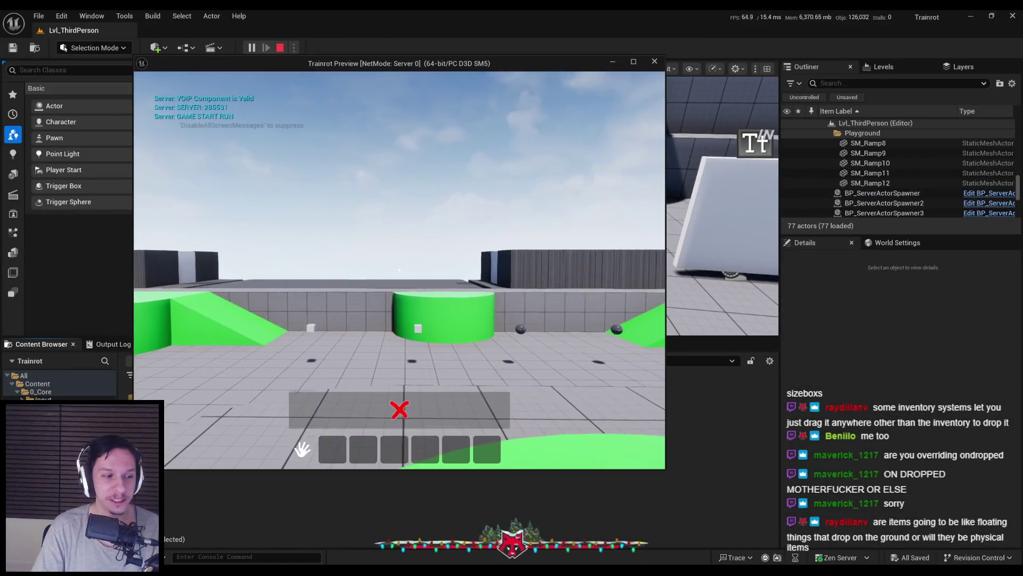
pyautogui.press('w')
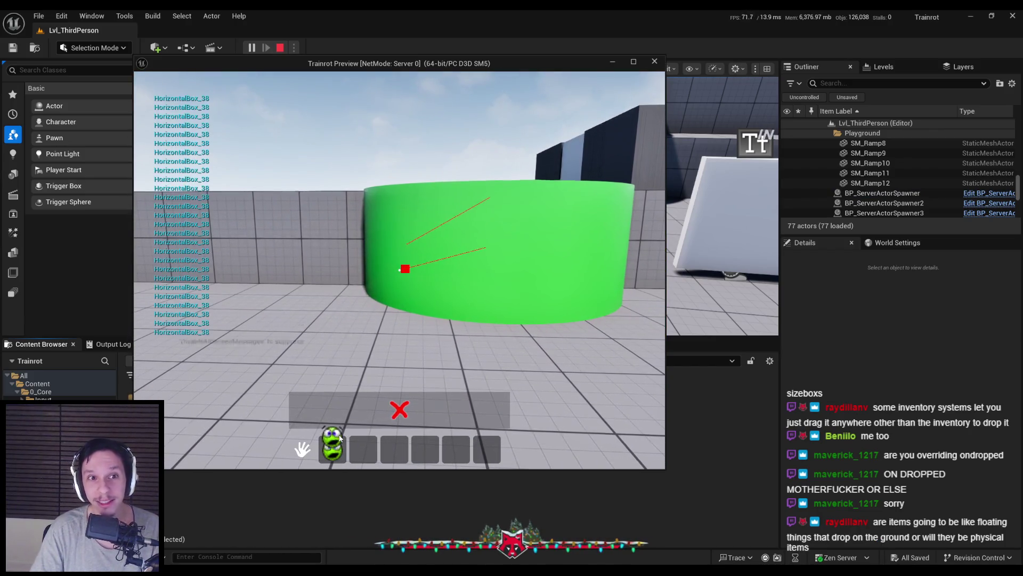
pyautogui.press('Escape')
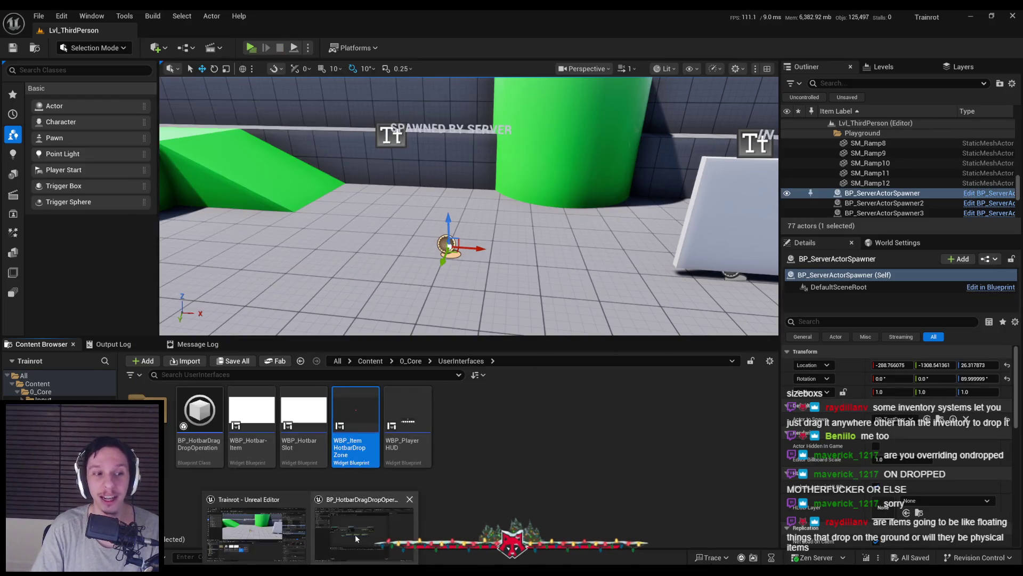
pyautogui.doubleClick(200, 421)
# Chain a fourth Get Parent into Get Display Name and play-test picking up the sphere
pyautogui.hotkey('ctrl', 'd')
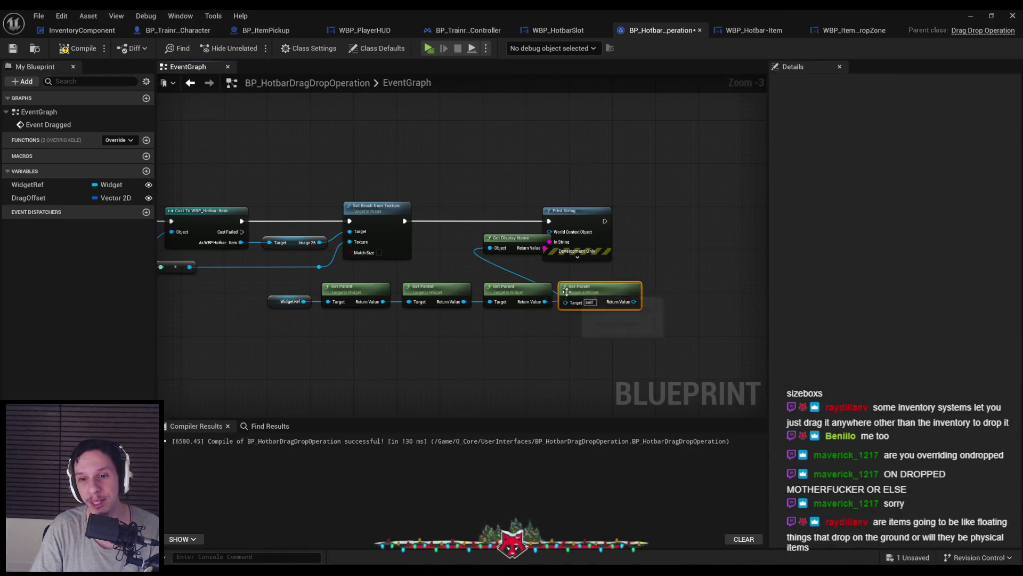
pyautogui.moveTo(544, 302)
pyautogui.mouseDown()
pyautogui.moveTo(580, 297)
pyautogui.moveTo(489, 248)
pyautogui.mouseUp()
pyautogui.click(231, 156)
pyautogui.click(971, 15)
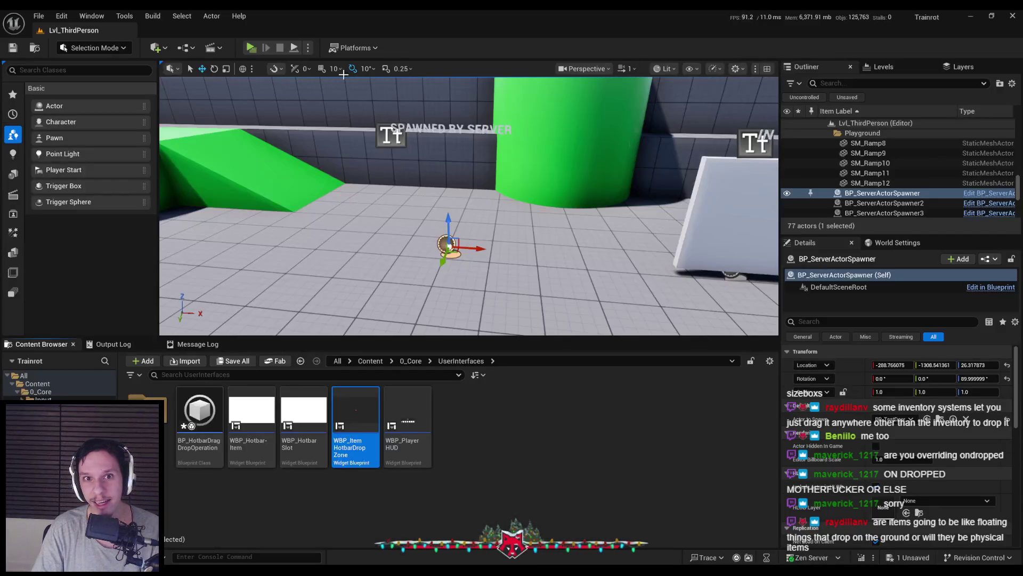
pyautogui.click(250, 47)
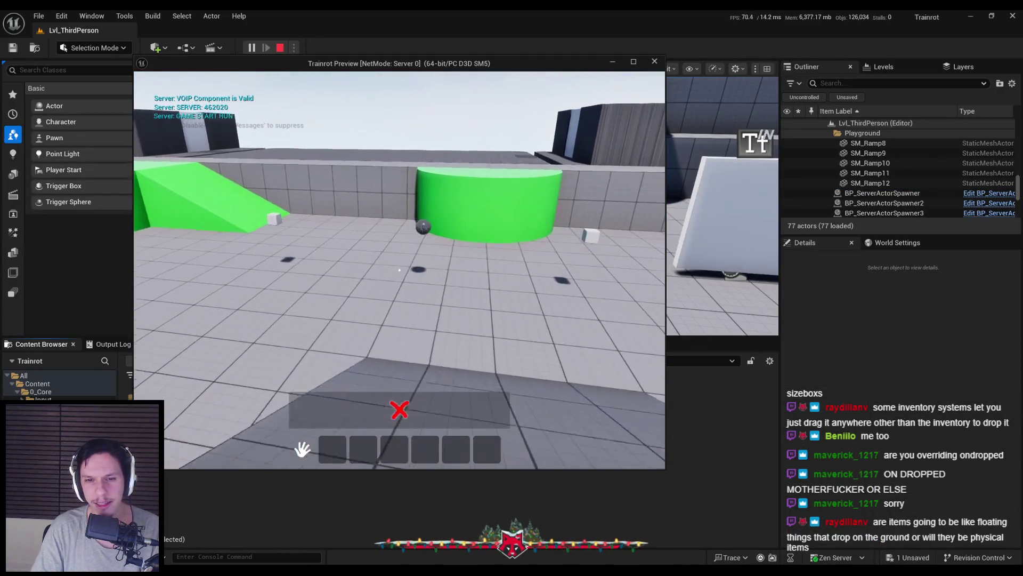
pyautogui.press('e')
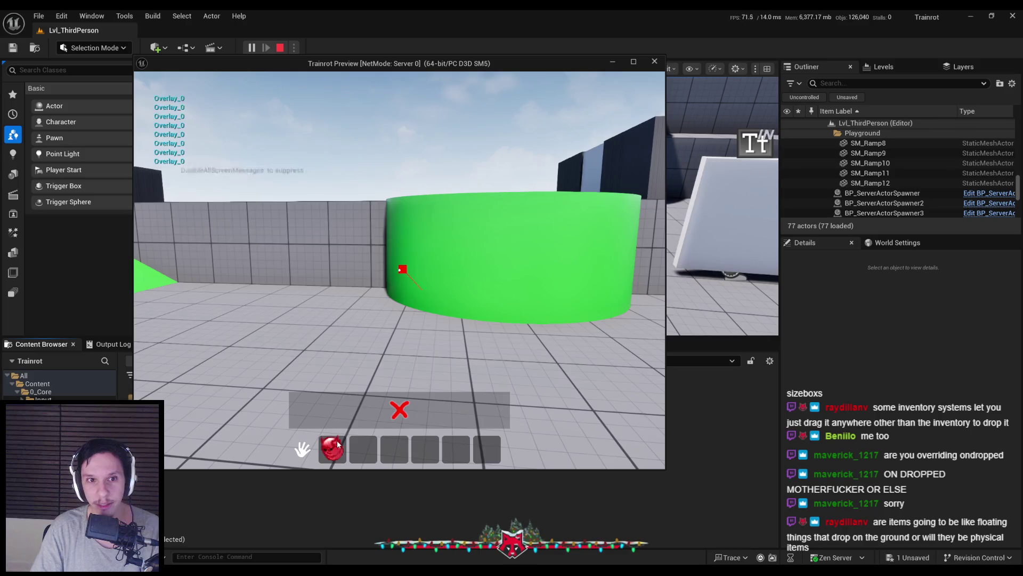
pyautogui.press('Escape')
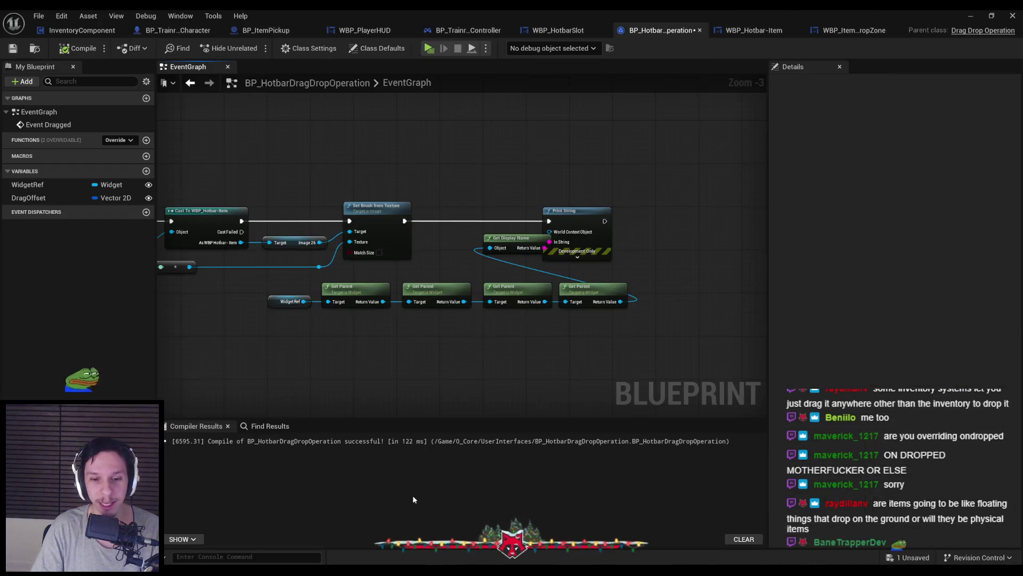
# Chain a fifth Get Parent into Get Display Name and compile the blueprint
pyautogui.hotkey('ctrl', 'w')
pyautogui.moveTo(696, 301); pyautogui.dragTo(489, 248)
pyautogui.click(689, 340)
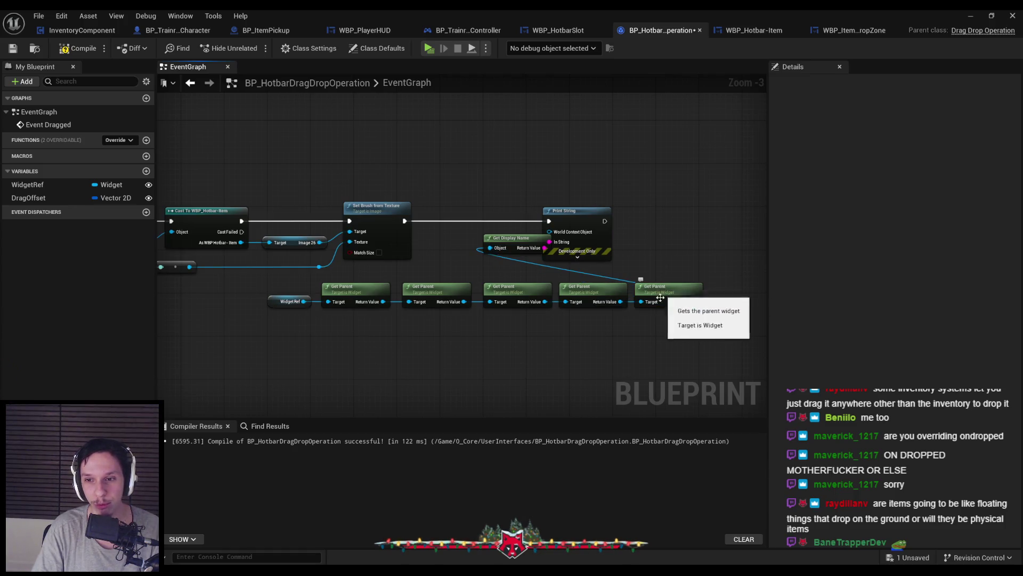
pyautogui.click(84, 51)
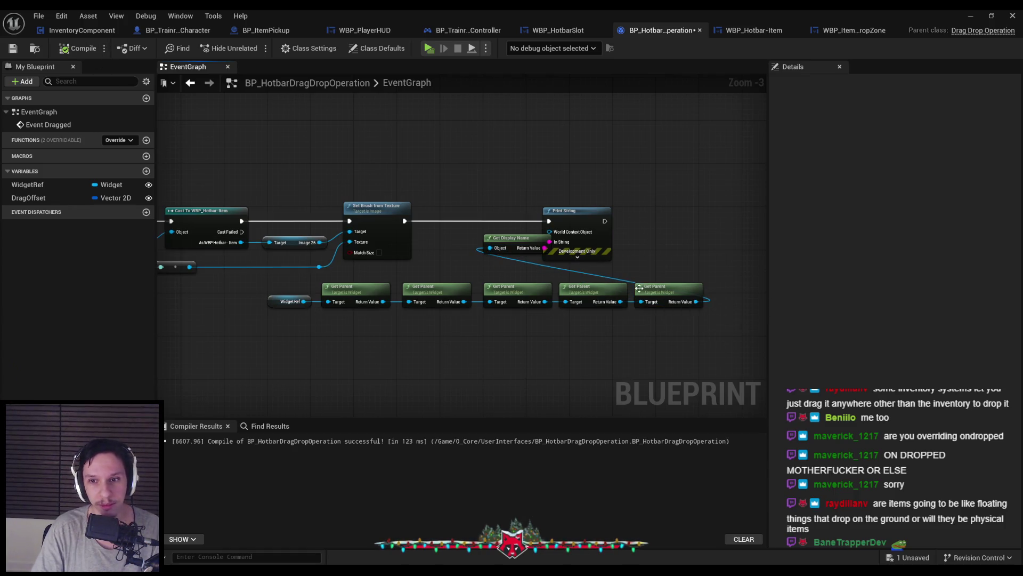
# Play-test picking up the sphere and dragging it out of the first hotbar slot
pyautogui.click(990, 16)
pyautogui.hotkey('alt', 'p')
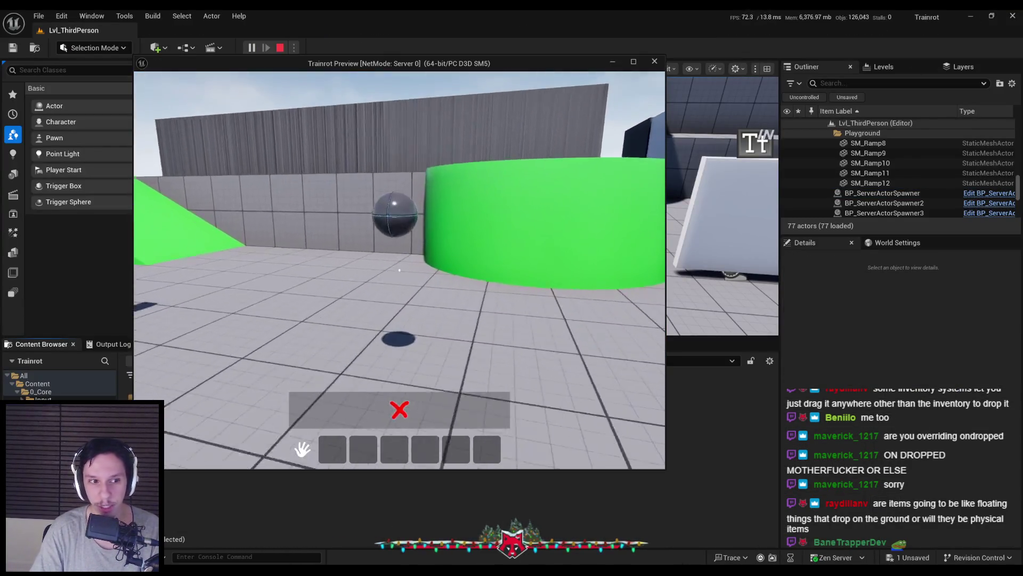
pyautogui.press('e')
pyautogui.moveTo(332, 450)
pyautogui.mouseDown()
pyautogui.moveTo(330, 429)
pyautogui.moveTo(359, 367)
pyautogui.mouseUp()
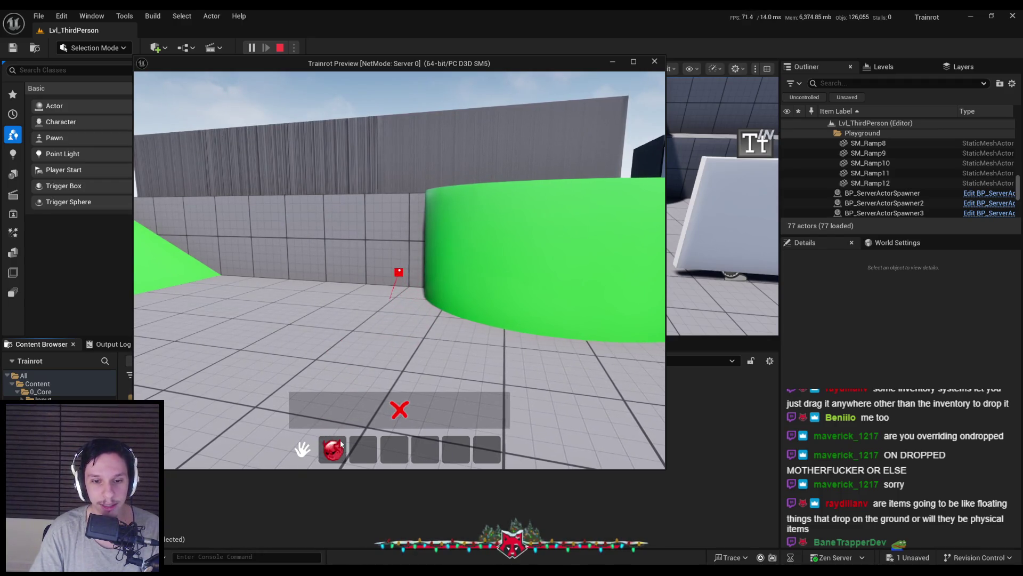
pyautogui.press('Escape')
pyautogui.click(360, 549)
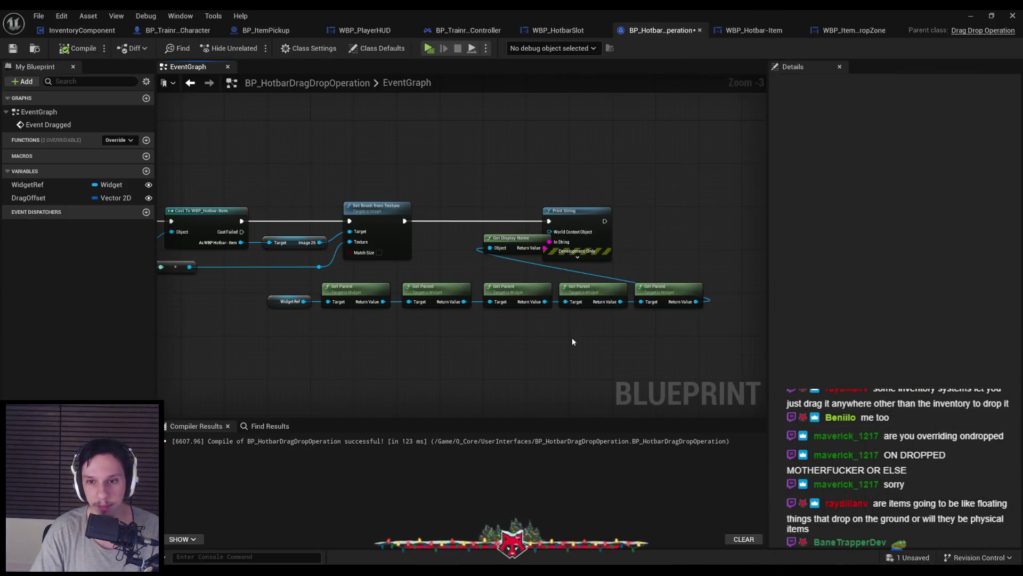
# Delete the fifth Get Parent and browse 'widget' actions from the fourth one's output
pyautogui.click(659, 296)
pyautogui.press('Delete')
pyautogui.moveTo(620, 301); pyautogui.dragTo(642, 297)
pyautogui.write('widget')
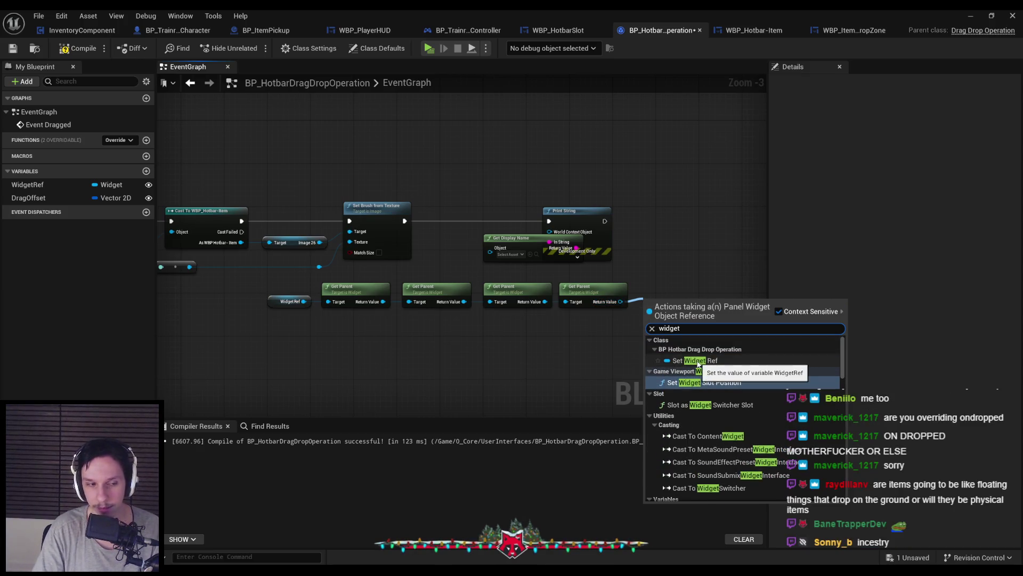
pyautogui.scroll(-5, 698, 364)
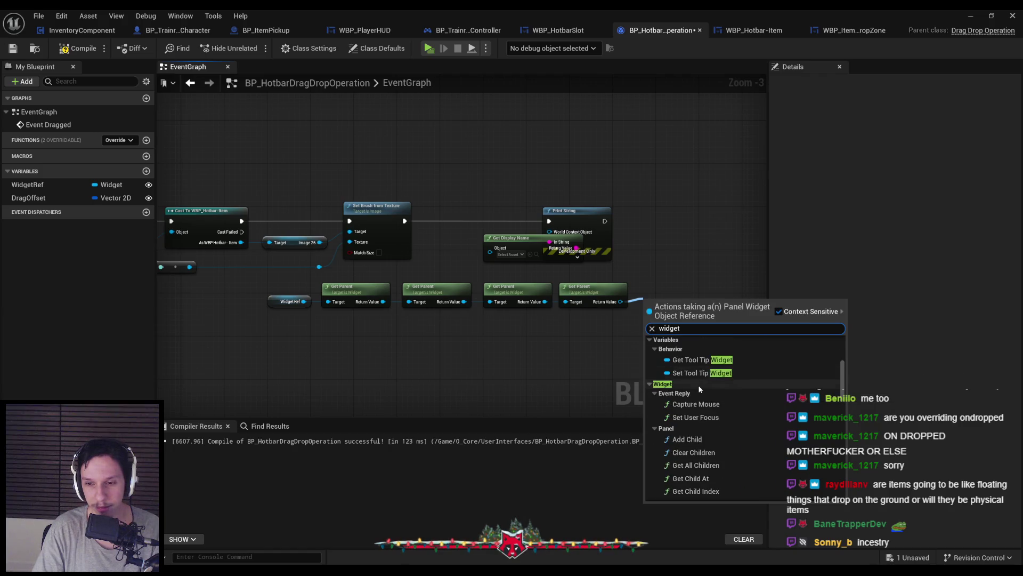
pyautogui.scroll(-4, 700, 389)
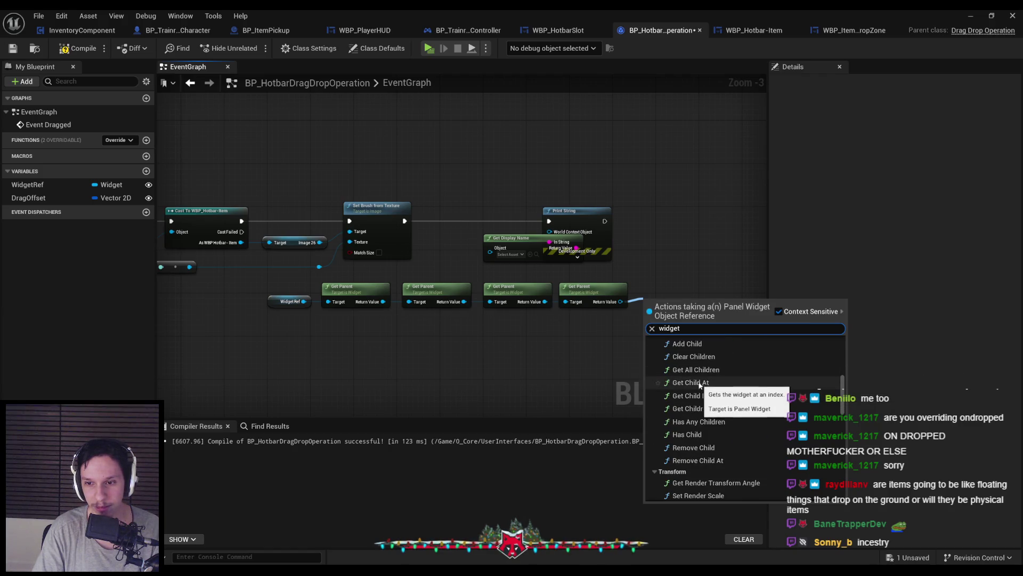
pyautogui.scroll(-5, 700, 384)
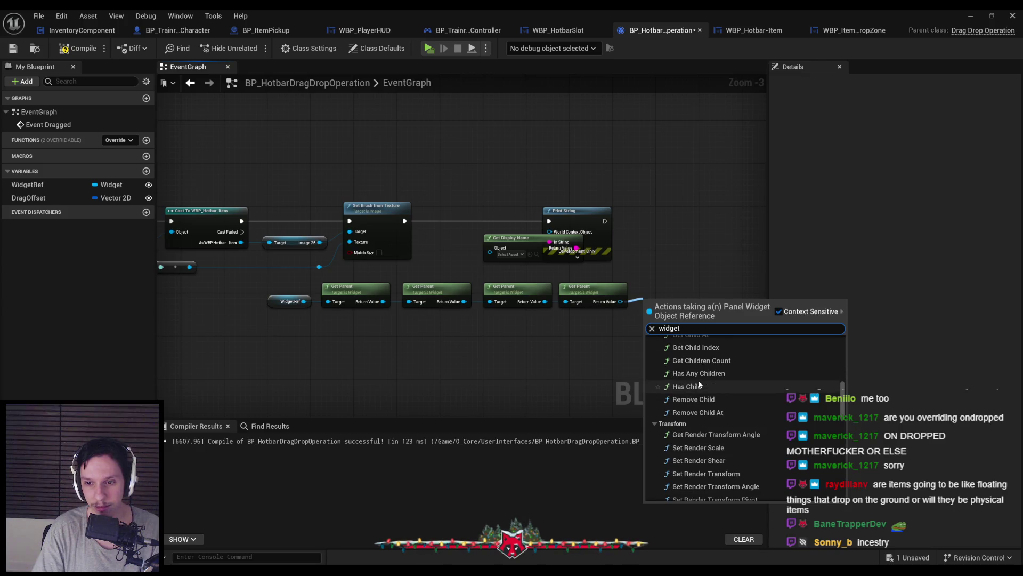
pyautogui.scroll(-5, 700, 383)
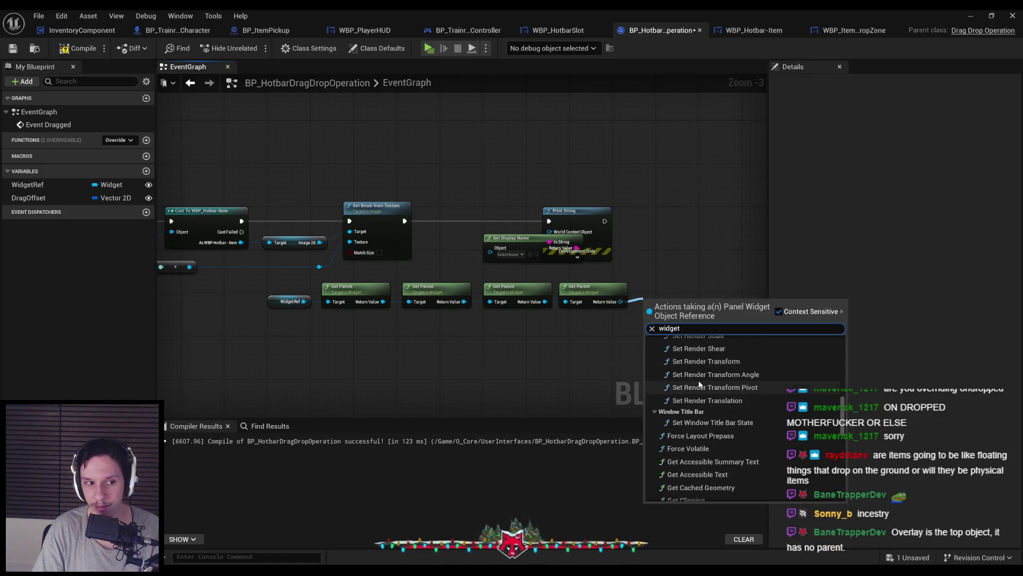
pyautogui.scroll(-6, 699, 384)
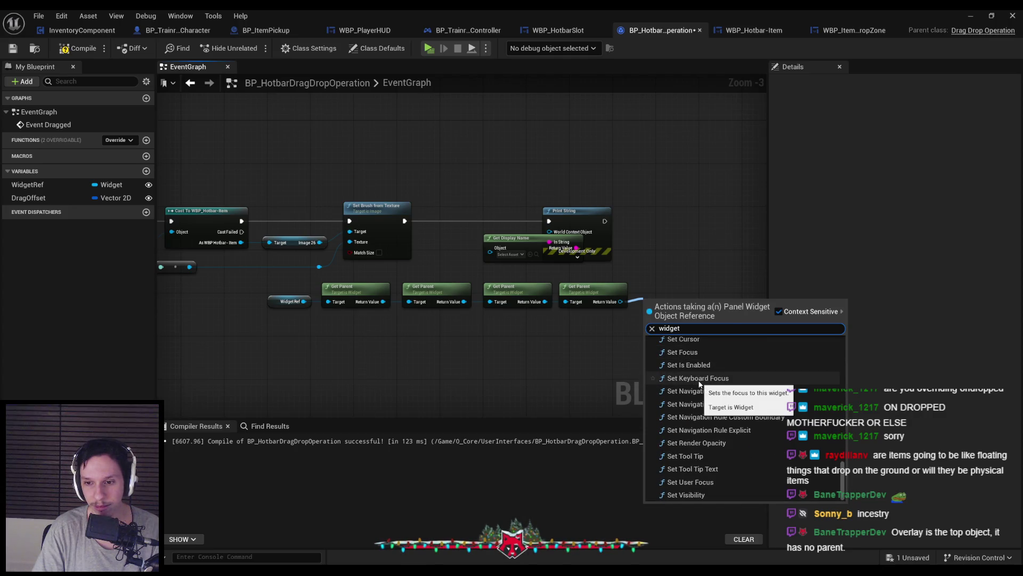
pyautogui.scroll(5, 706, 415)
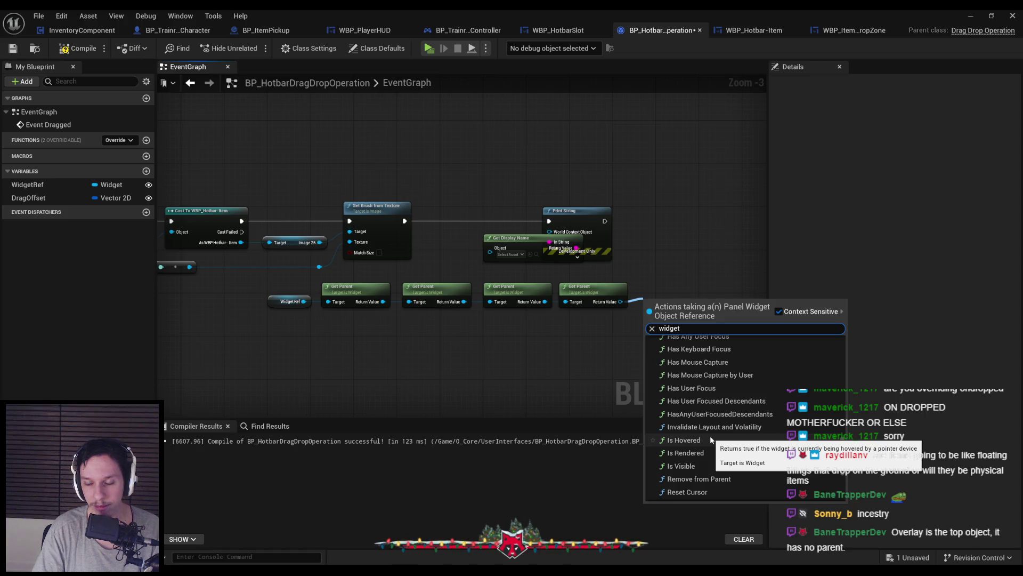
pyautogui.scroll(5, 710, 436)
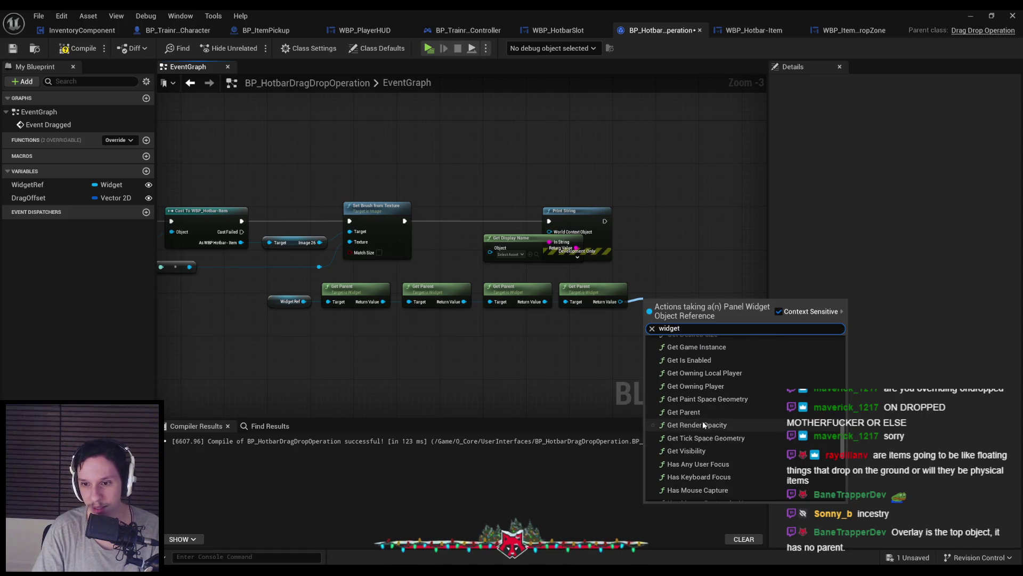
pyautogui.scroll(5, 695, 388)
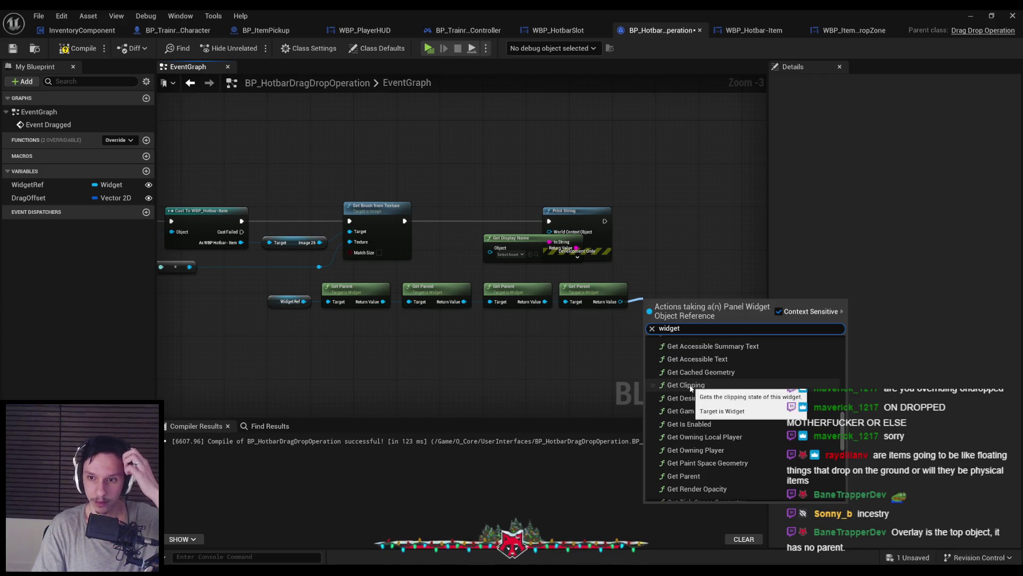
# Replace the Get Parent nodes with Get Owning Player on WidgetRef, removing Print String and Get Display Name
pyautogui.moveTo(666, 319)
pyautogui.mouseDown()
pyautogui.moveTo(269, 309)
pyautogui.moveTo(349, 302)
pyautogui.moveTo(337, 286)
pyautogui.moveTo(384, 288)
pyautogui.mouseUp()
pyautogui.press('Delete')
pyautogui.write('get owning')
pyautogui.press('Return')
pyautogui.moveTo(582, 277); pyautogui.dragTo(480, 202)
pyautogui.press('Delete')
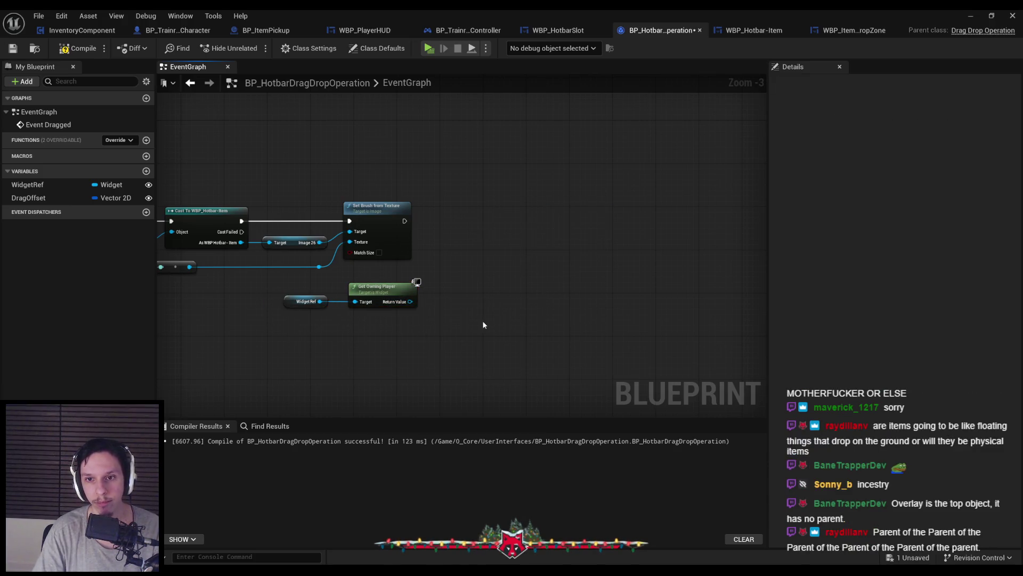
# Cast Get Owning Player's result to BP_TrainrotPlayerController, executed right after Set Brush from Texture
pyautogui.moveTo(431, 289); pyautogui.dragTo(452, 263)
pyautogui.write('cast ')
pyautogui.write('trainrot')
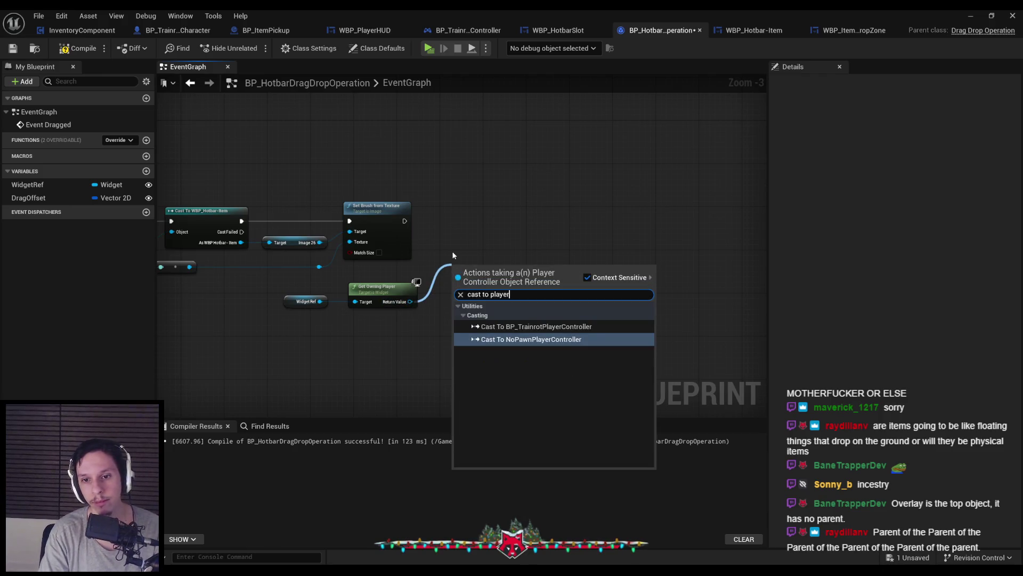
pyautogui.click(533, 334)
pyautogui.moveTo(458, 226); pyautogui.dragTo(405, 221)
pyautogui.moveTo(496, 237); pyautogui.dragTo(490, 218)
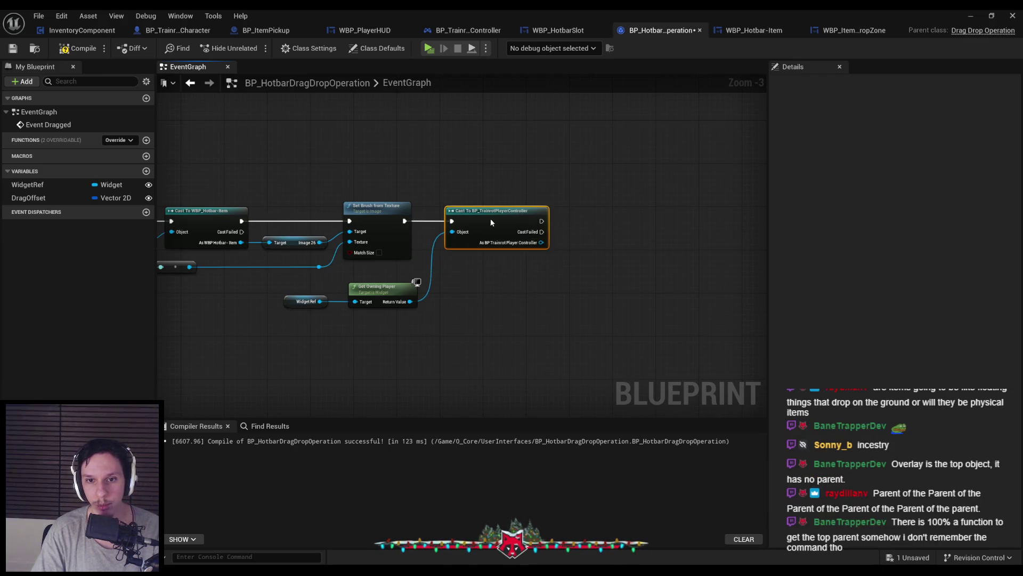
pyautogui.click(498, 278)
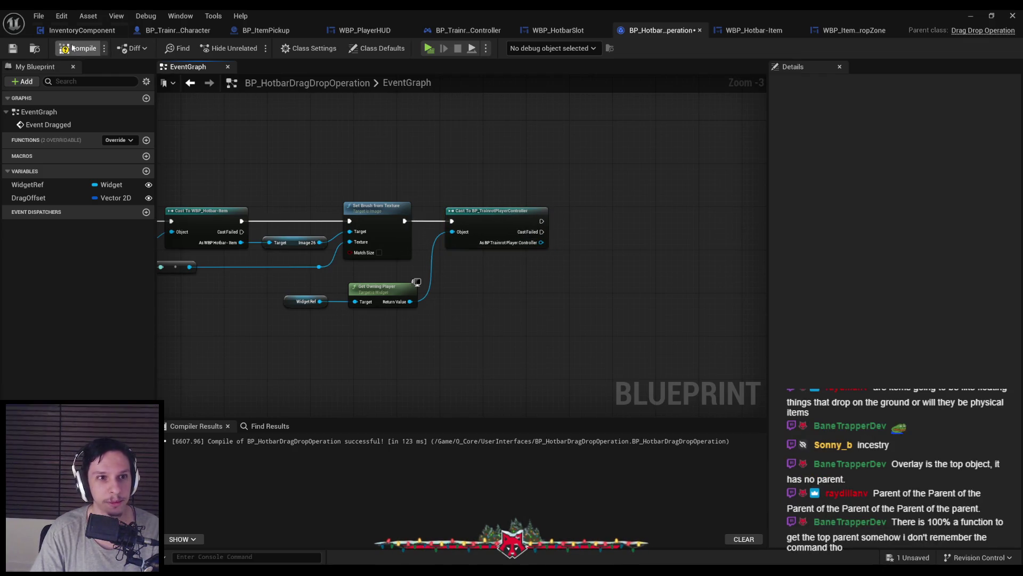
pyautogui.scroll(1, 509, 317)
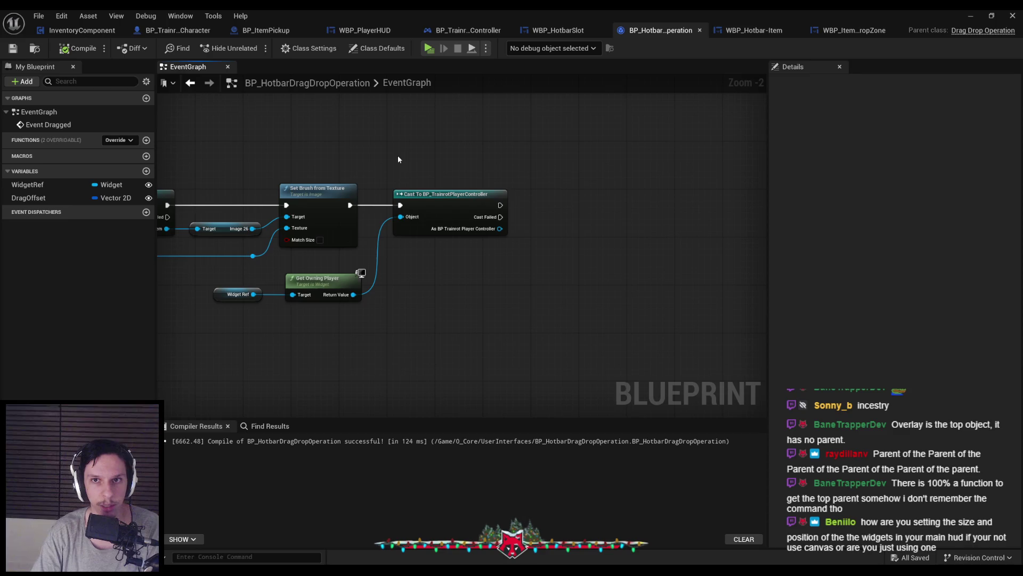
# Get the Player HUD from the cast player controller and compile
pyautogui.scroll(-1, 398, 156)
pyautogui.moveTo(467, 223); pyautogui.dragTo(503, 240)
pyautogui.write('player hud')
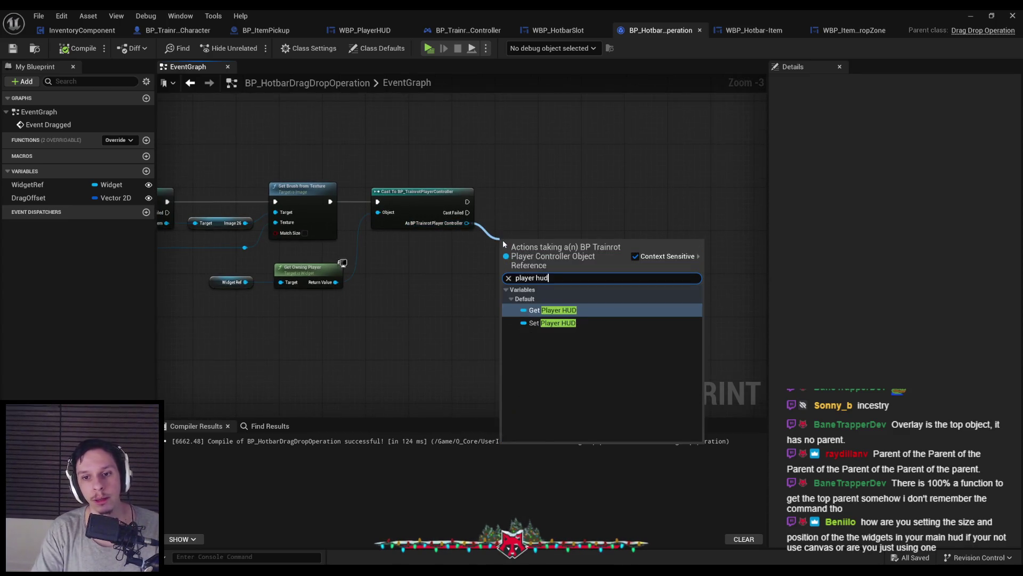
pyautogui.press('Return')
pyautogui.scroll(-1, 668, 281)
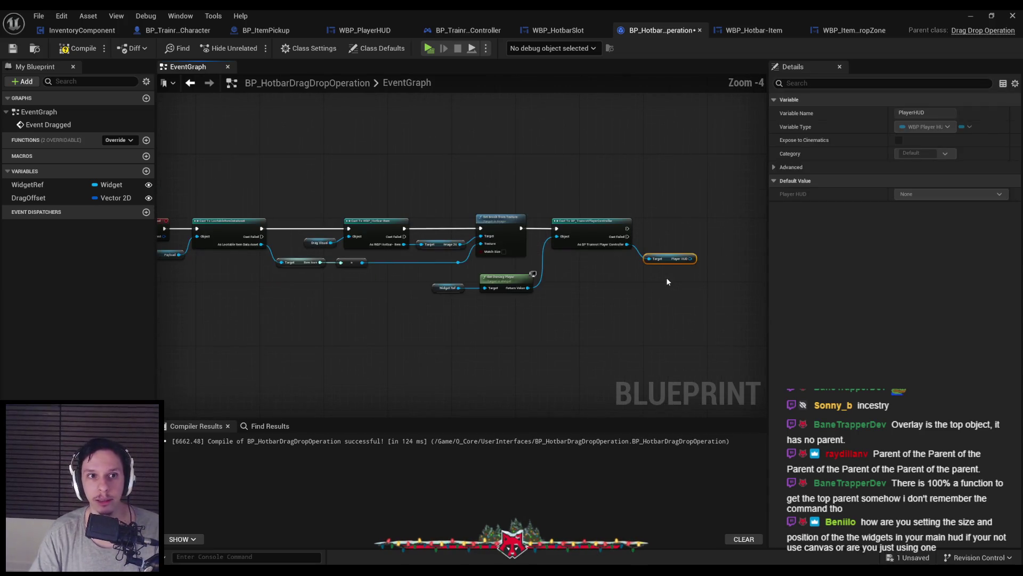
pyautogui.click(77, 48)
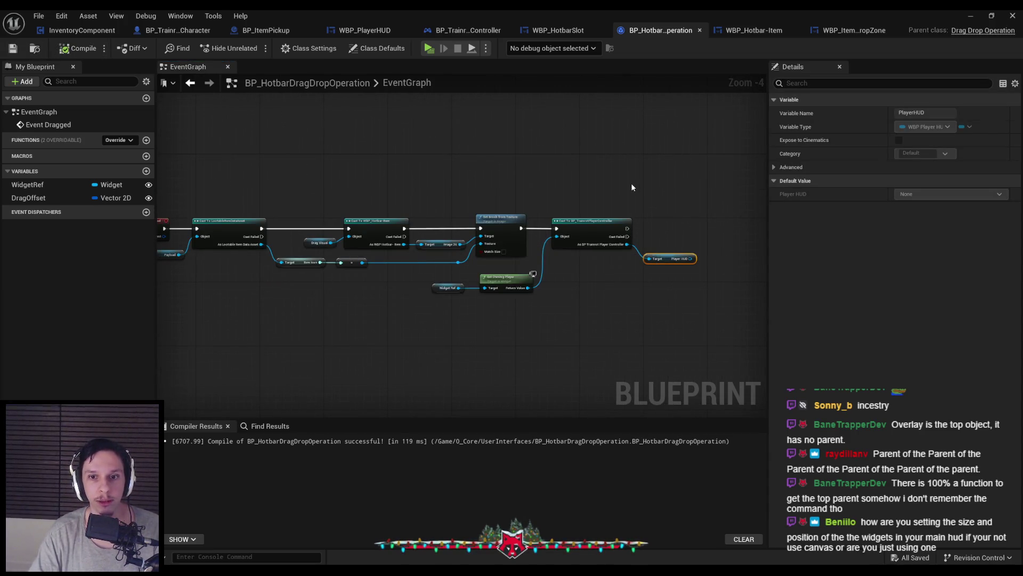
# After the cast, set the HUD's hotbar drop zone visibility to Not Hit-Testable (Self Only)
pyautogui.scroll(1, 399, 189)
pyautogui.scroll(2, 535, 265)
pyautogui.moveTo(531, 267); pyautogui.dragTo(572, 273)
pyautogui.write('drop zon')
pyautogui.press('Return')
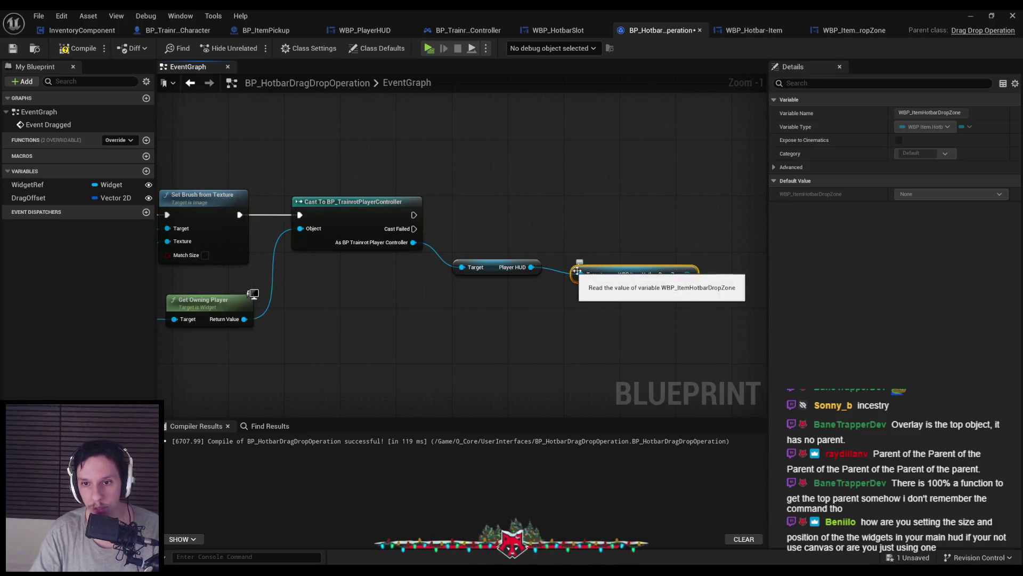
pyautogui.moveTo(674, 267)
pyautogui.mouseDown()
pyautogui.moveTo(712, 240)
pyautogui.moveTo(666, 193)
pyautogui.mouseUp()
pyautogui.write('set visib')
pyautogui.press('Return')
pyautogui.moveTo(318, 201); pyautogui.dragTo(676, 204)
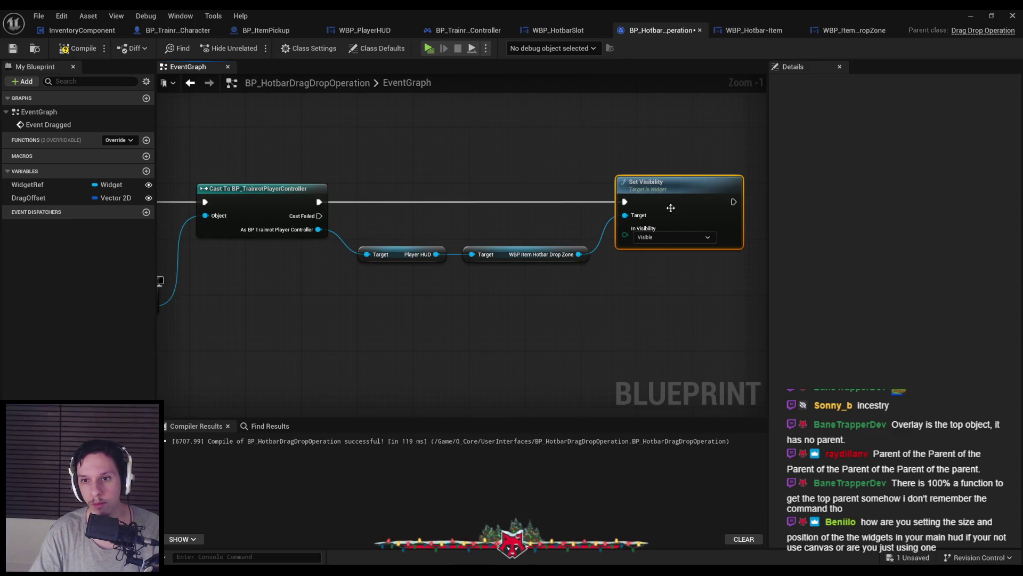
pyautogui.click(653, 239)
pyautogui.click(661, 288)
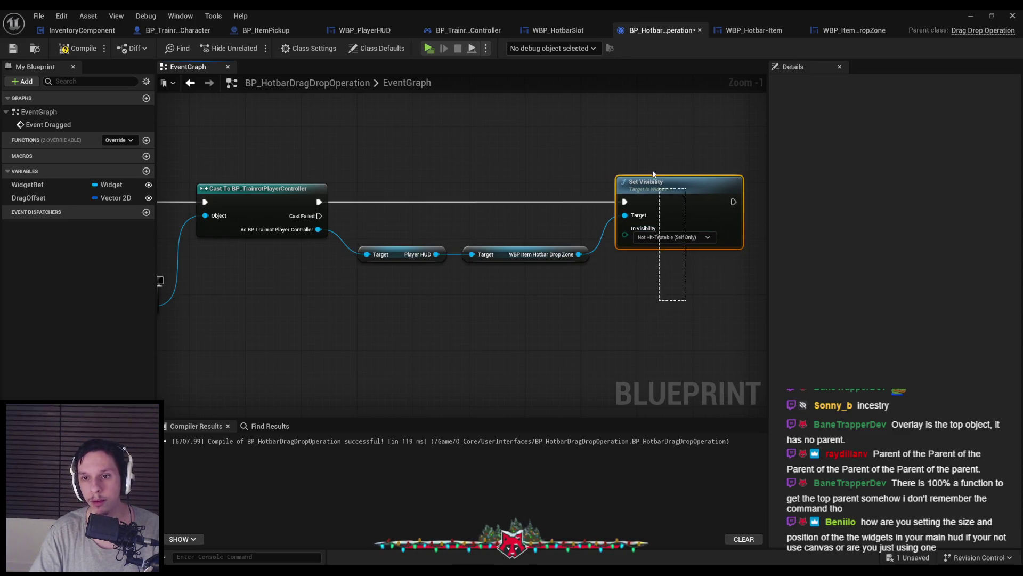
# Add an On Drop override event to the drag-drop operation
pyautogui.moveTo(697, 288); pyautogui.dragTo(234, 184)
pyautogui.moveTo(542, 328); pyautogui.dragTo(347, 286)
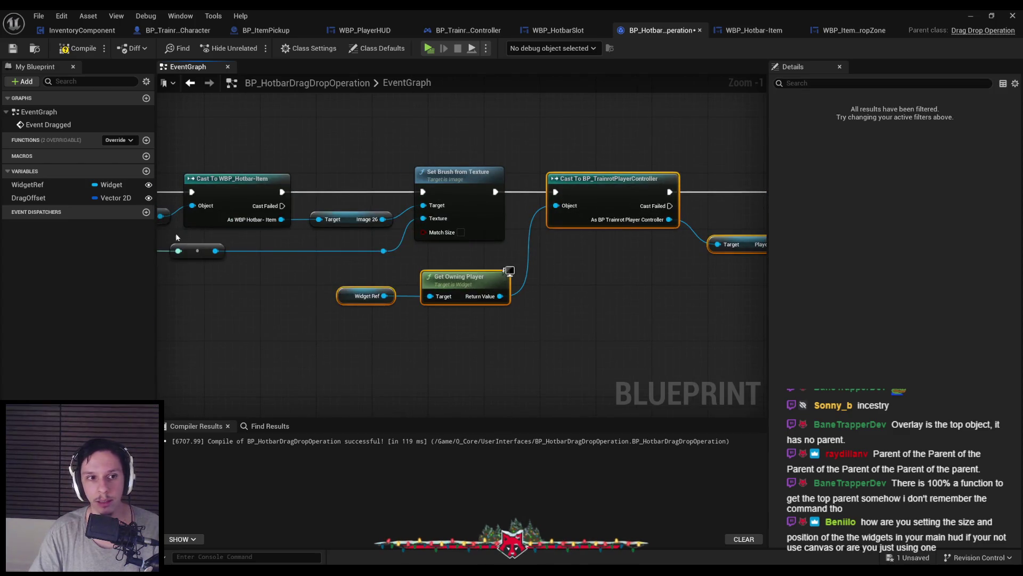
pyautogui.click(120, 140)
pyautogui.click(122, 178)
pyautogui.scroll(-1, 504, 288)
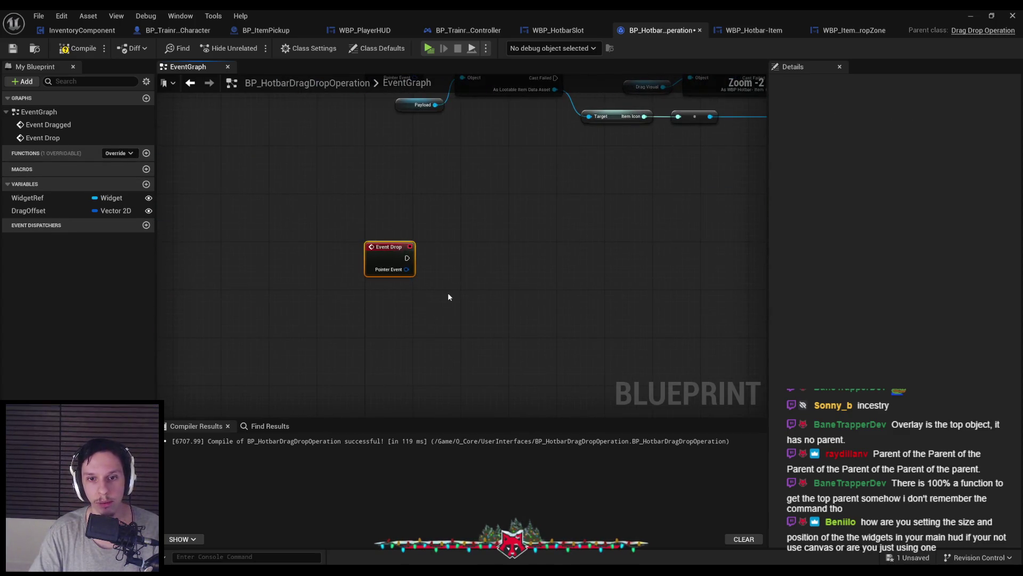
# Add a parent Drop call to Event Drop and gather the cast and visibility nodes for it
pyautogui.rightClick(379, 251)
pyautogui.click(433, 352)
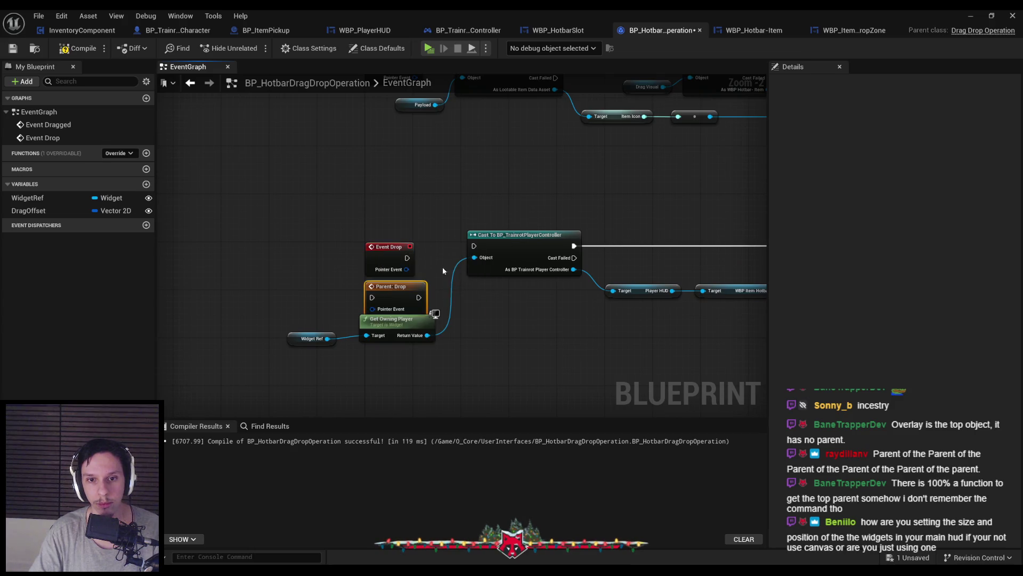
pyautogui.moveTo(427, 258); pyautogui.dragTo(407, 258)
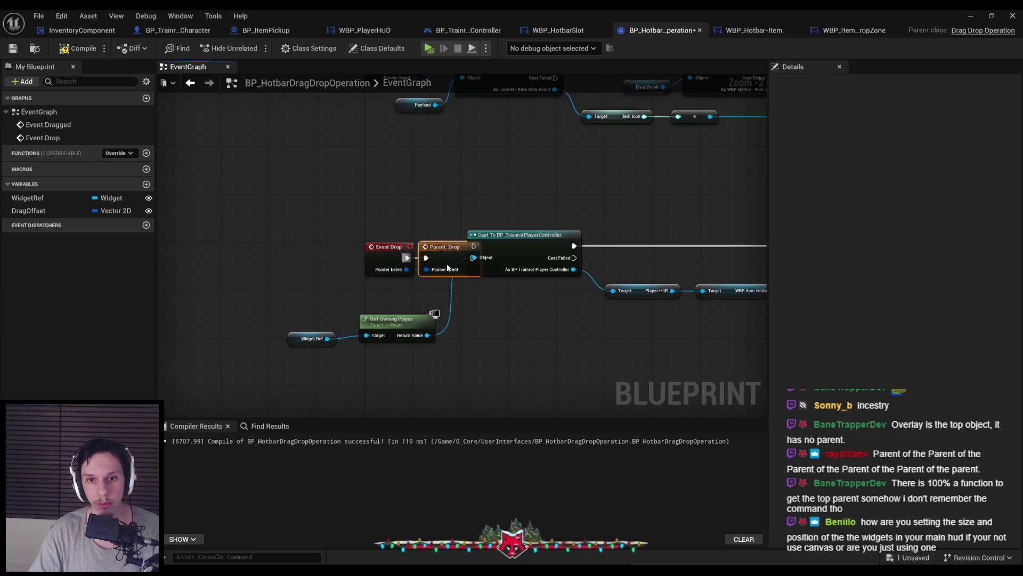
pyautogui.moveTo(308, 329); pyautogui.dragTo(308, 325)
pyautogui.moveTo(436, 313)
pyautogui.mouseDown()
pyautogui.moveTo(468, 299)
pyautogui.moveTo(449, 301)
pyautogui.mouseUp()
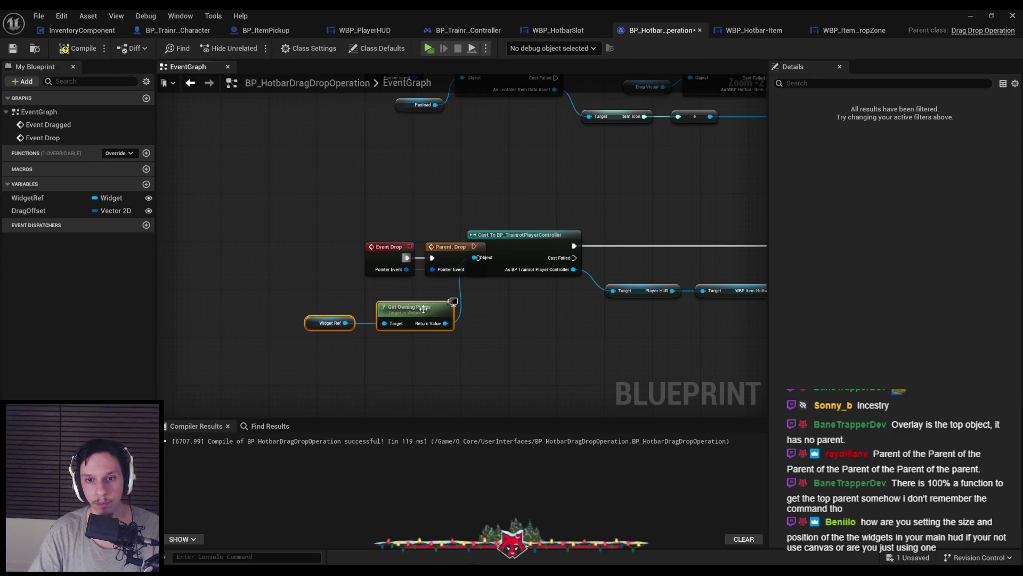
pyautogui.hotkey('ctrl', 'z')
pyautogui.click(370, 315)
pyautogui.moveTo(601, 395); pyautogui.dragTo(285, 273)
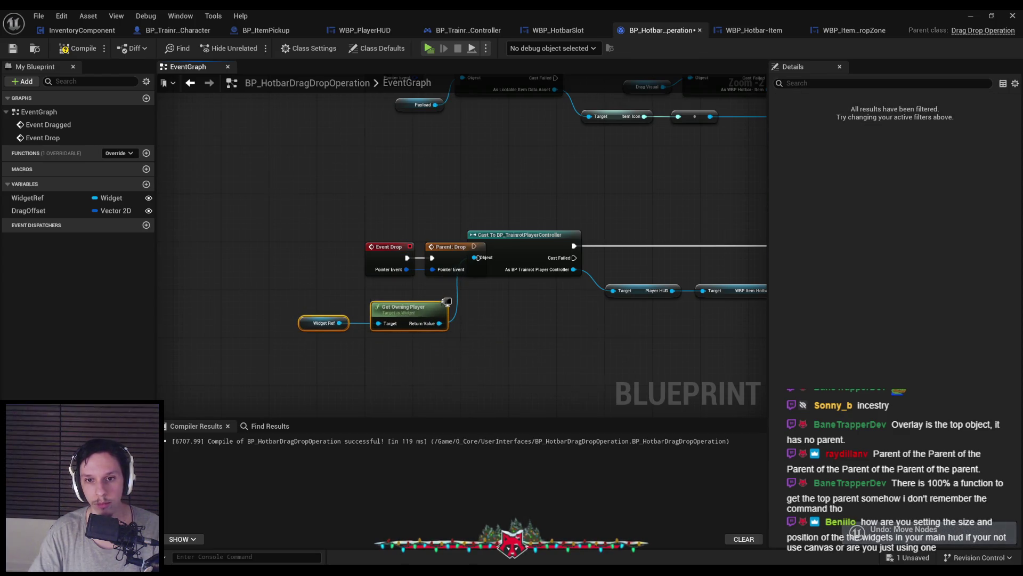
pyautogui.scroll(-2, 481, 269)
pyautogui.moveTo(482, 270); pyautogui.dragTo(341, 292)
pyautogui.scroll(3, 341, 288)
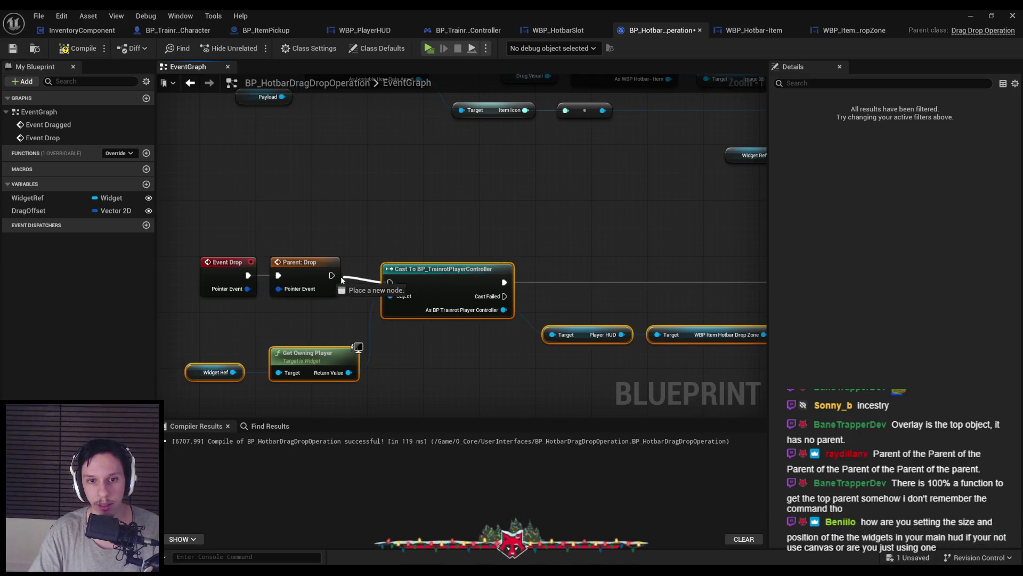
# Make the drop's Set Visibility use Collapsed and save the drag-drop operation blueprint
pyautogui.moveTo(413, 276); pyautogui.dragTo(135, 281)
pyautogui.click(564, 315)
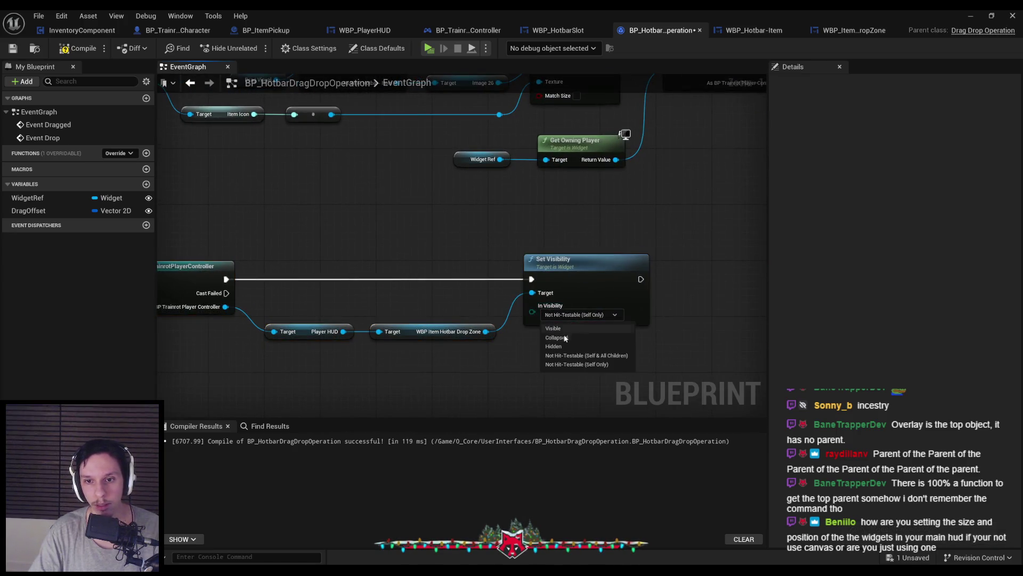
pyautogui.click(561, 338)
pyautogui.scroll(-2, 472, 356)
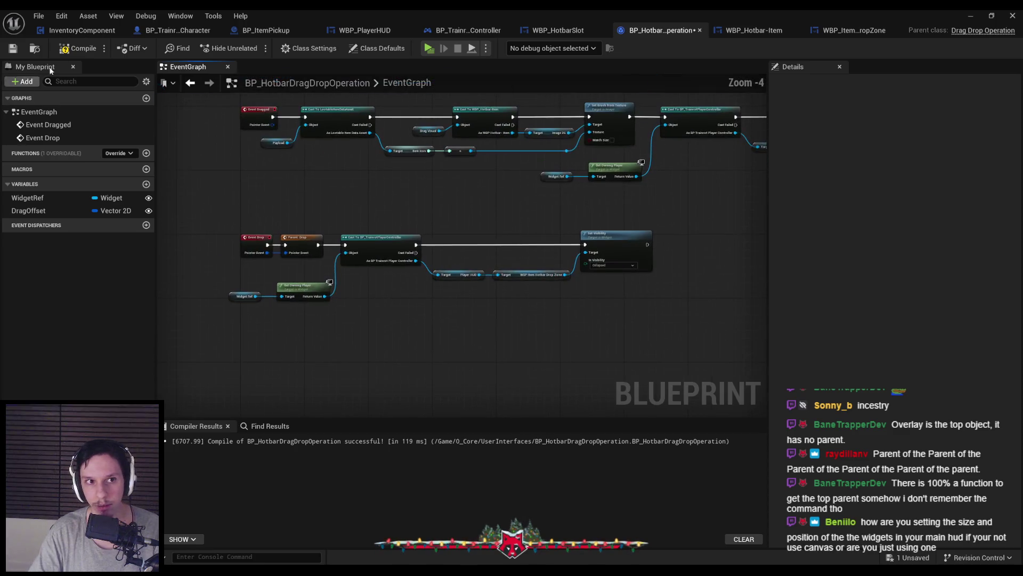
pyautogui.click(14, 48)
pyautogui.scroll(1, 468, 215)
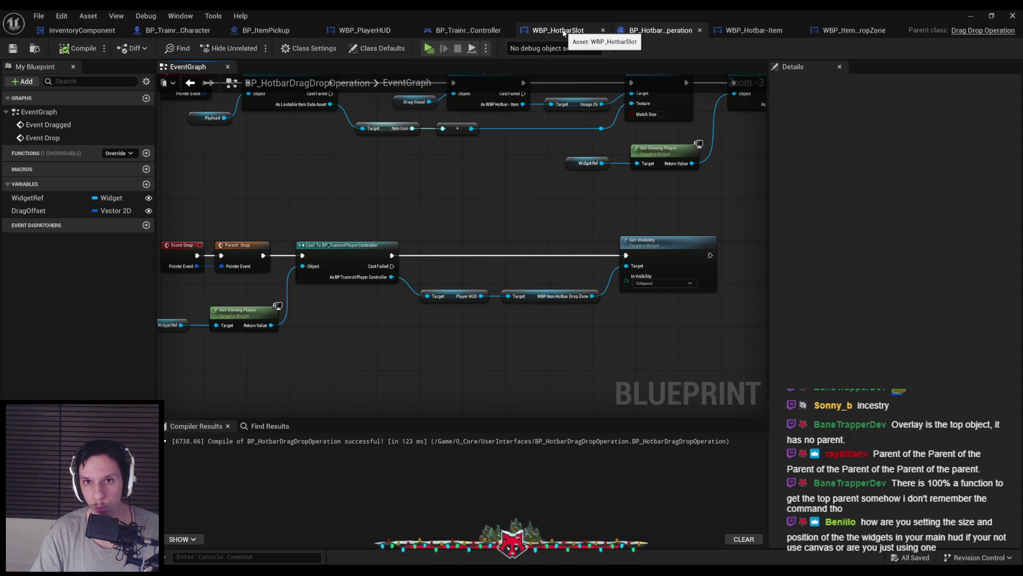
pyautogui.click(661, 283)
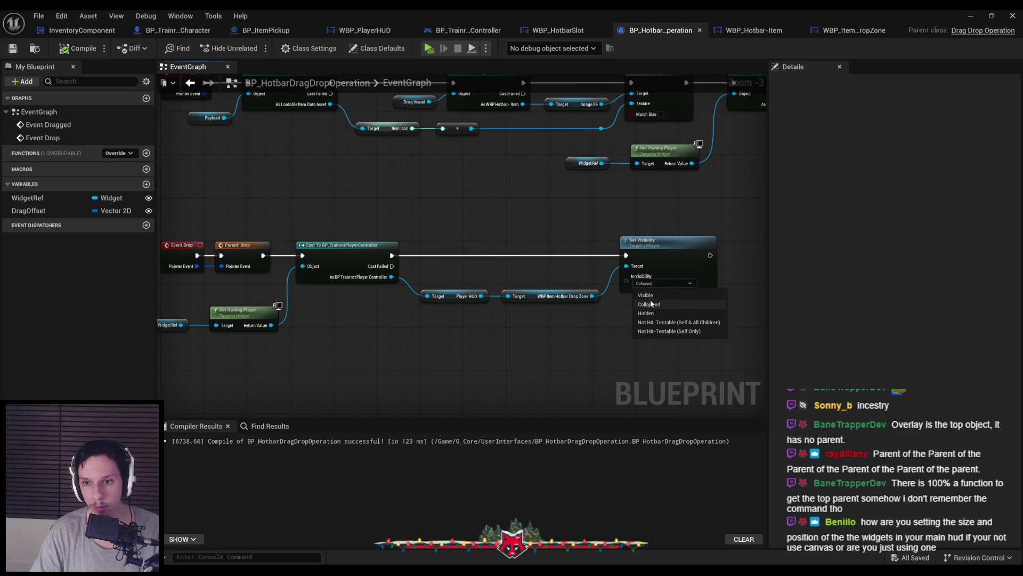
pyautogui.click(650, 304)
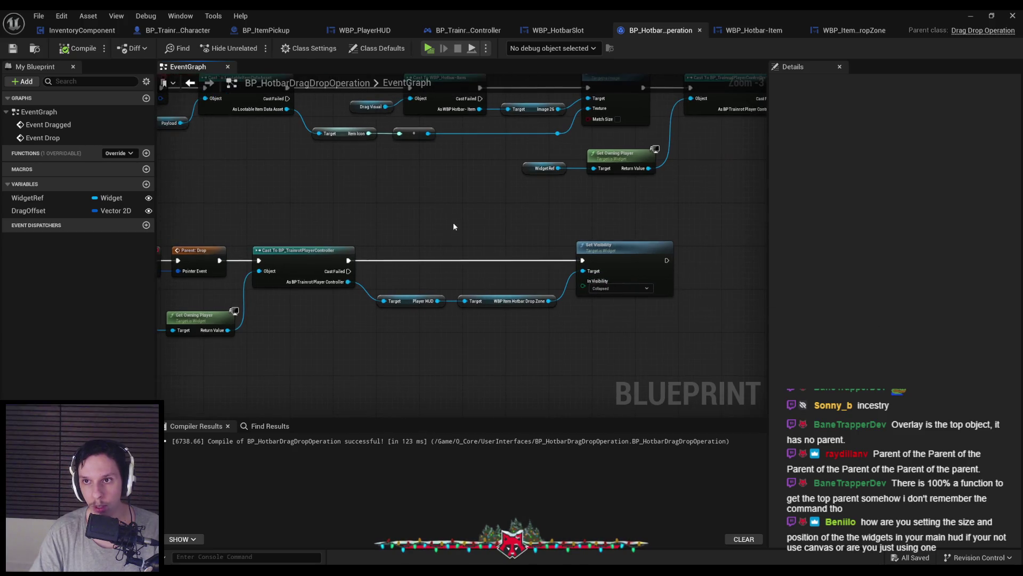
# Default the drop zone's Visibility to Collapsed in WBP_PlayerHUD, save, and start a play test
pyautogui.click(373, 30)
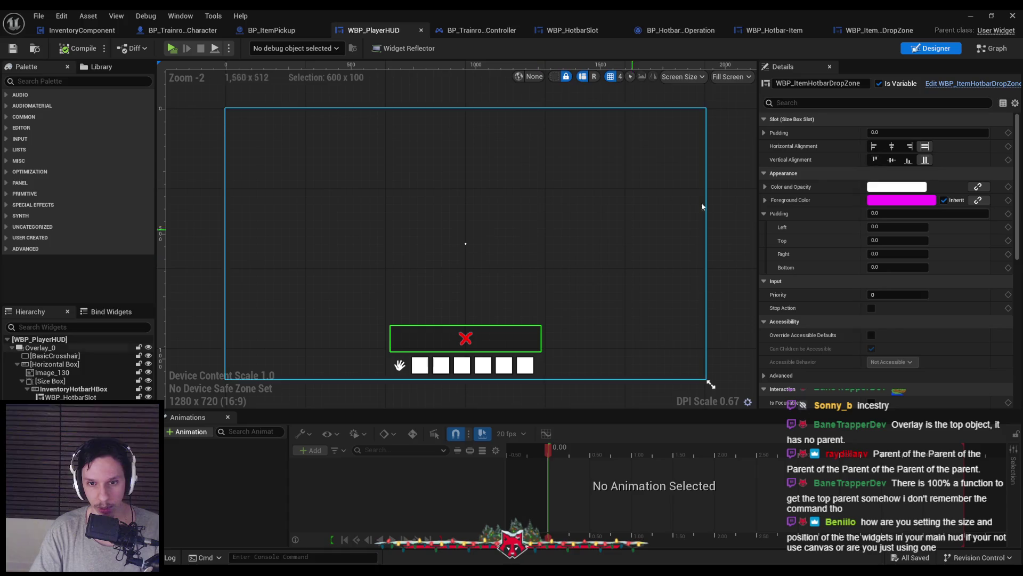
pyautogui.scroll(-5, 906, 240)
pyautogui.click(895, 309)
pyautogui.click(891, 329)
pyautogui.click(13, 48)
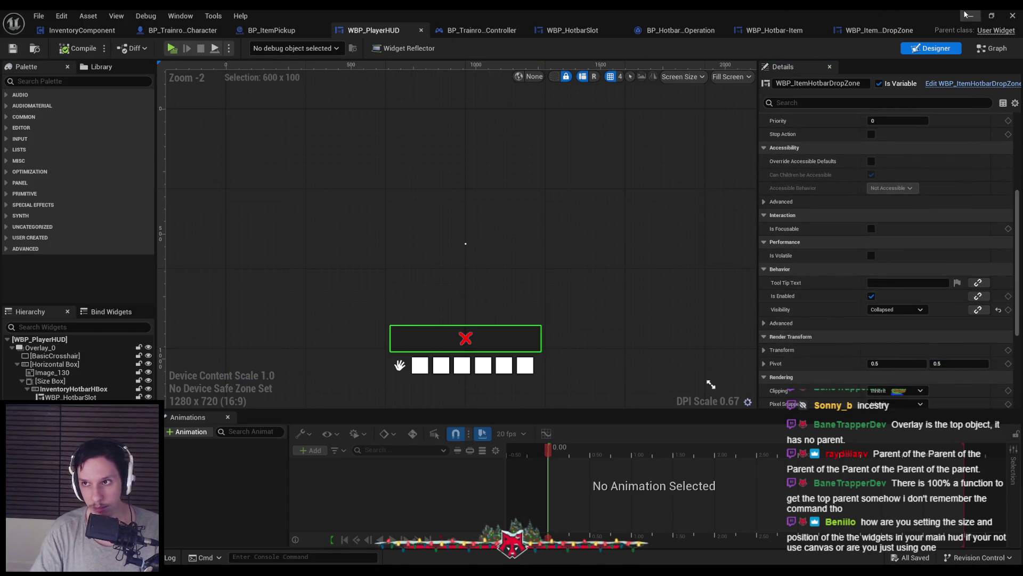
pyautogui.click(971, 16)
pyautogui.click(251, 47)
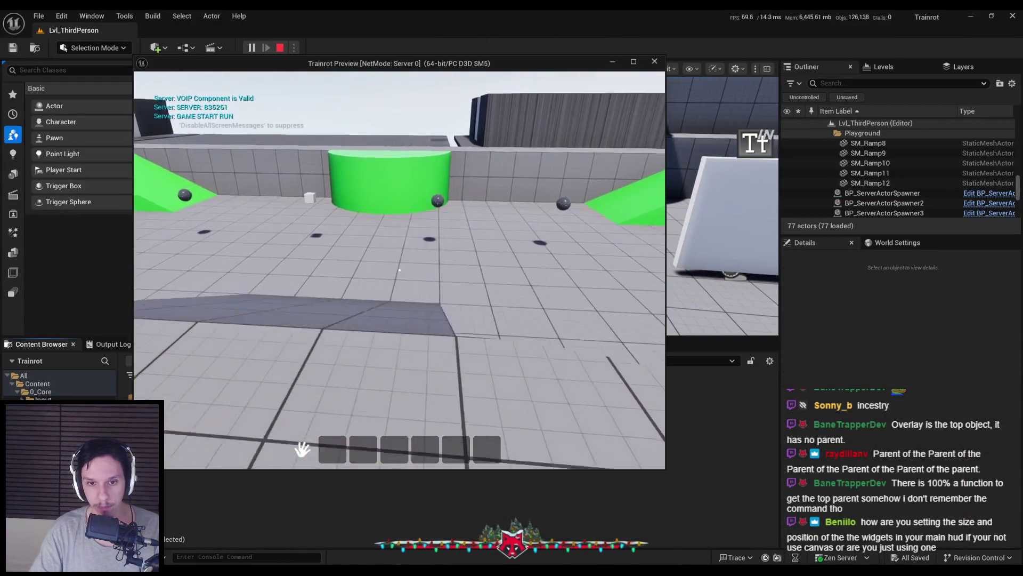
# Play-test walking to the cube and dragging its item from hotbar slot 1 toward the drop zone
pyautogui.press('w')
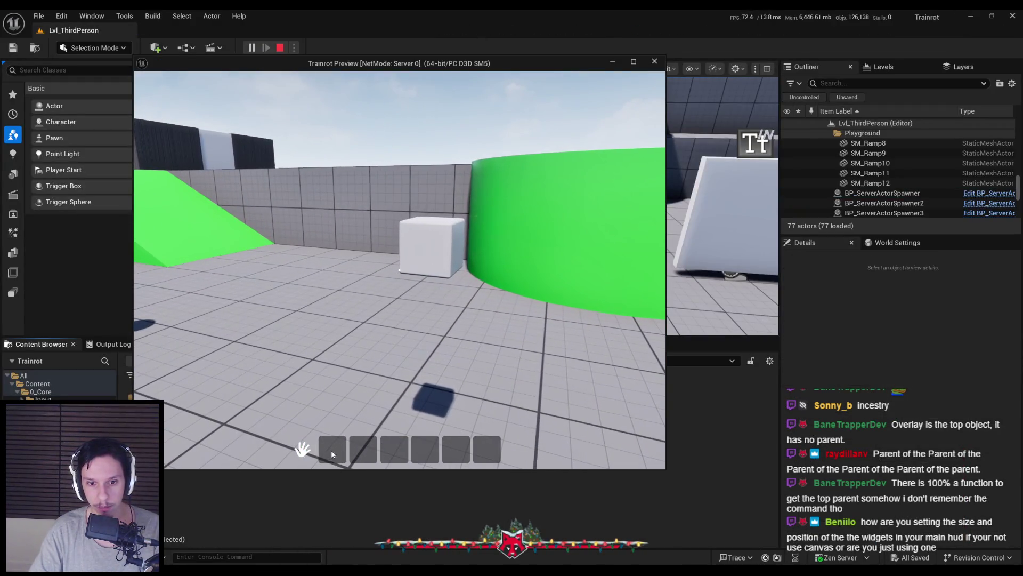
pyautogui.moveTo(333, 448)
pyautogui.mouseDown()
pyautogui.moveTo(349, 441)
pyautogui.moveTo(348, 420)
pyautogui.moveTo(333, 456)
pyautogui.moveTo(338, 436)
pyautogui.moveTo(339, 457)
pyautogui.moveTo(341, 448)
pyautogui.mouseUp()
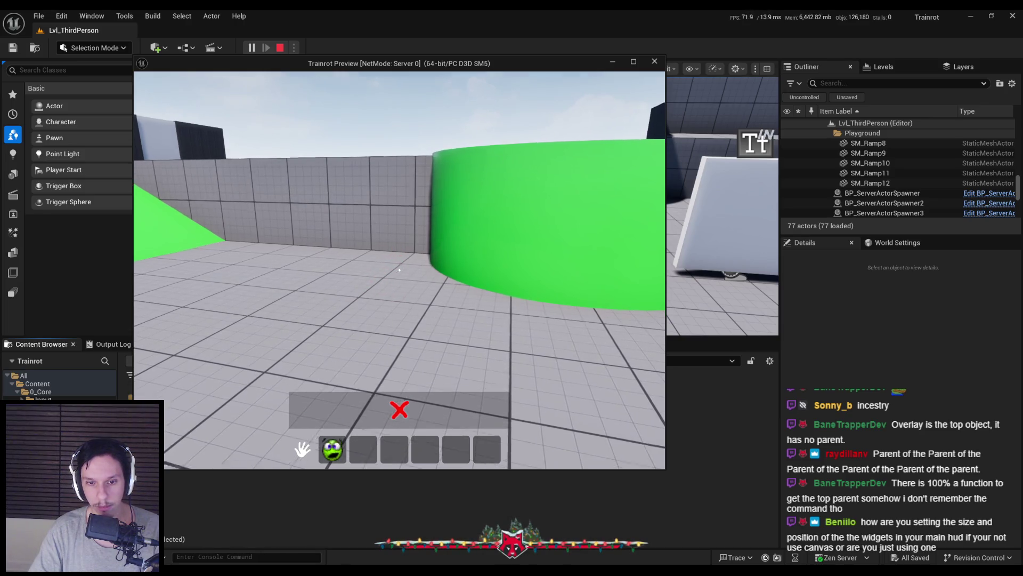
pyautogui.press('Escape')
# In BP_HotbarDragDropOperation, reroute Event Drop's execution wire to the Cast node and pick the parent Drop call
pyautogui.click(345, 546)
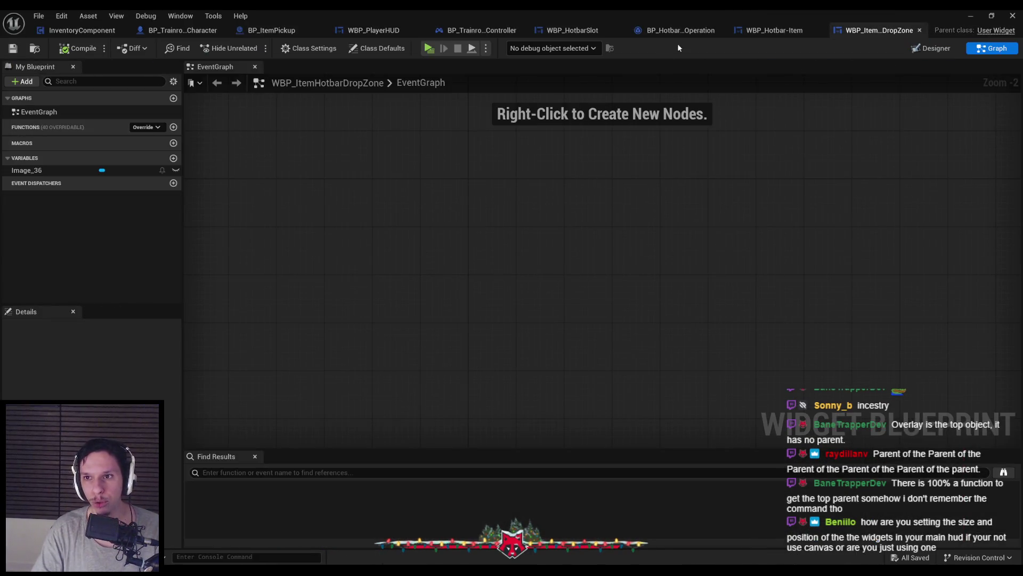
pyautogui.click(678, 30)
pyautogui.moveTo(263, 255); pyautogui.dragTo(351, 256)
pyautogui.click(292, 266)
# Compile BP_HotbarDragDropOperation, then play-test picking up the cube and dragging it from slot 1 toward the drop zone
pyautogui.click(76, 49)
pyautogui.click(971, 16)
pyautogui.click(251, 48)
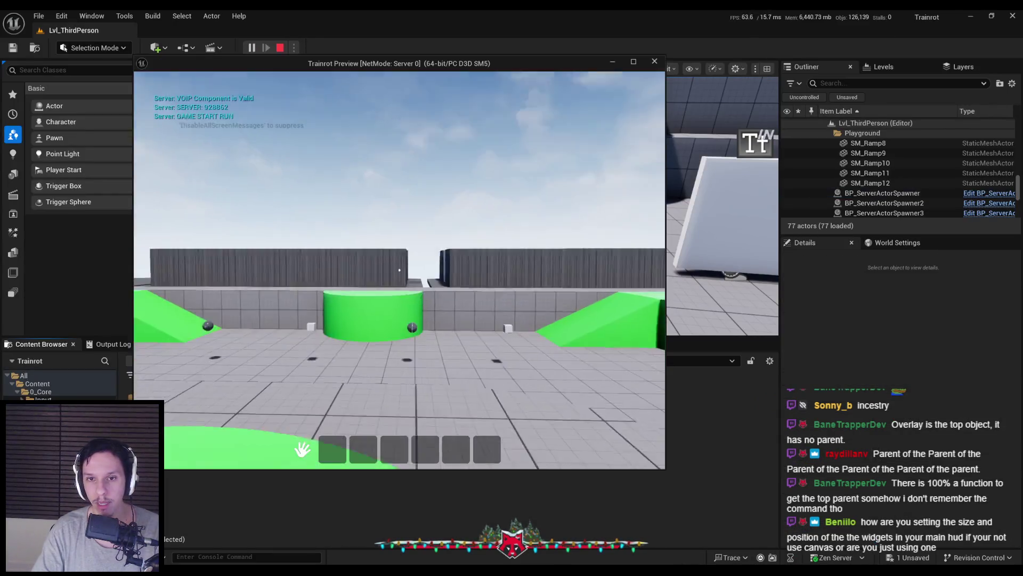
pyautogui.press('w')
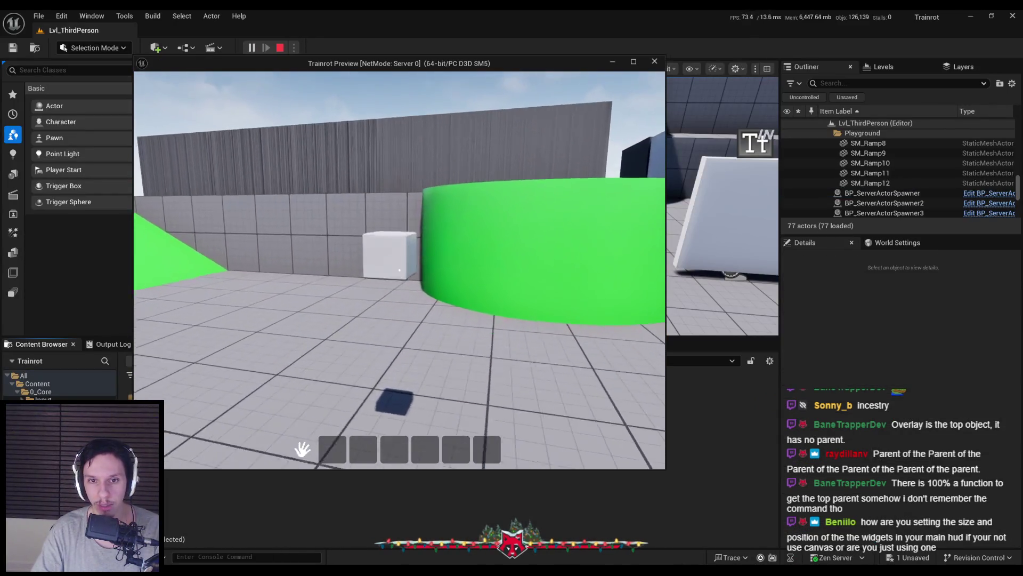
pyautogui.moveTo(332, 449)
pyautogui.mouseDown()
pyautogui.moveTo(337, 431)
pyautogui.moveTo(258, 414)
pyautogui.moveTo(331, 436)
pyautogui.moveTo(334, 448)
pyautogui.moveTo(342, 329)
pyautogui.moveTo(399, 341)
pyautogui.moveTo(228, 373)
pyautogui.moveTo(363, 397)
pyautogui.mouseUp()
pyautogui.press('Escape')
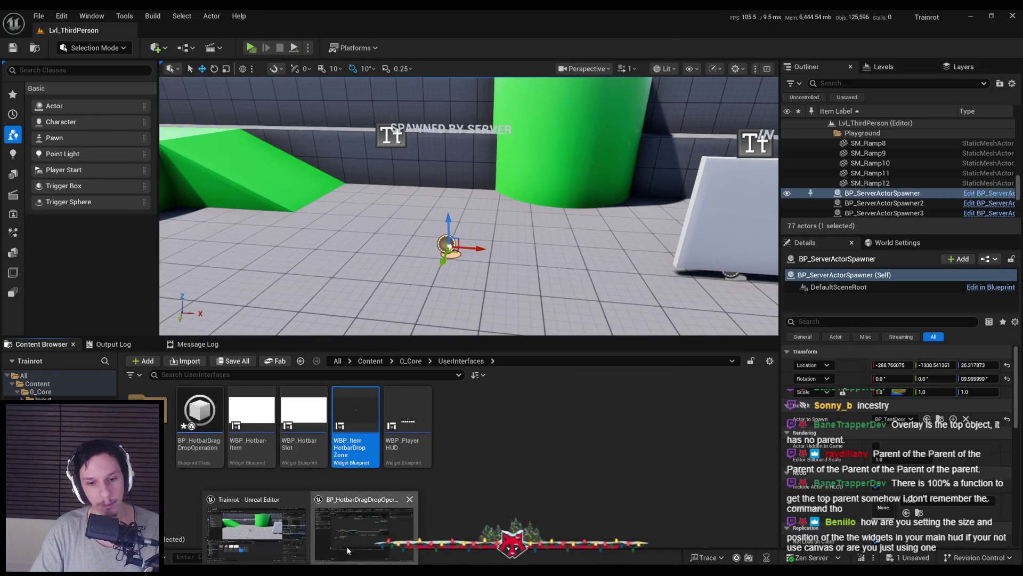
# Rewire the parent Drop call's execution in BP_HotbarDragDropOperation and compile it
pyautogui.click(388, 533)
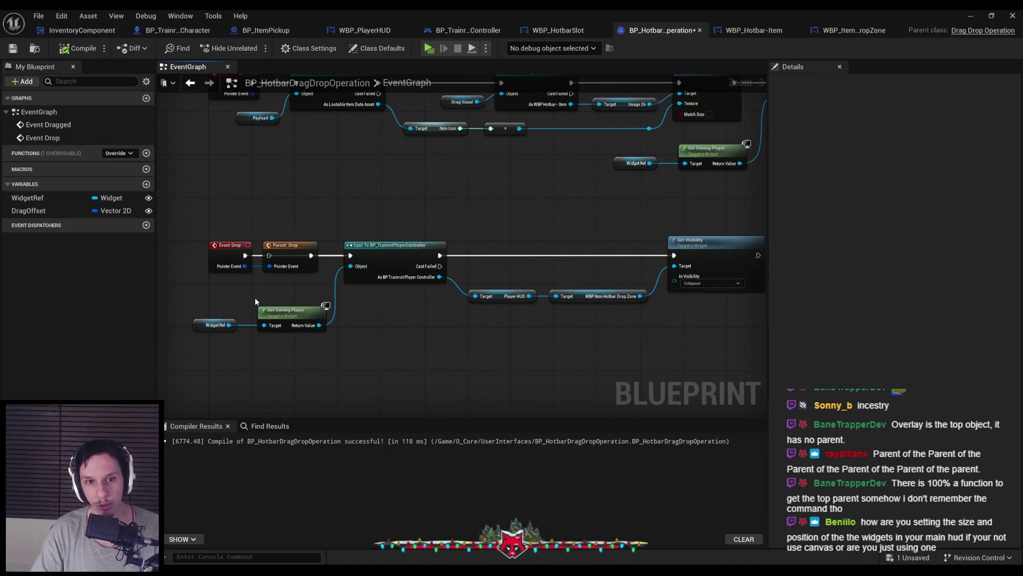
pyautogui.moveTo(269, 255); pyautogui.dragTo(245, 255)
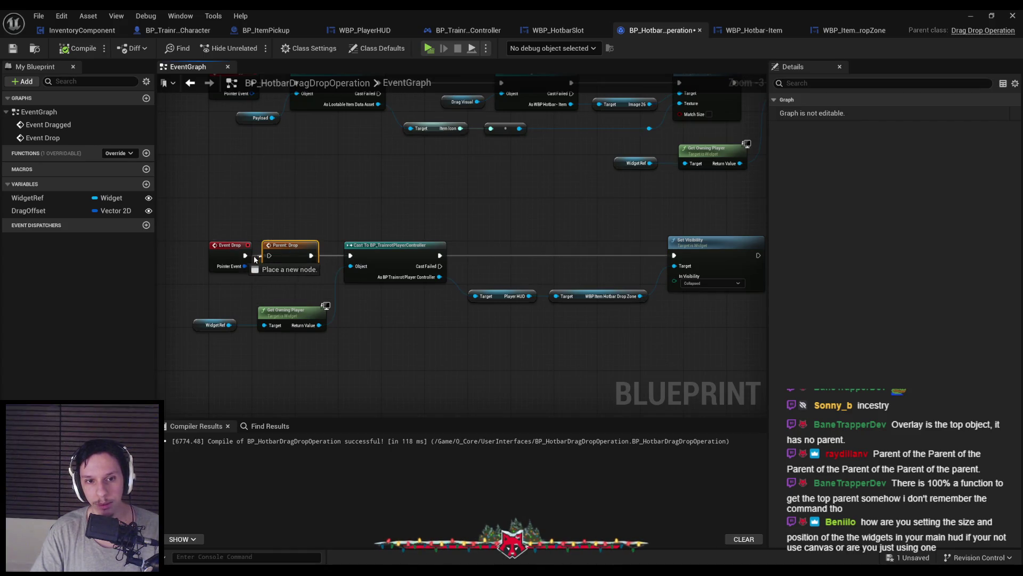
pyautogui.click(81, 53)
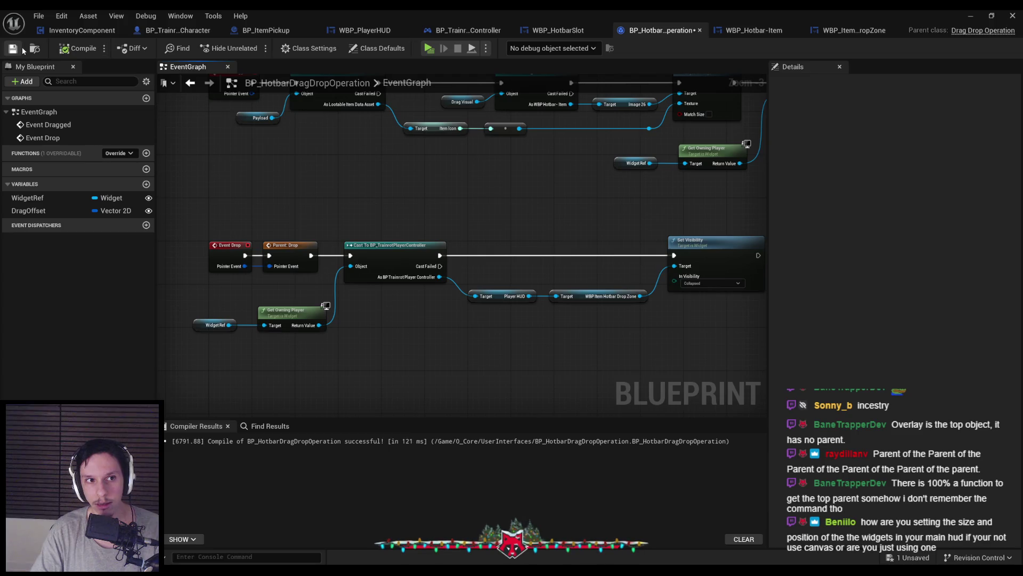
pyautogui.scroll(-1, 312, 256)
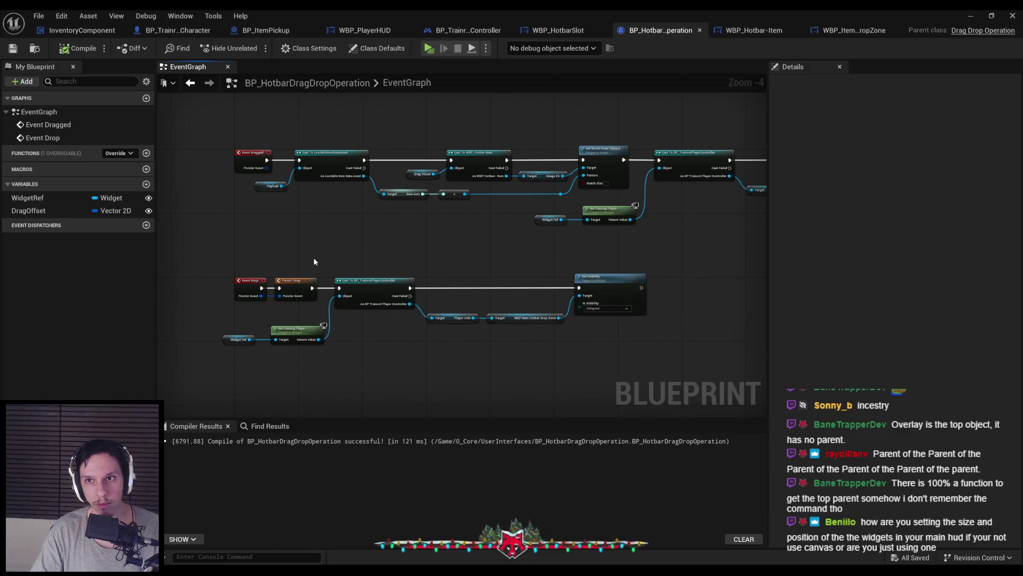
pyautogui.moveTo(313, 259); pyautogui.dragTo(304, 255)
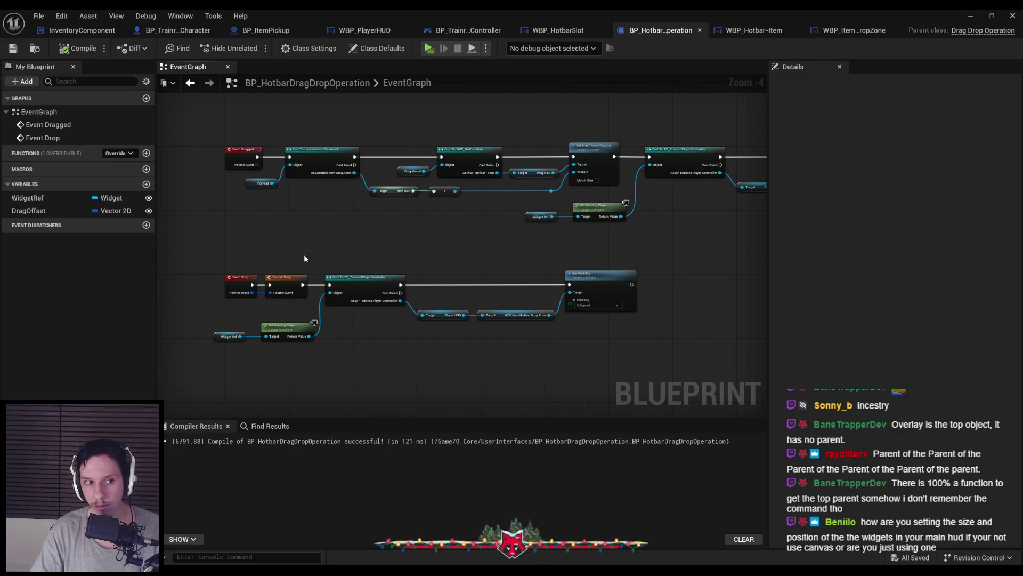
# Break the Parent Drop wire and delete Event Drop, Parent Drop, and the Cast/Set Visibility chain
pyautogui.keyDown('alt'); pyautogui.click(329, 285); pyautogui.keyUp('alt')
pyautogui.moveTo(321, 259); pyautogui.dragTo(621, 345)
pyautogui.moveTo(557, 397)
pyautogui.mouseDown()
pyautogui.moveTo(201, 327)
pyautogui.moveTo(271, 271)
pyautogui.mouseUp()
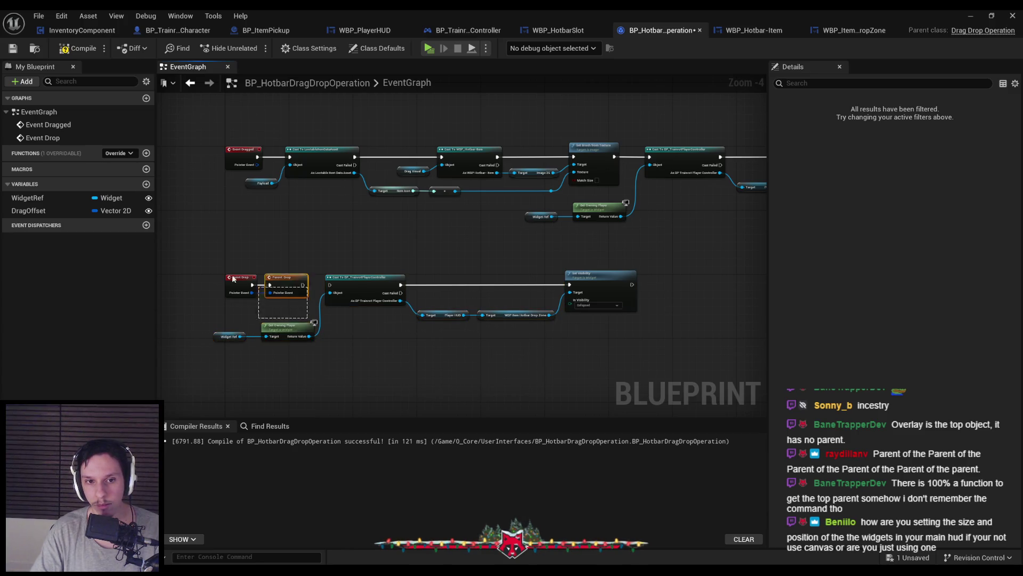
pyautogui.press('Delete')
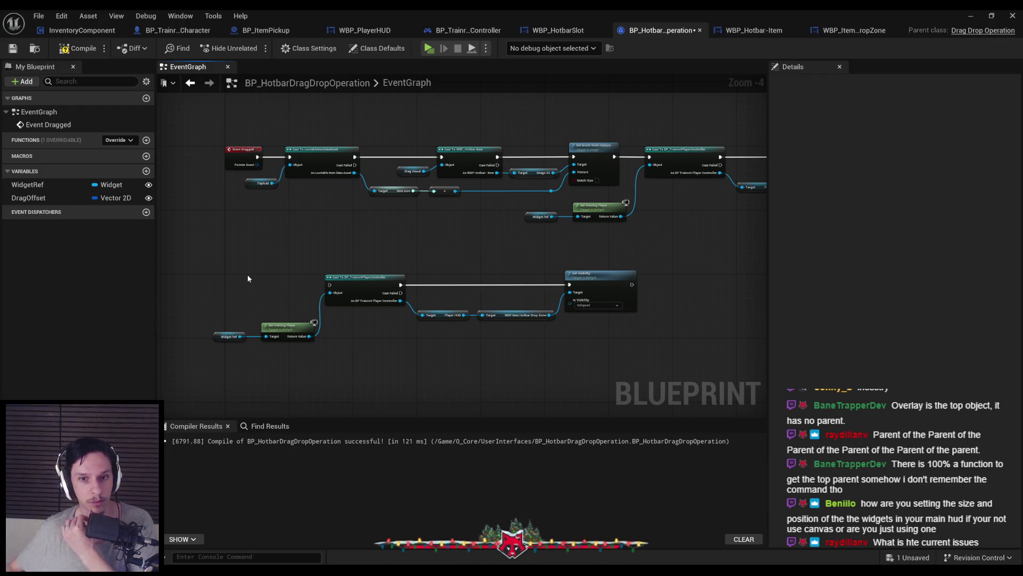
pyautogui.moveTo(218, 273); pyautogui.dragTo(615, 367)
pyautogui.press('Delete')
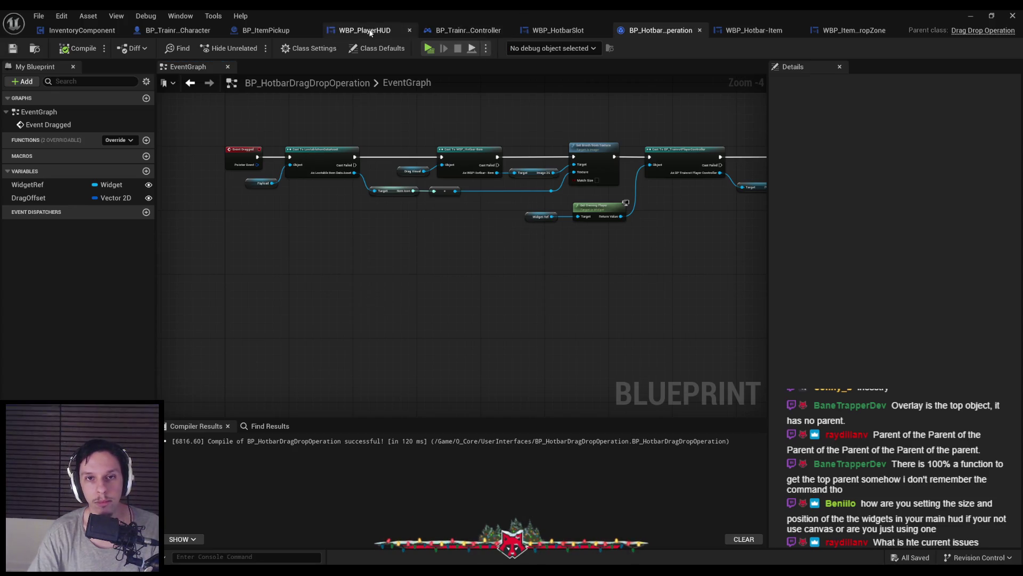
# Add an Event Drag Cancelled override to BP_HotbarDragDropOperation's event graph
pyautogui.click(559, 33)
pyautogui.scroll(2, 360, 175)
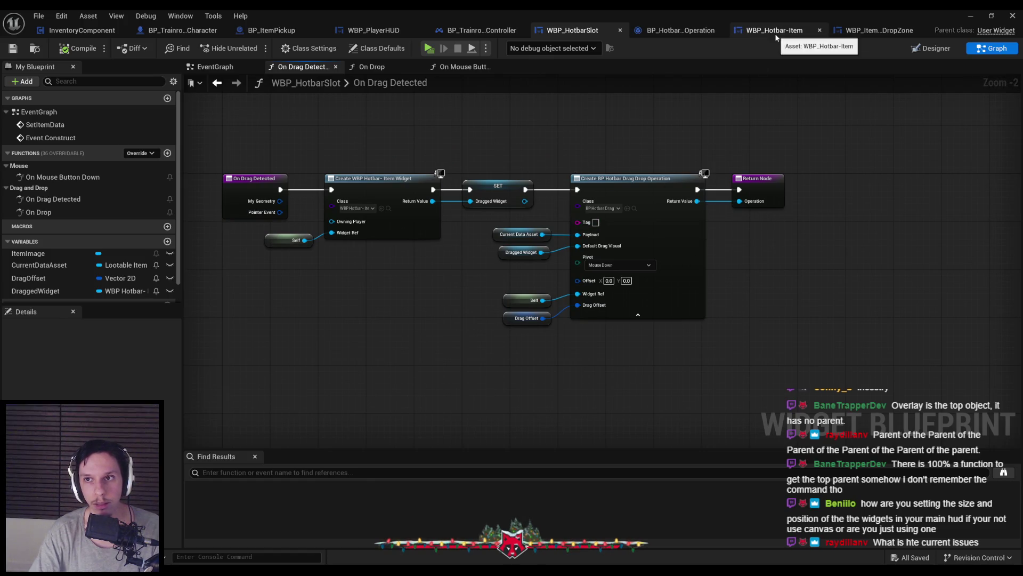
pyautogui.click(674, 31)
pyautogui.click(118, 139)
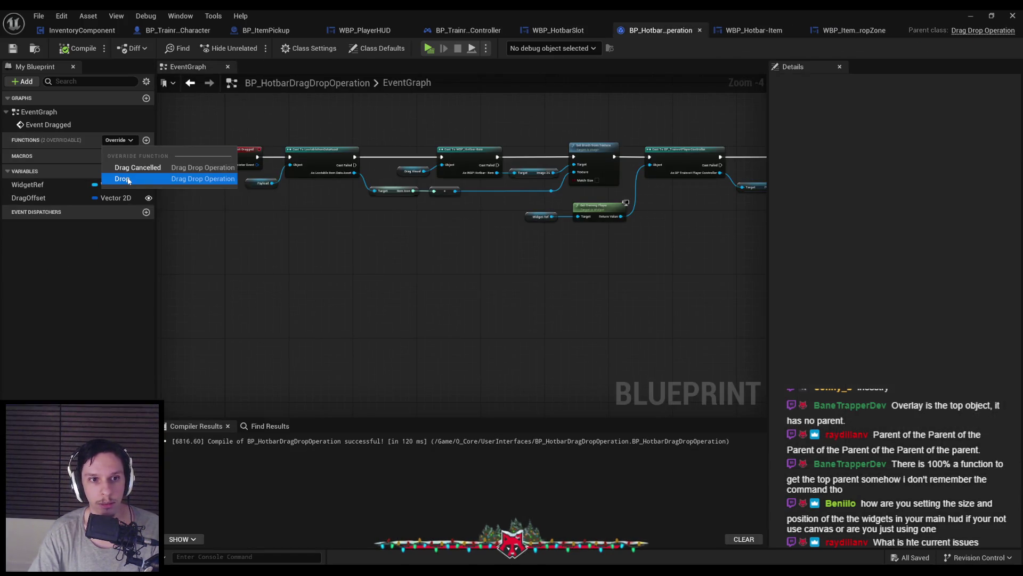
pyautogui.click(130, 169)
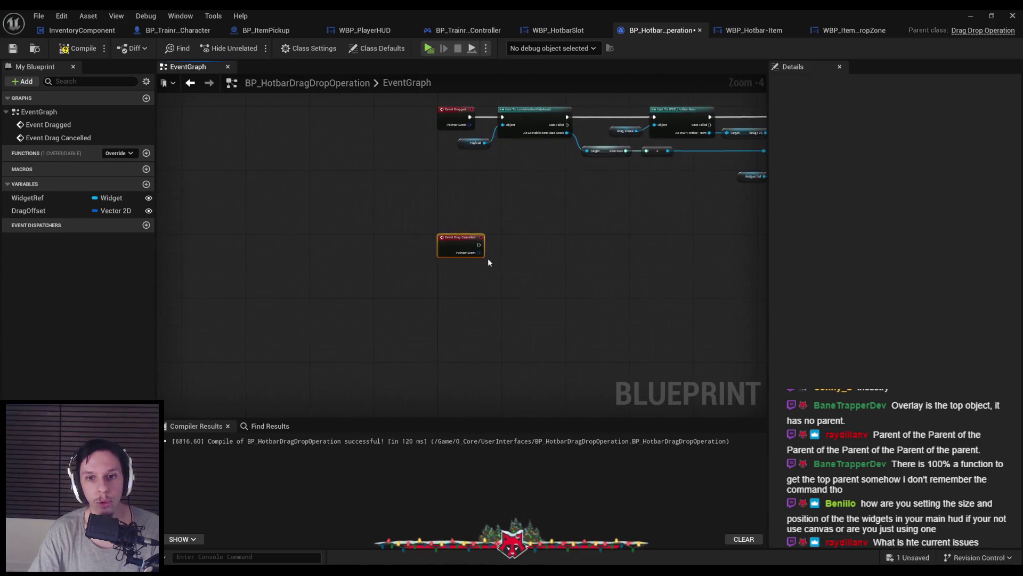
# Wire Drag Cancelled into the player controller Cast node, then compile and save the blueprint
pyautogui.moveTo(386, 250); pyautogui.dragTo(429, 243)
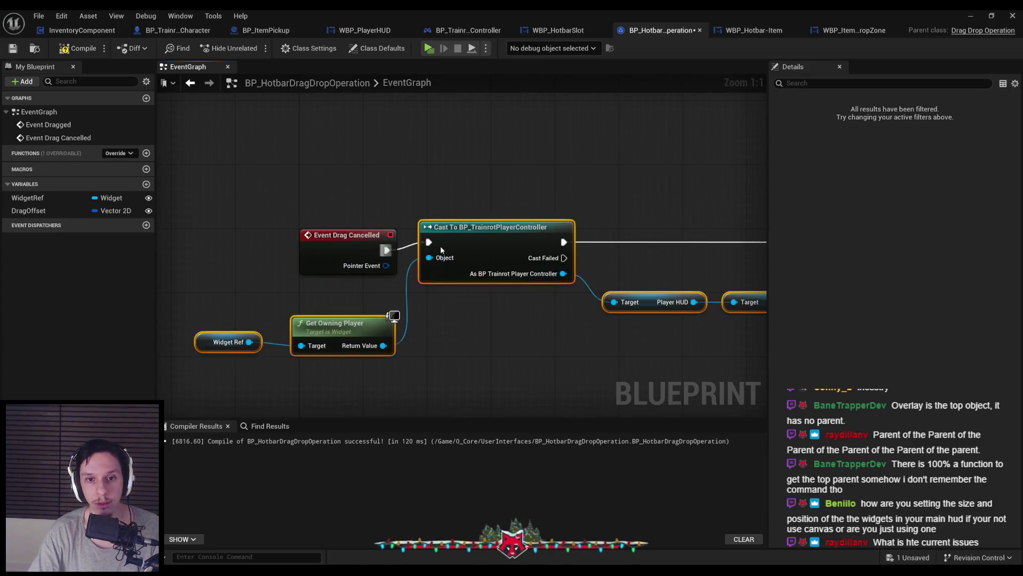
pyautogui.moveTo(503, 247); pyautogui.dragTo(520, 254)
pyautogui.scroll(-2, 419, 317)
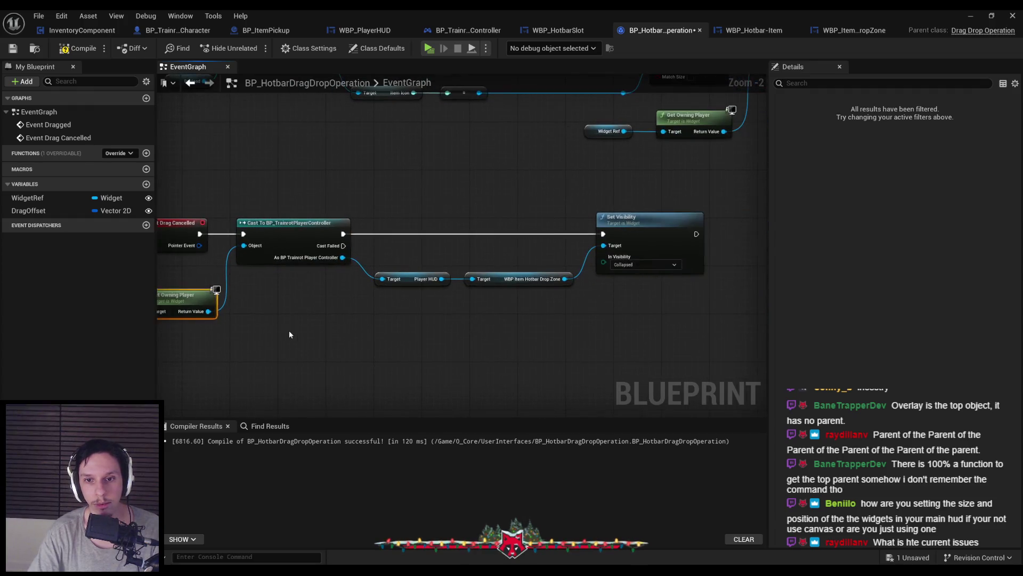
pyautogui.click(13, 49)
pyautogui.hotkey('alt', 'Tab')
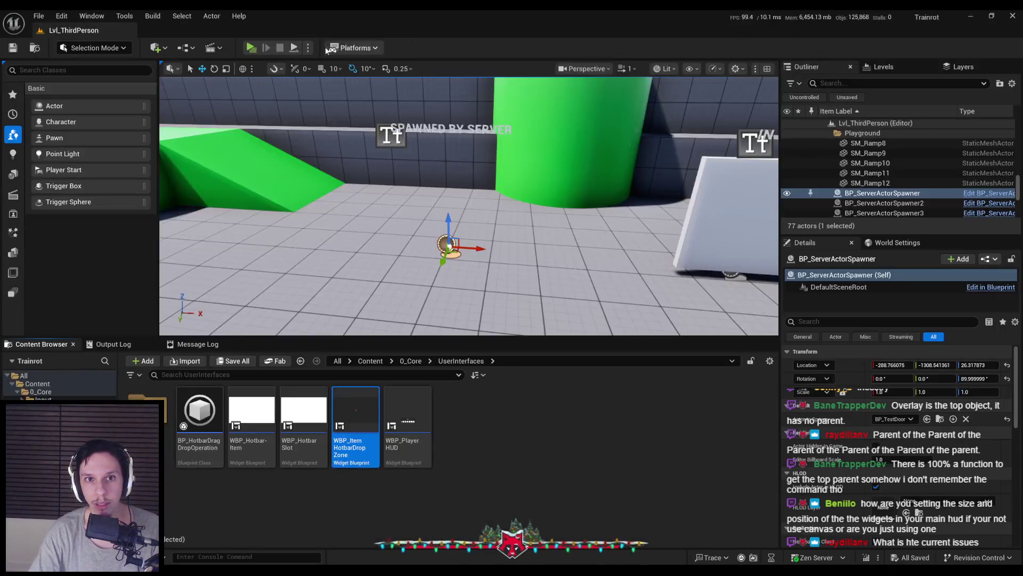
# Play-test picking up the white cube with E and dragging its hotbar item, then open WBP_ItemHotbarDropZone
pyautogui.click(251, 48)
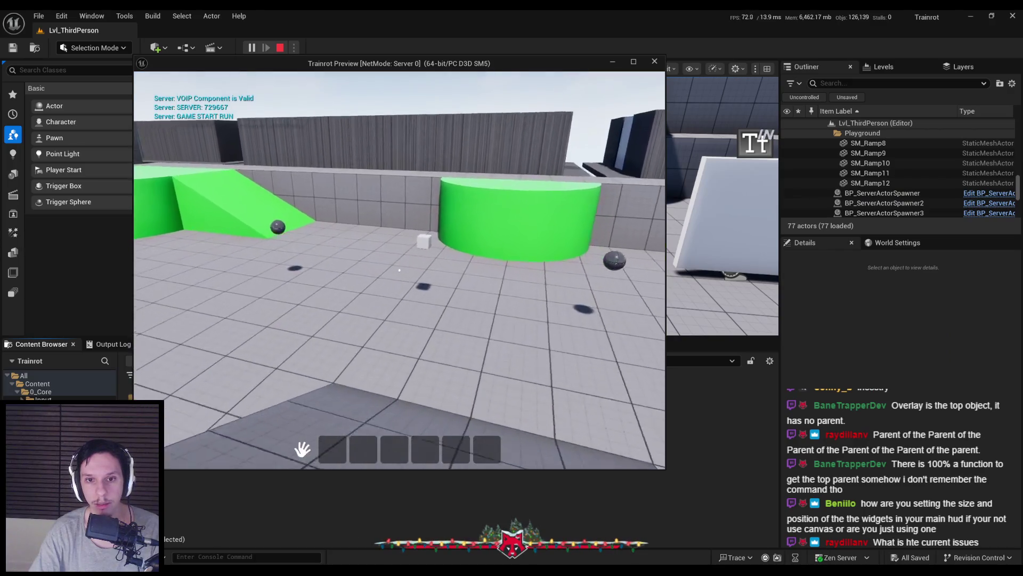
pyautogui.press('e')
pyautogui.moveTo(332, 450)
pyautogui.mouseDown()
pyautogui.moveTo(257, 366)
pyautogui.moveTo(239, 373)
pyautogui.moveTo(378, 347)
pyautogui.moveTo(362, 373)
pyautogui.moveTo(319, 384)
pyautogui.moveTo(340, 410)
pyautogui.moveTo(332, 405)
pyautogui.moveTo(332, 449)
pyautogui.moveTo(341, 414)
pyautogui.moveTo(332, 449)
pyautogui.mouseUp()
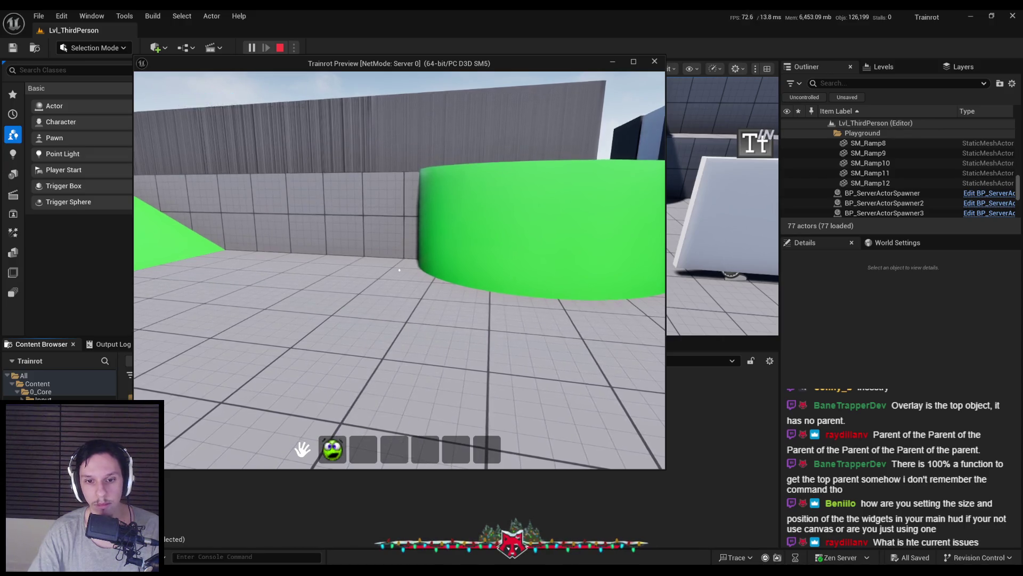
pyautogui.press('Escape')
pyautogui.doubleClick(356, 427)
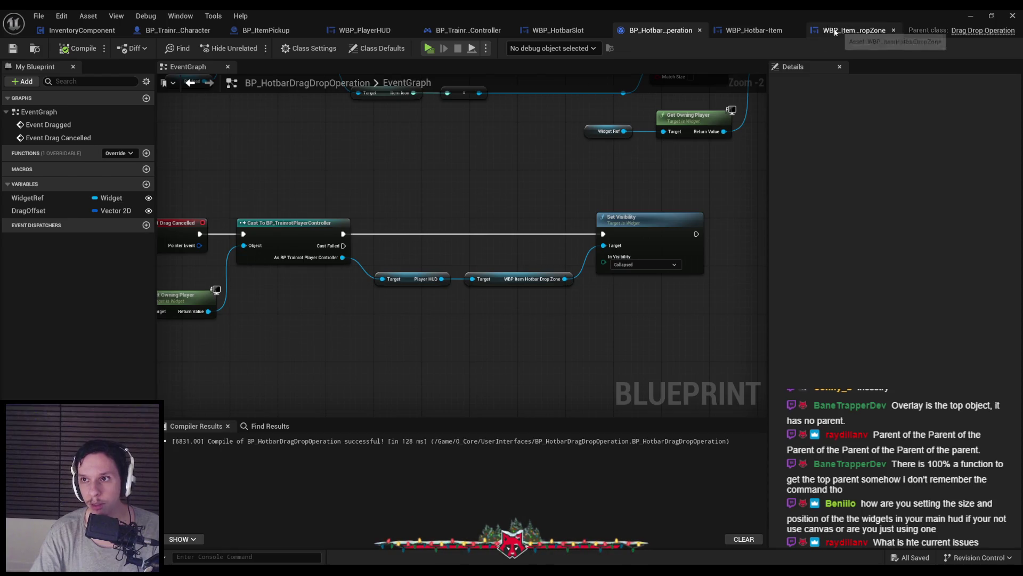
# Override On Drop in WBP_ItemHotbarDropZone and move its Return Node far to the right
pyautogui.click(144, 127)
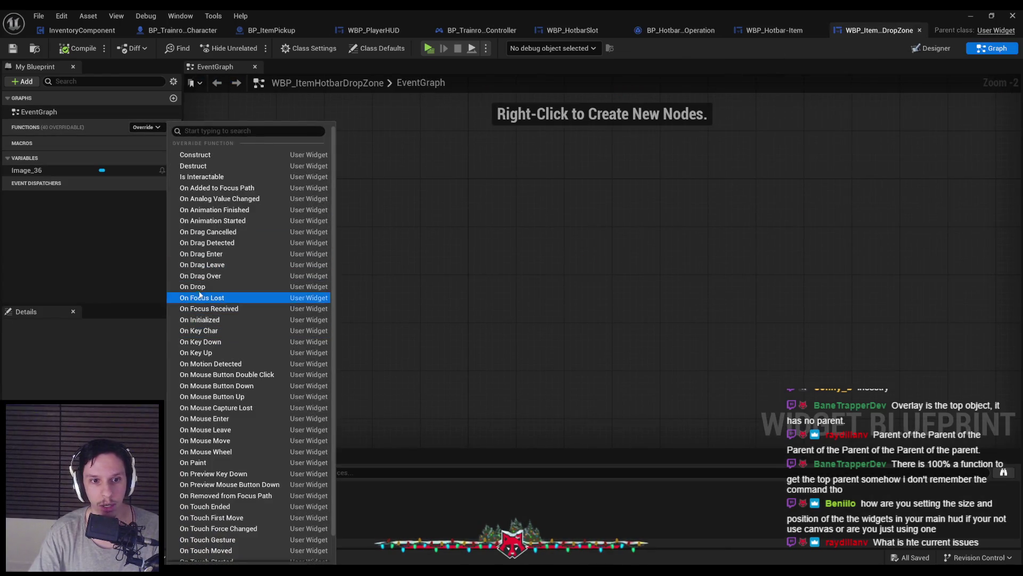
pyautogui.click(578, 33)
pyautogui.click(861, 33)
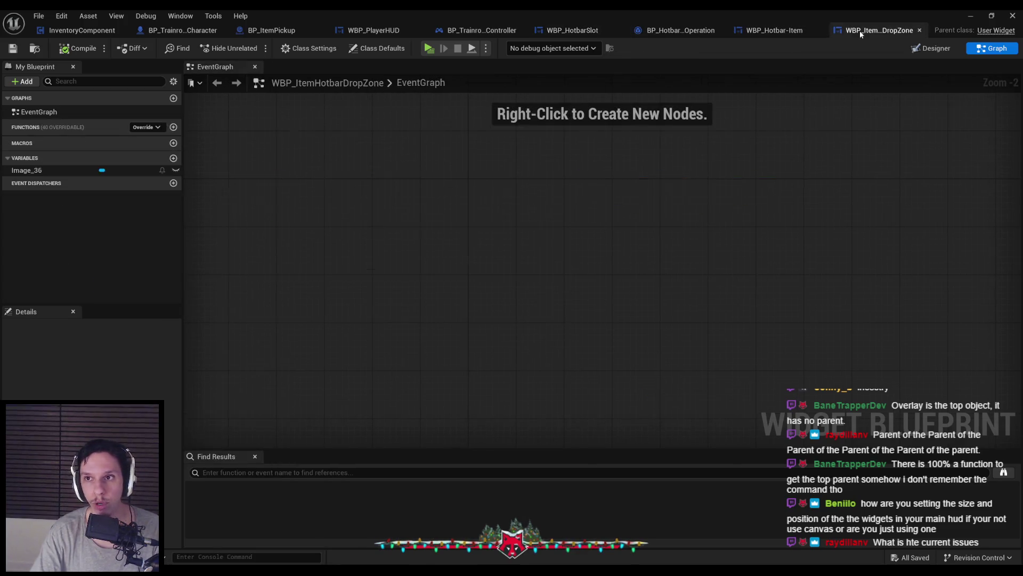
pyautogui.click(145, 127)
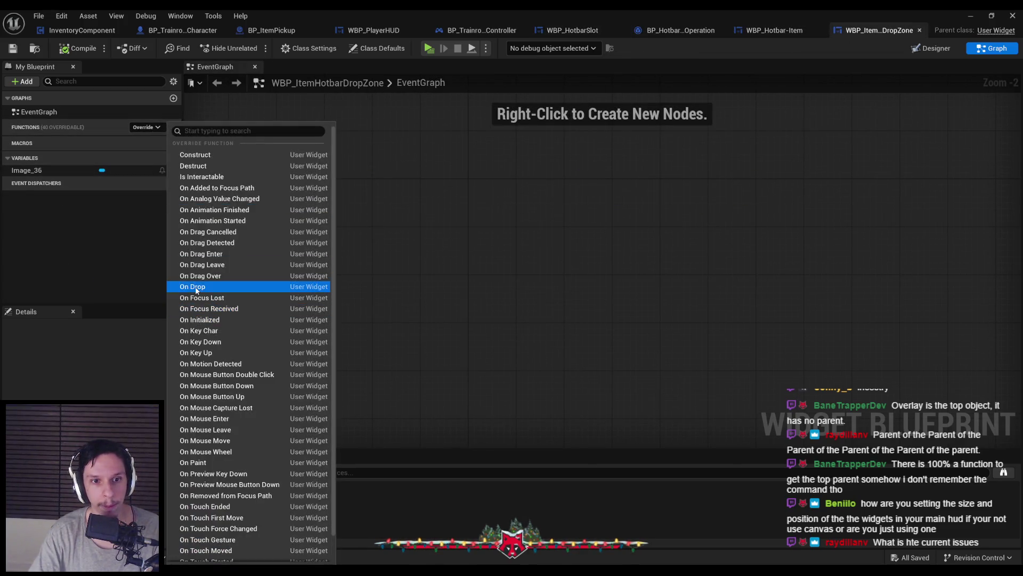
pyautogui.click(213, 287)
pyautogui.scroll(-1, 564, 250)
pyautogui.moveTo(382, 261); pyautogui.dragTo(825, 261)
# Paste a Print String reading 'DROPPED IN DROPZONE' between On Drop and Return Node, then compile
pyautogui.click(656, 32)
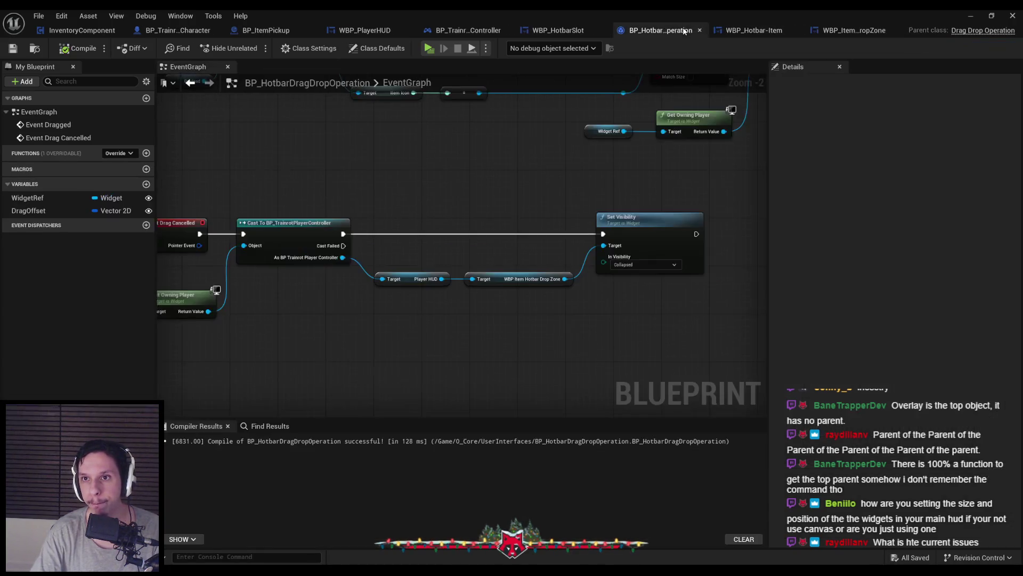
pyautogui.click(577, 31)
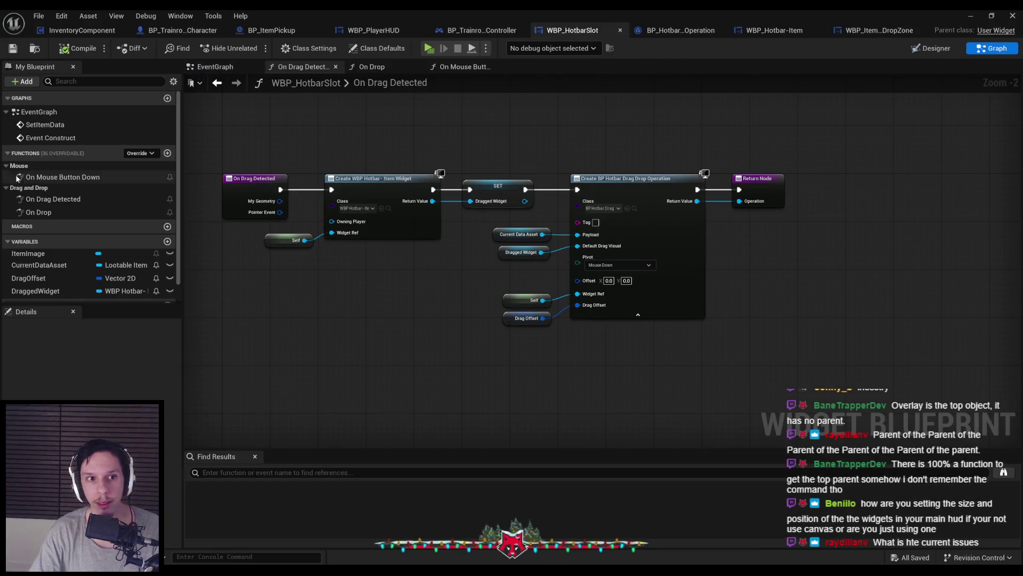
pyautogui.doubleClick(39, 212)
pyautogui.click(882, 32)
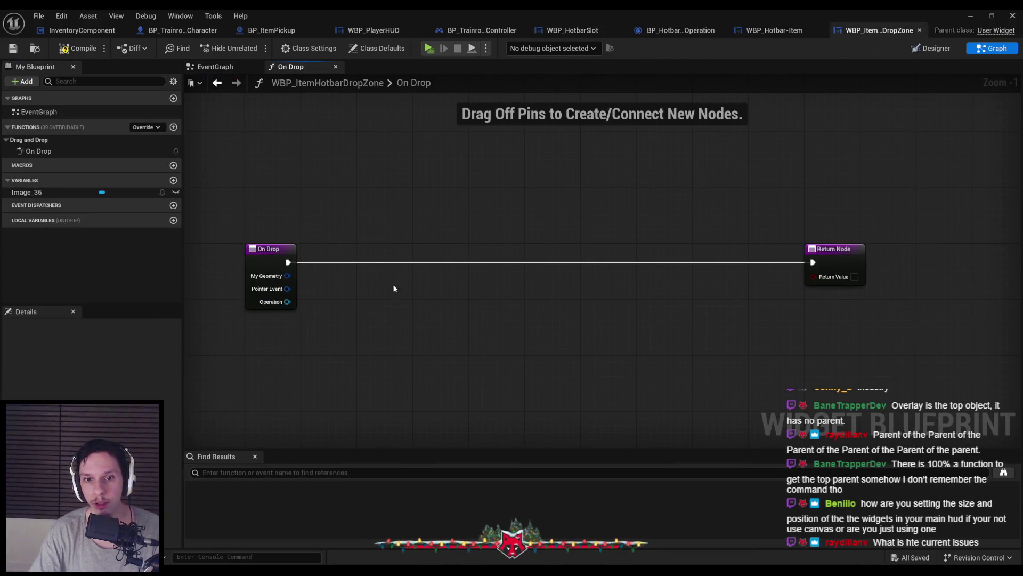
pyautogui.hotkey('ctrl', 'v')
pyautogui.doubleClick(422, 283)
pyautogui.write('DROPZONE')
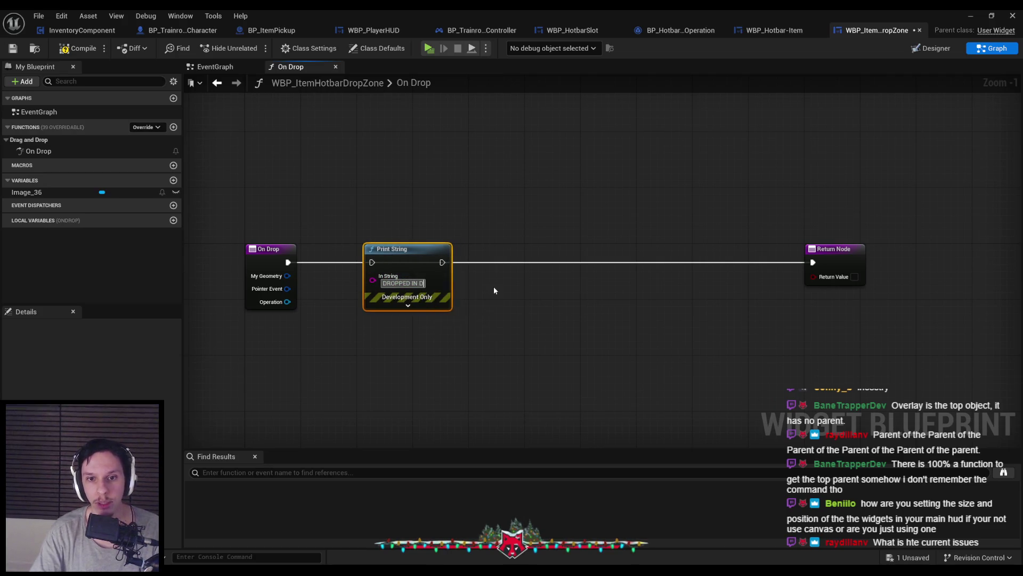
pyautogui.moveTo(374, 262); pyautogui.dragTo(368, 262)
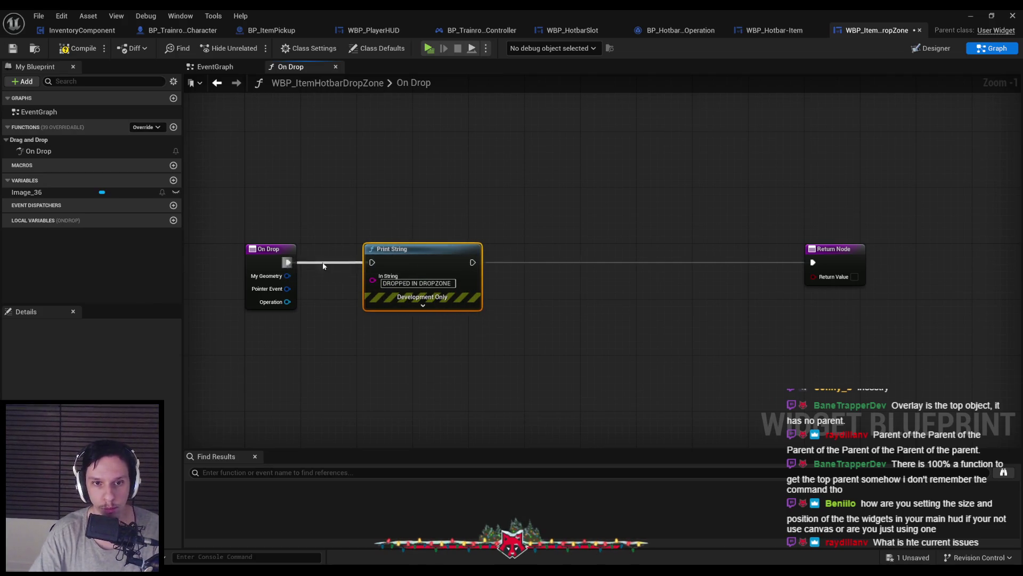
pyautogui.moveTo(680, 262); pyautogui.dragTo(812, 263)
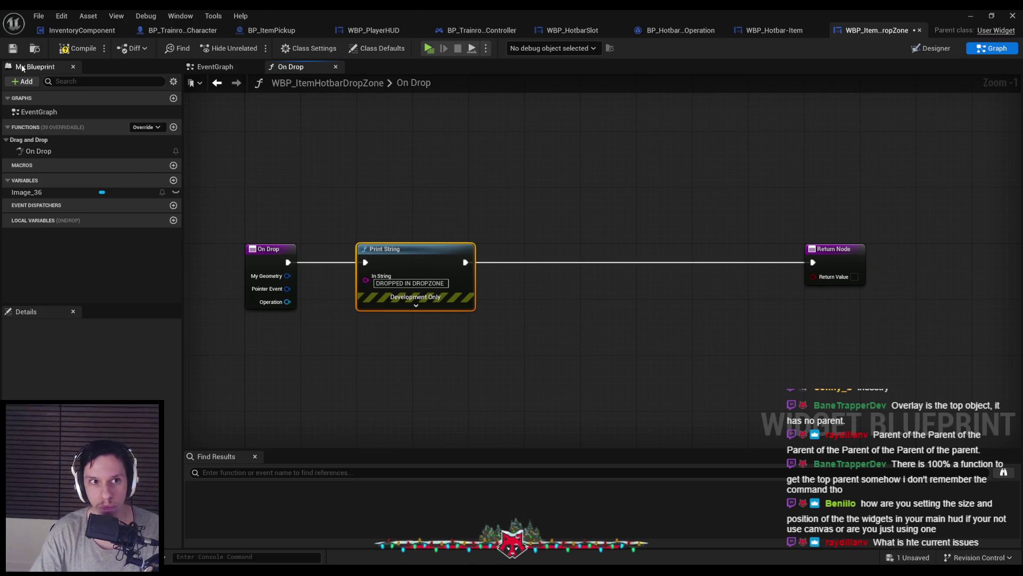
pyautogui.click(13, 48)
pyautogui.click(971, 16)
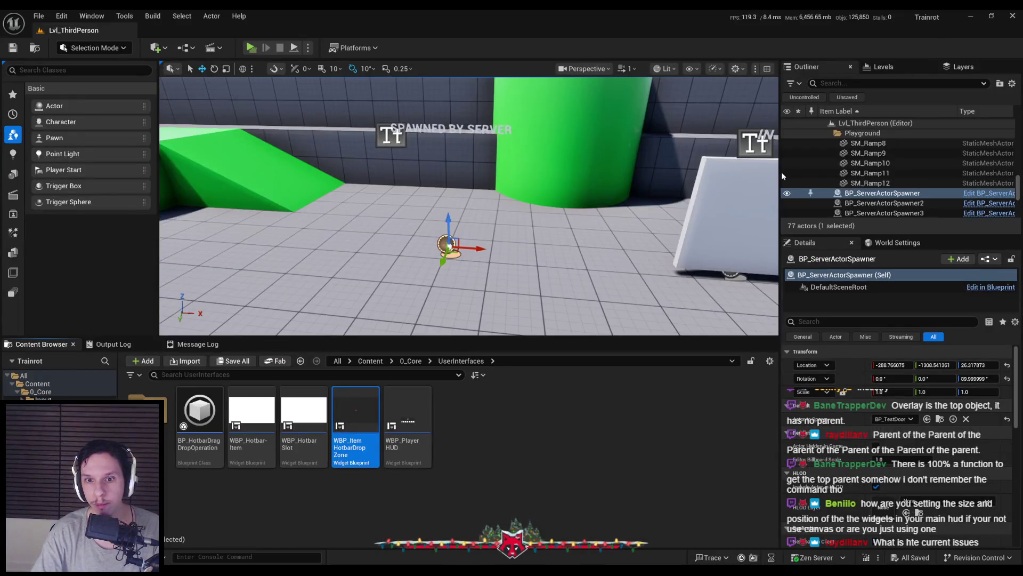
# Play-test dragging the first hotbar item onto the drop panel, then stop the session
pyautogui.click(251, 48)
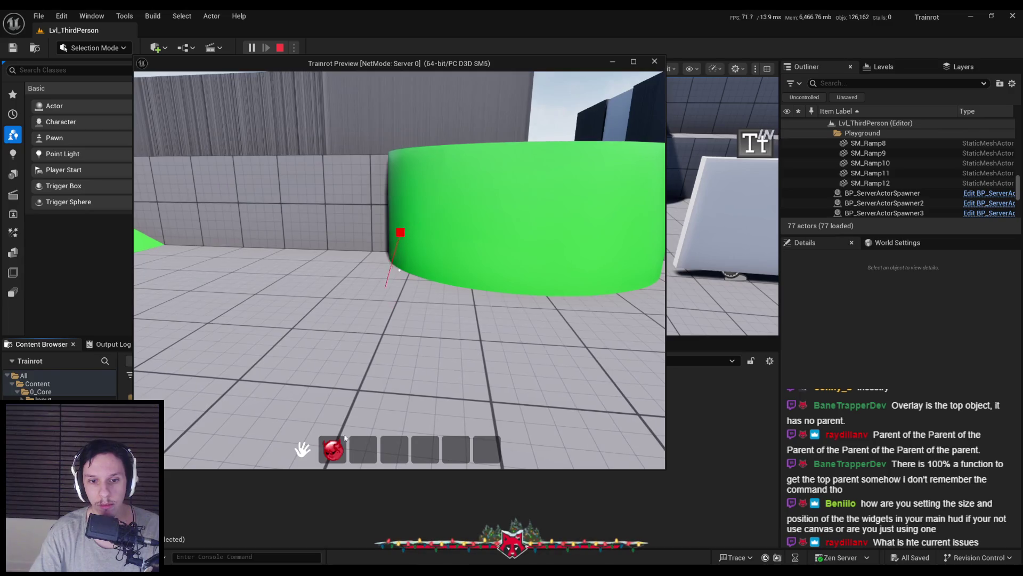
pyautogui.moveTo(320, 453)
pyautogui.mouseDown()
pyautogui.moveTo(314, 415)
pyautogui.moveTo(365, 406)
pyautogui.moveTo(339, 400)
pyautogui.moveTo(335, 424)
pyautogui.moveTo(332, 415)
pyautogui.mouseUp()
pyautogui.press('Escape')
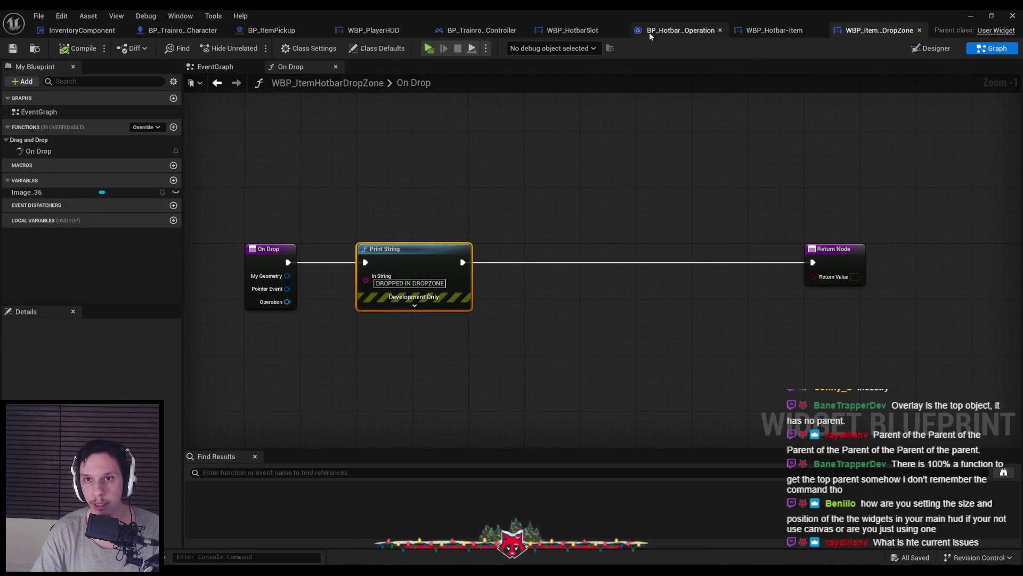
# In WBP_PlayerHUD's Designer, set the drop zone SizeBox_1 Height Override to 200, then compile and save
pyautogui.click(380, 31)
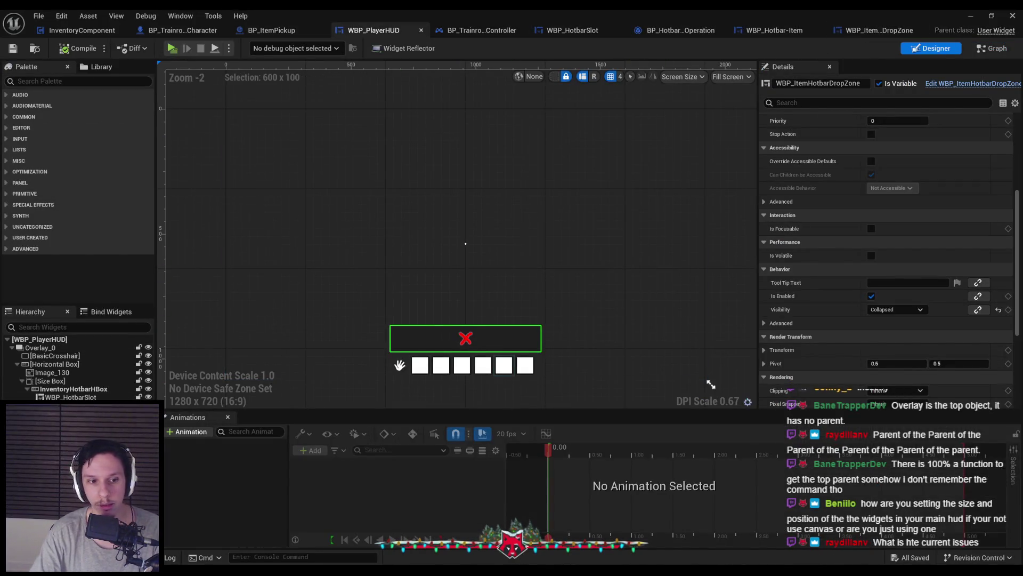
pyautogui.click(465, 341)
pyautogui.scroll(-5, 885, 213)
pyautogui.click(885, 208)
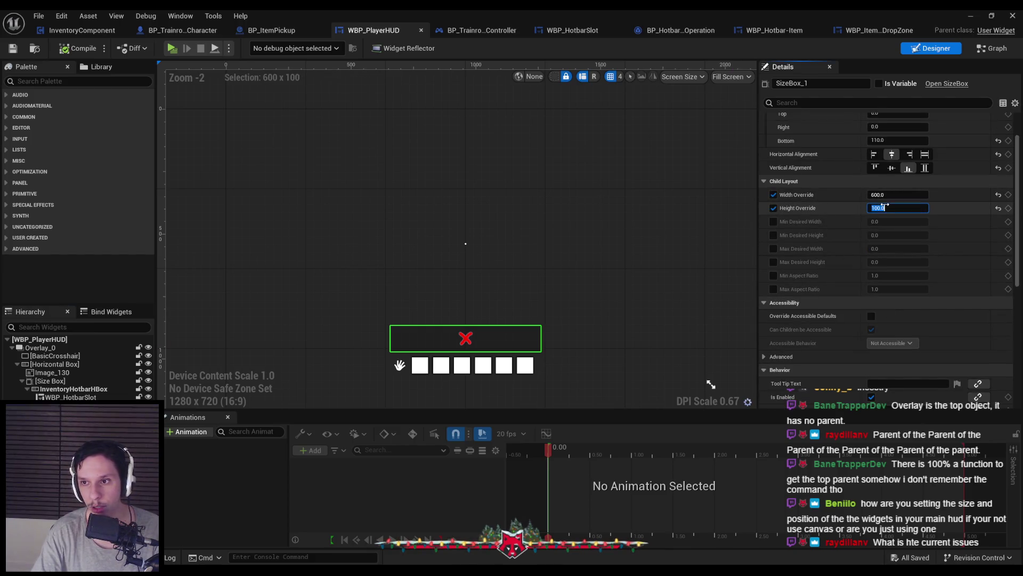
pyautogui.write('200')
pyautogui.press('Return')
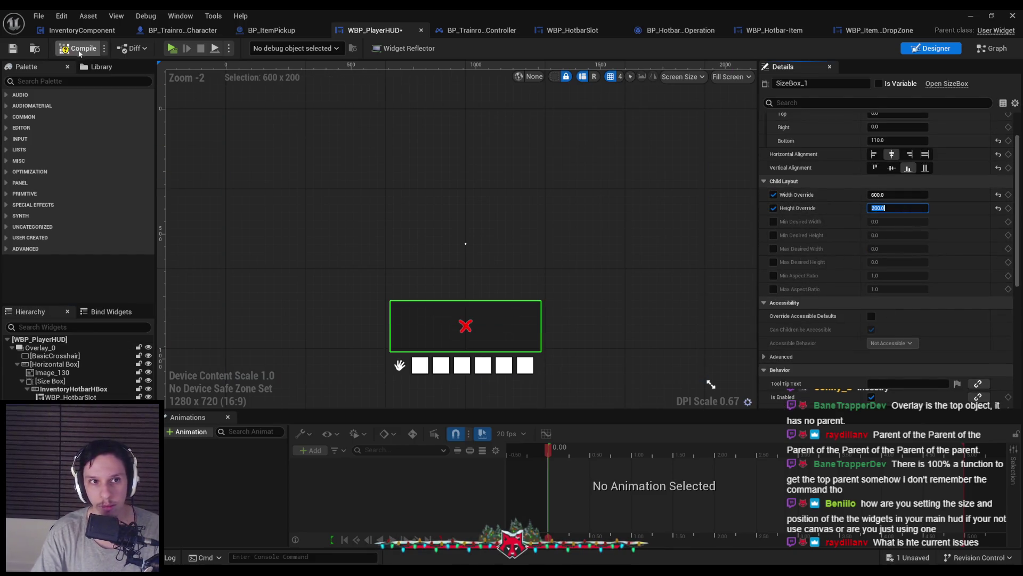
pyautogui.click(12, 48)
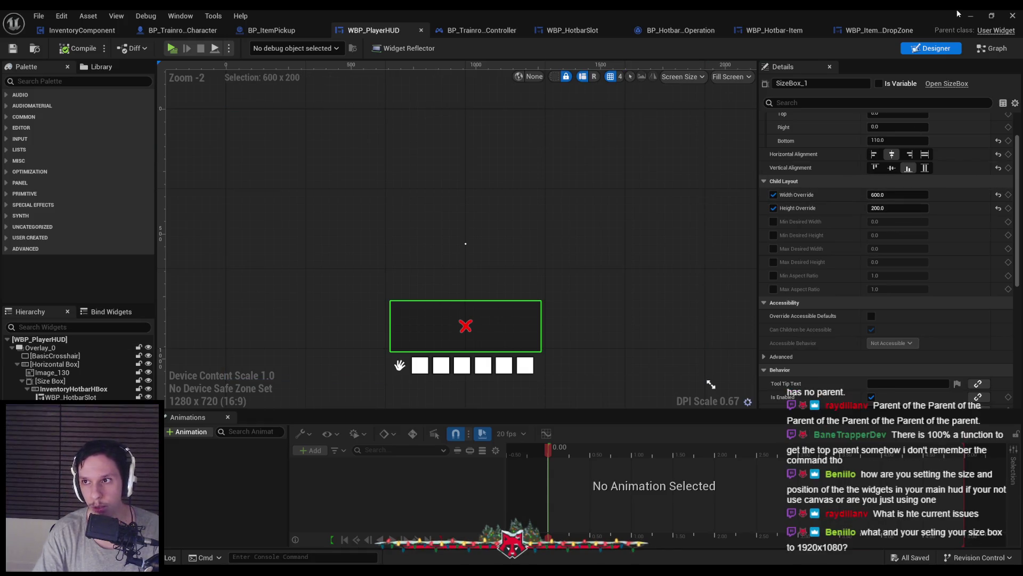
pyautogui.hotkey('alt', 'Tab')
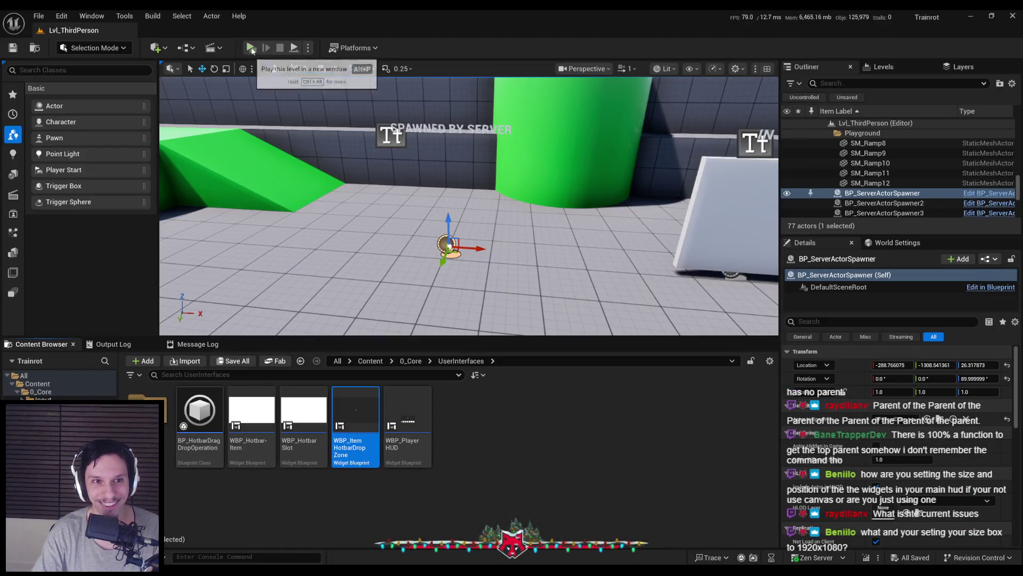
# Play-test walking to and picking up the cube, then dropping its hotbar item onto the drop zone twice
pyautogui.click(250, 48)
pyautogui.press('w')
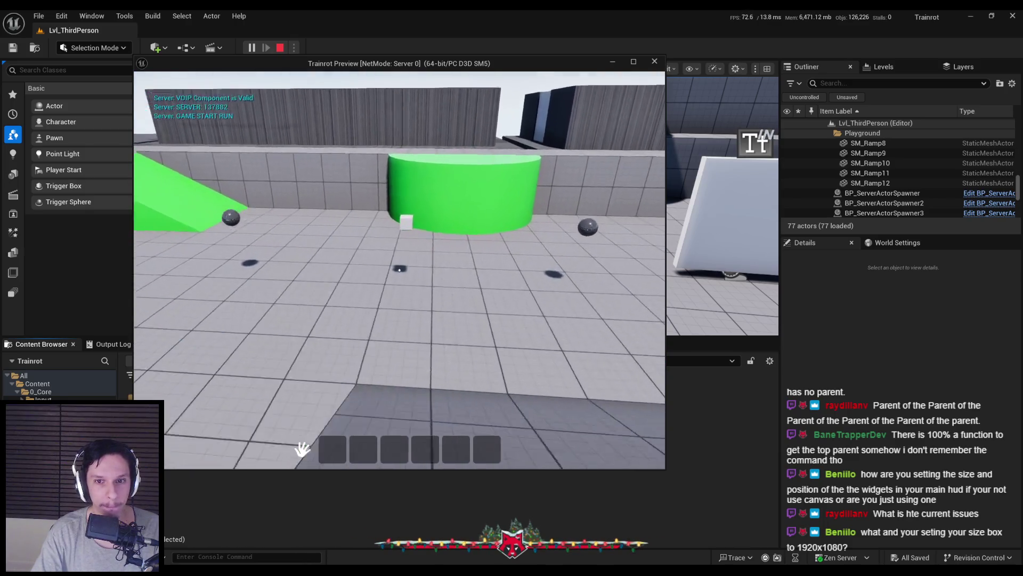
pyautogui.press('w')
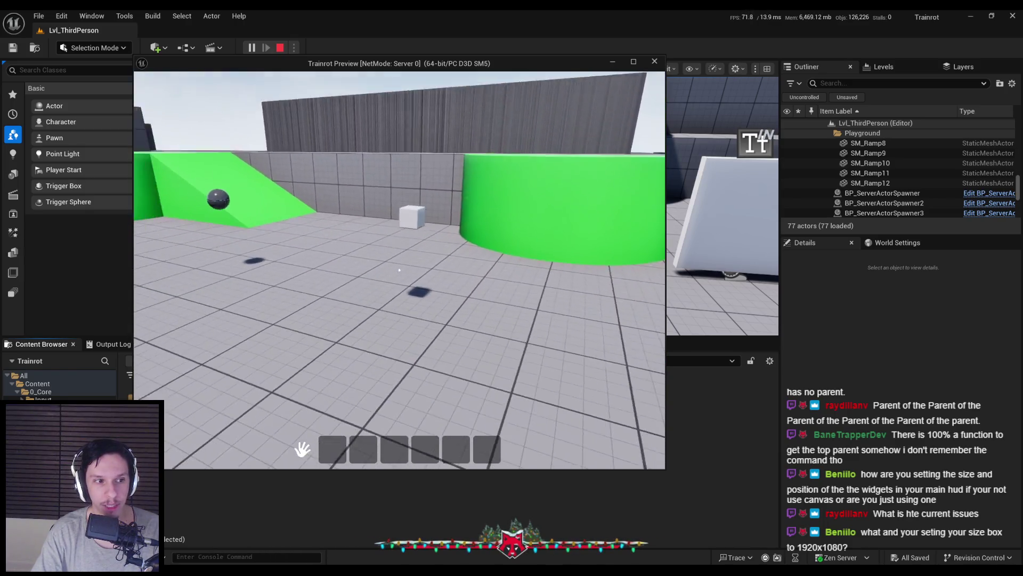
pyautogui.moveTo(332, 449)
pyautogui.mouseDown()
pyautogui.moveTo(354, 392)
pyautogui.moveTo(338, 443)
pyautogui.moveTo(367, 387)
pyautogui.mouseUp()
pyautogui.moveTo(332, 449); pyautogui.dragTo(357, 388)
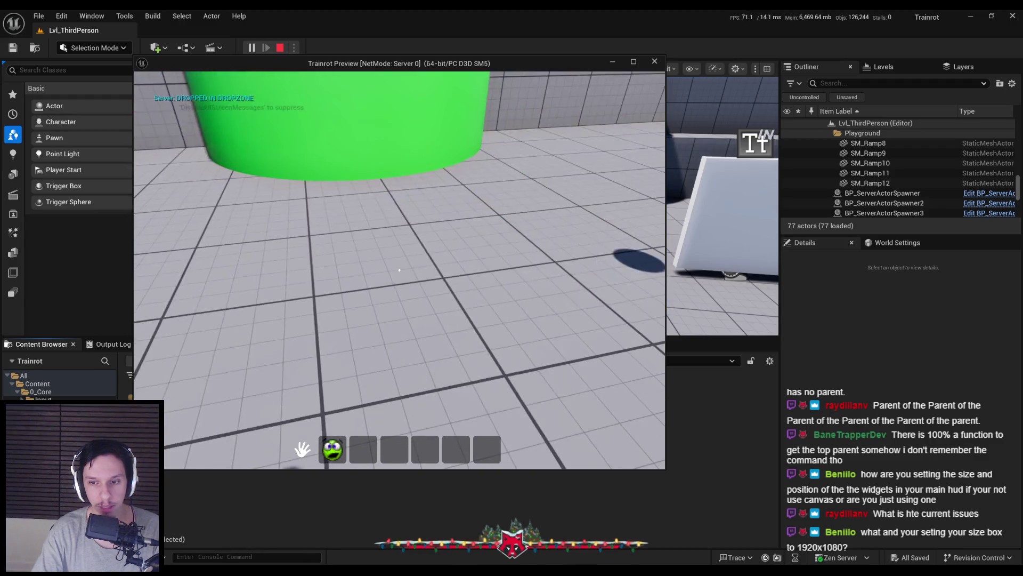
# Enlarge the game preview window, drop the item onto the drop zone again, and stop the session
pyautogui.press('super')
pyautogui.moveTo(667, 472)
pyautogui.mouseDown()
pyautogui.moveTo(778, 511)
pyautogui.moveTo(741, 501)
pyautogui.moveTo(853, 497)
pyautogui.moveTo(640, 448)
pyautogui.mouseUp()
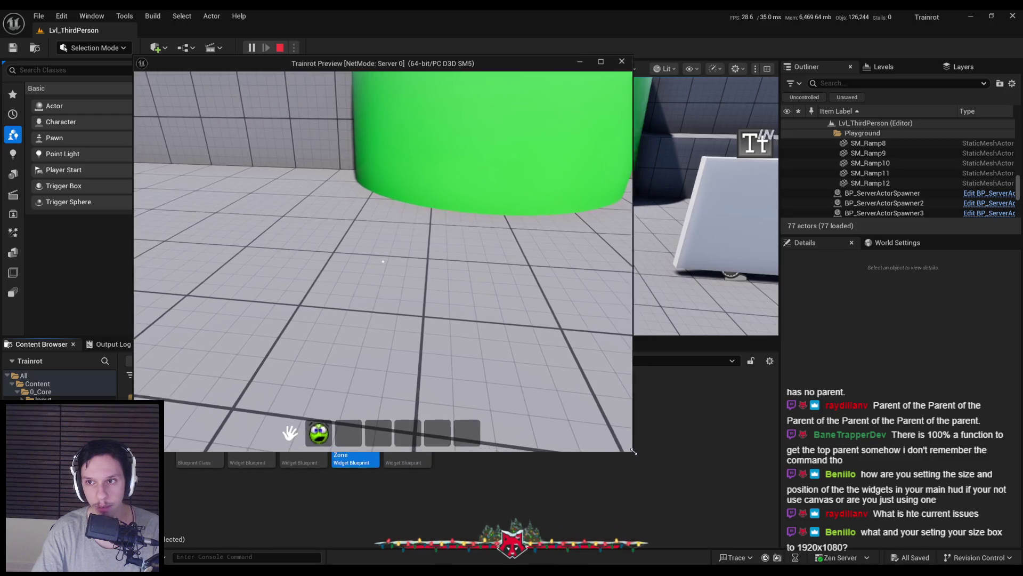
pyautogui.moveTo(330, 437); pyautogui.dragTo(352, 373)
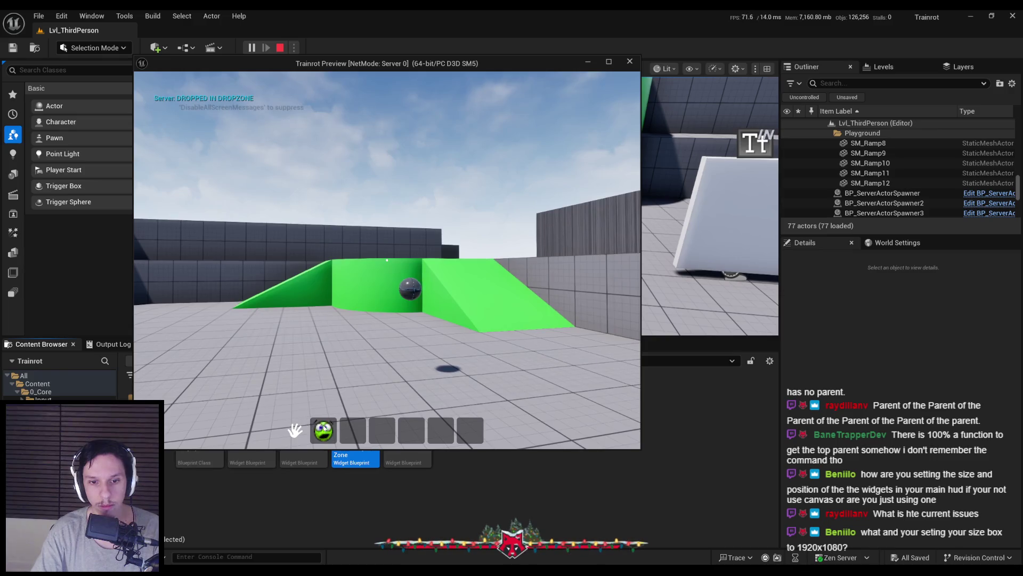
pyautogui.press('Escape')
pyautogui.click(365, 536)
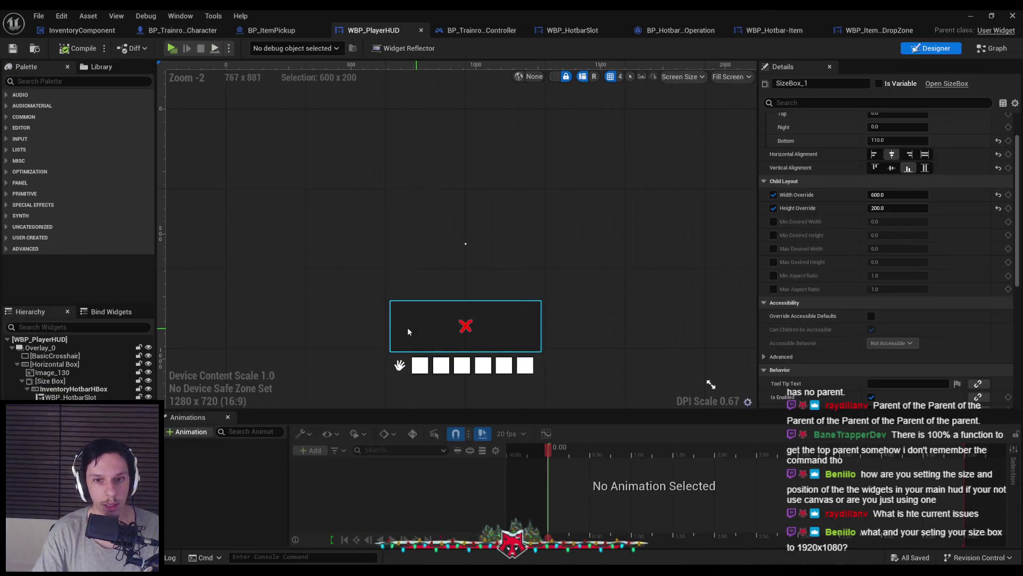
# Deselect the HUD size box and navigate the editor tabs to WBP_HotbarSlot's On Drop graph
pyautogui.click(583, 101)
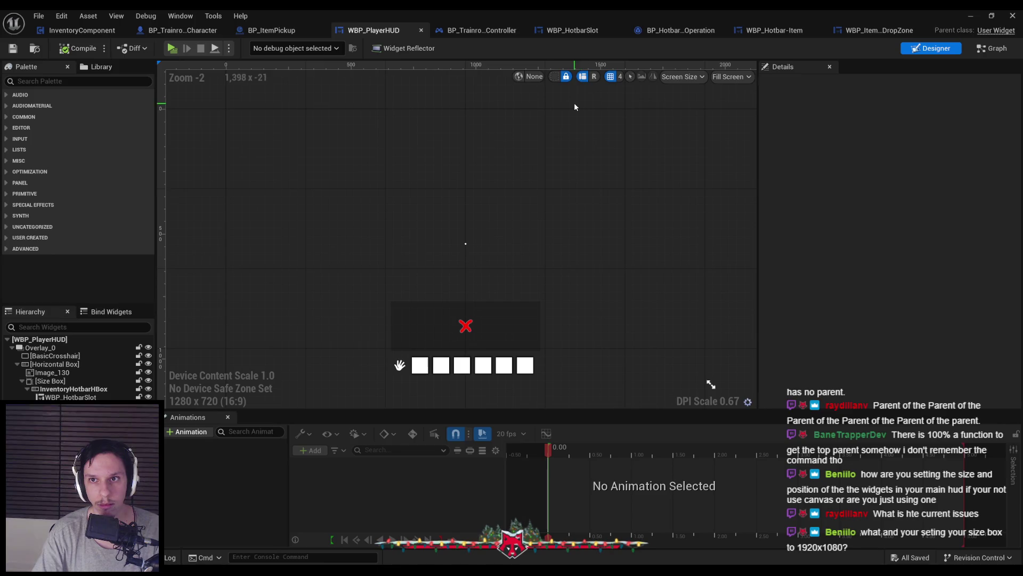
pyautogui.click(992, 48)
pyautogui.click(932, 48)
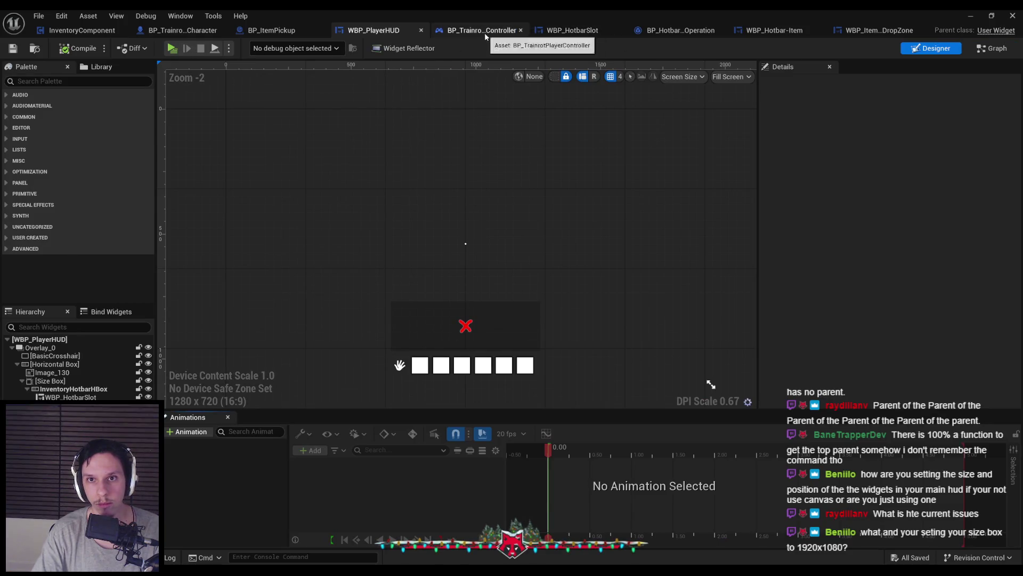
pyautogui.click(482, 31)
pyautogui.click(566, 30)
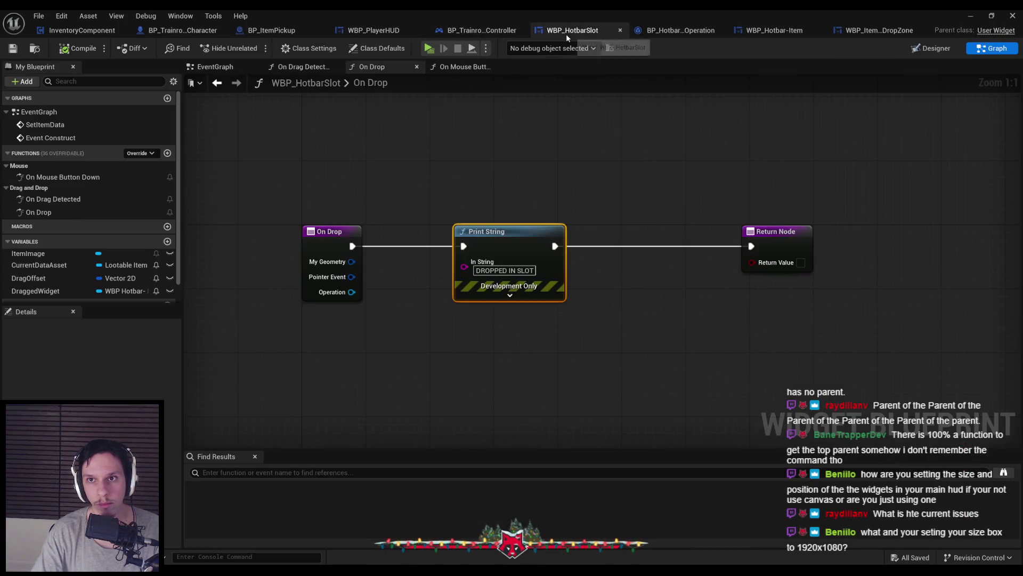
# Shift Print String left and add a Cast To BP_HotbarDragDropOperation from the Operation pin
pyautogui.moveTo(454, 231); pyautogui.dragTo(427, 230)
pyautogui.moveTo(351, 292)
pyautogui.mouseDown()
pyautogui.moveTo(399, 326)
pyautogui.moveTo(352, 292)
pyautogui.mouseUp()
pyautogui.hotkey('alt', 'Tab')
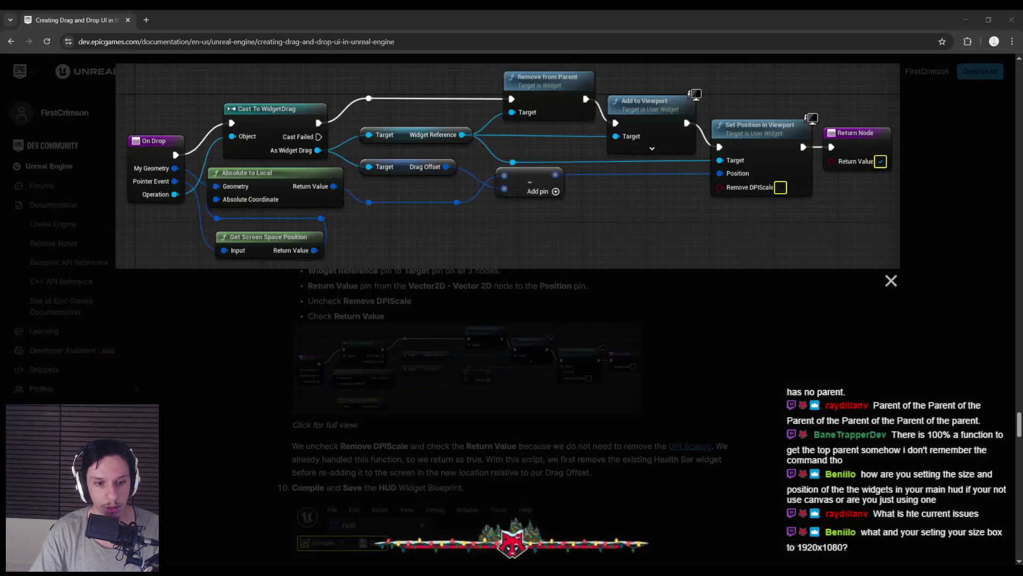
pyautogui.click(971, 19)
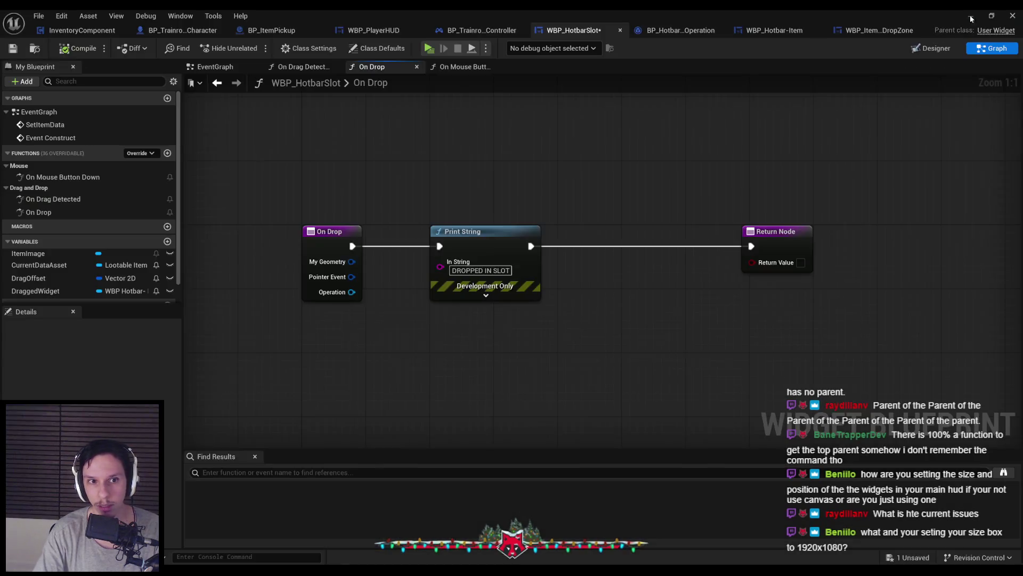
pyautogui.moveTo(361, 297); pyautogui.dragTo(389, 315)
pyautogui.write('cast to dr')
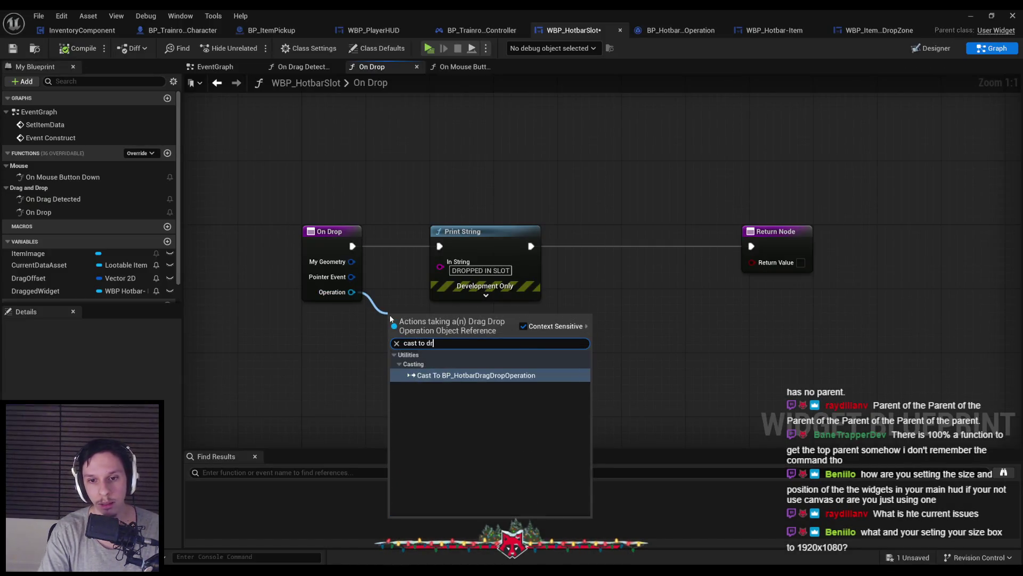
pyautogui.press('Return')
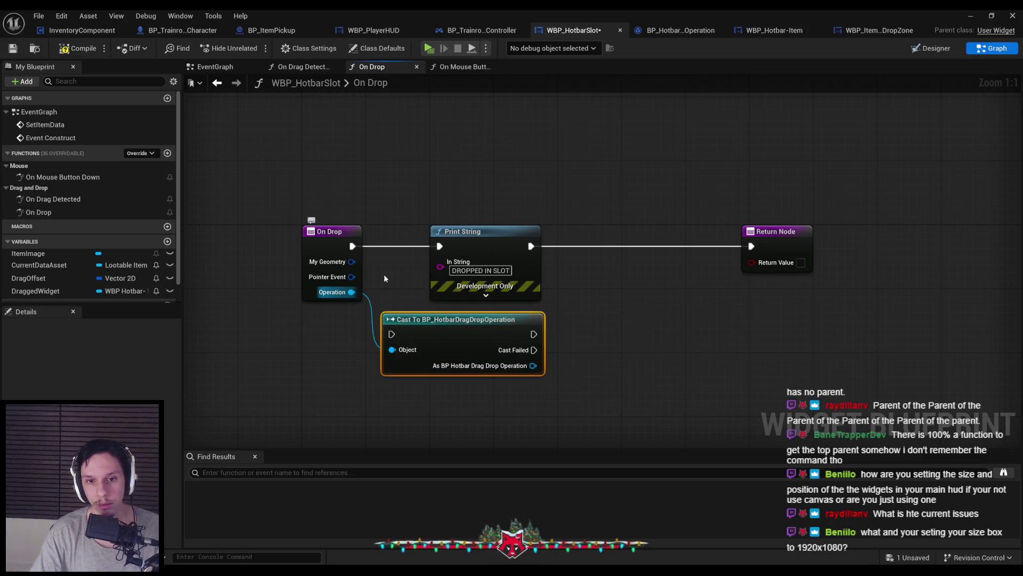
# Delete the newly added cast node from the hotbar slot graph and bring up the drop zone's On Drop graph
pyautogui.click(476, 231)
pyautogui.scroll(-2, 476, 230)
pyautogui.click(373, 315)
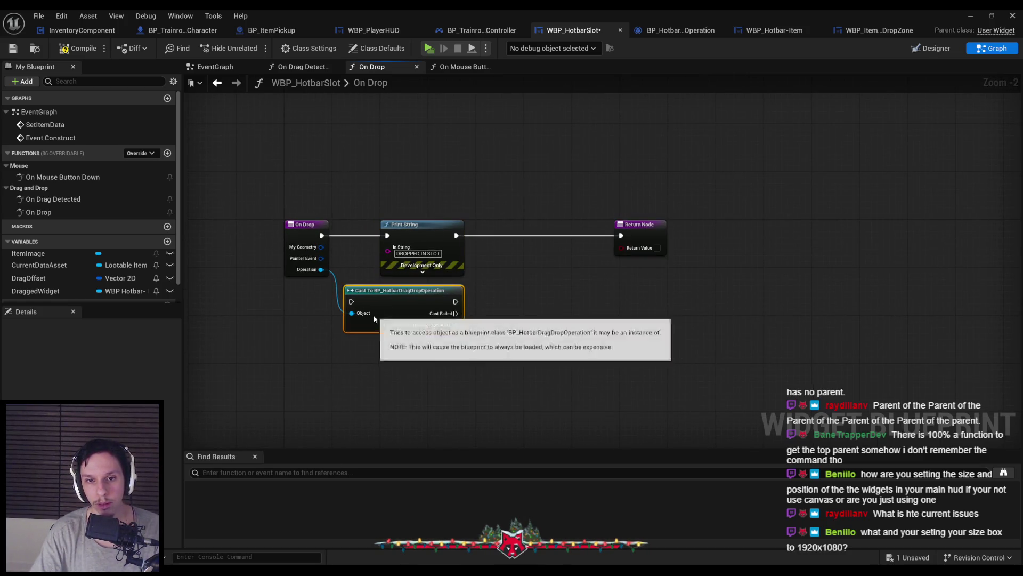
pyautogui.press('Delete')
pyautogui.hotkey('ctrl', 'Tab')
pyautogui.hotkey('ctrl', 'Tab')
pyautogui.hotkey('ctrl', 'Tab')
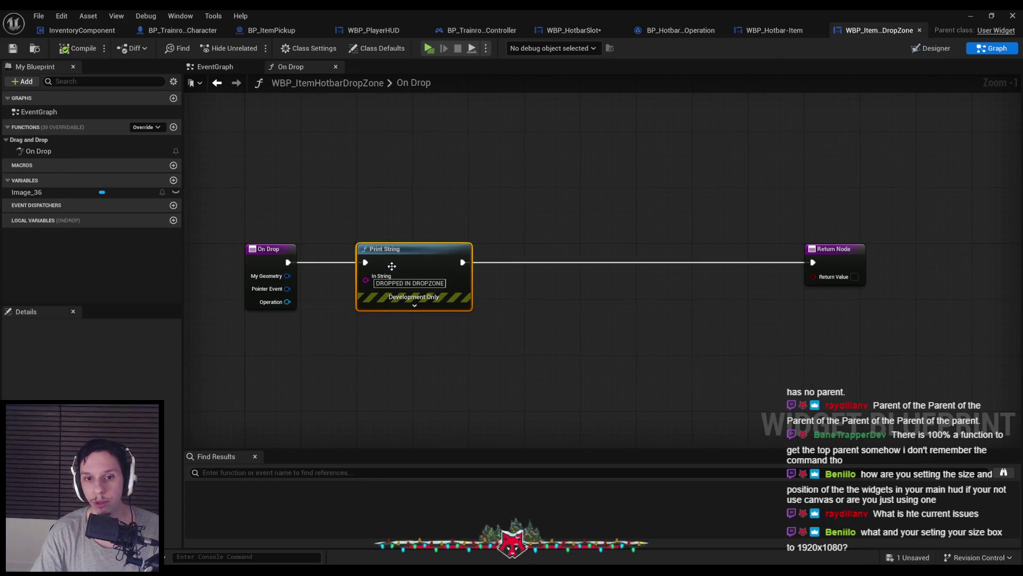
# Shift Print String and Return right and paste a Cast To BP_HotbarDragDropOperation wired after On Drop
pyautogui.scroll(-2, 391, 266)
pyautogui.moveTo(334, 260); pyautogui.dragTo(723, 355)
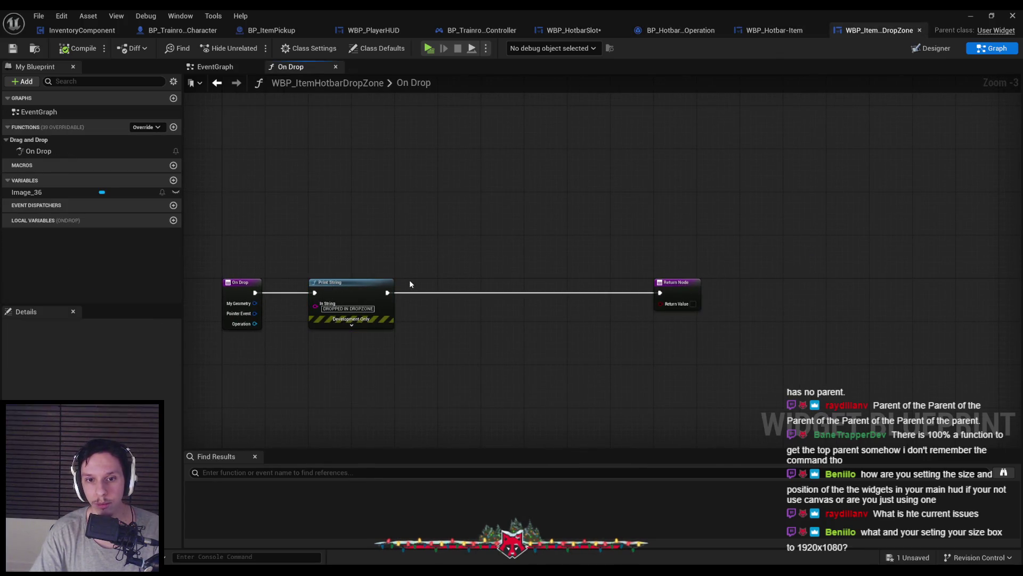
pyautogui.moveTo(344, 247); pyautogui.dragTo(714, 320)
pyautogui.moveTo(369, 298); pyautogui.dragTo(660, 296)
pyautogui.hotkey('ctrl', 'v')
pyautogui.moveTo(343, 288); pyautogui.dragTo(322, 288)
pyautogui.moveTo(254, 293)
pyautogui.mouseDown()
pyautogui.moveTo(328, 288)
pyautogui.moveTo(269, 331)
pyautogui.moveTo(255, 323)
pyautogui.mouseUp()
# Save the drop zone blueprint, then review and save the WBP_HotbarSlot widget
pyautogui.click(14, 48)
pyautogui.scroll(3, 393, 313)
pyautogui.moveTo(403, 313); pyautogui.dragTo(457, 349)
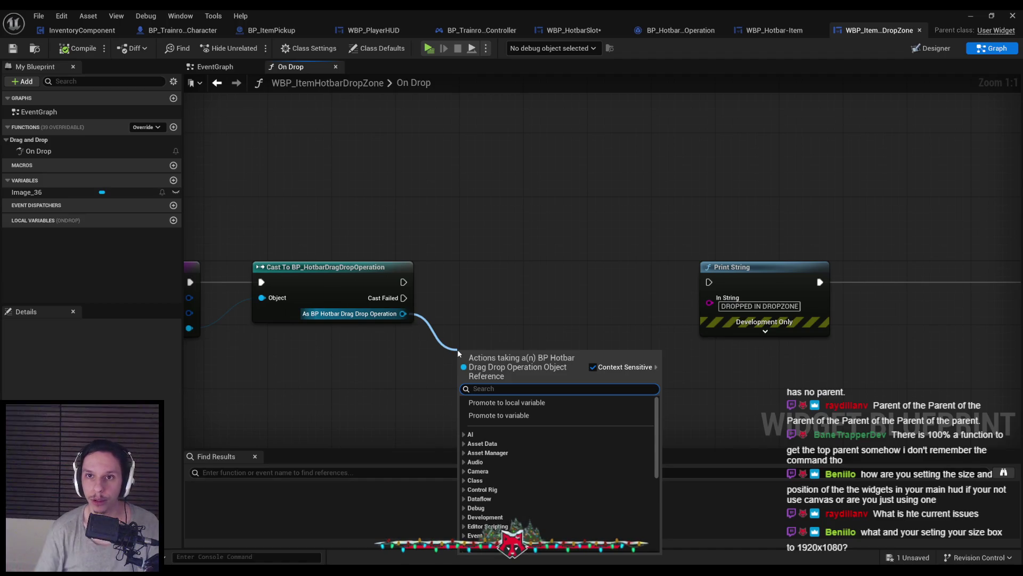
pyautogui.click(442, 281)
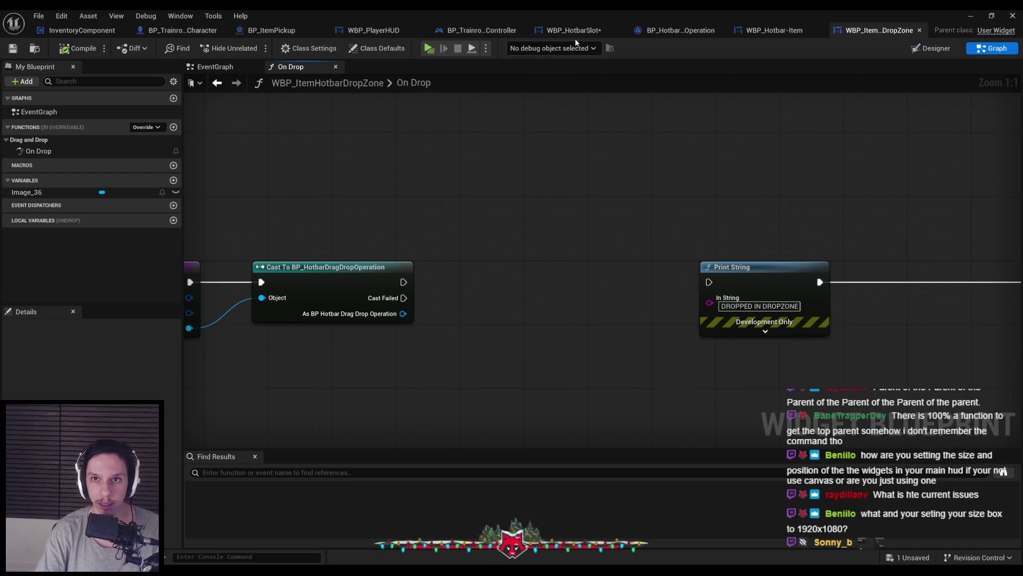
pyautogui.click(570, 31)
pyautogui.hotkey('ctrl', 's')
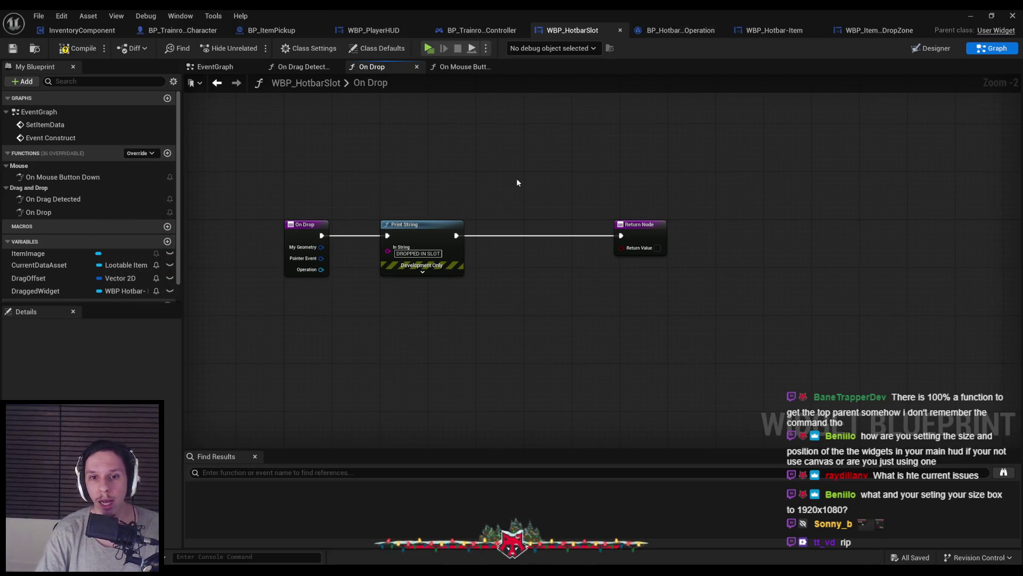
pyautogui.click(921, 50)
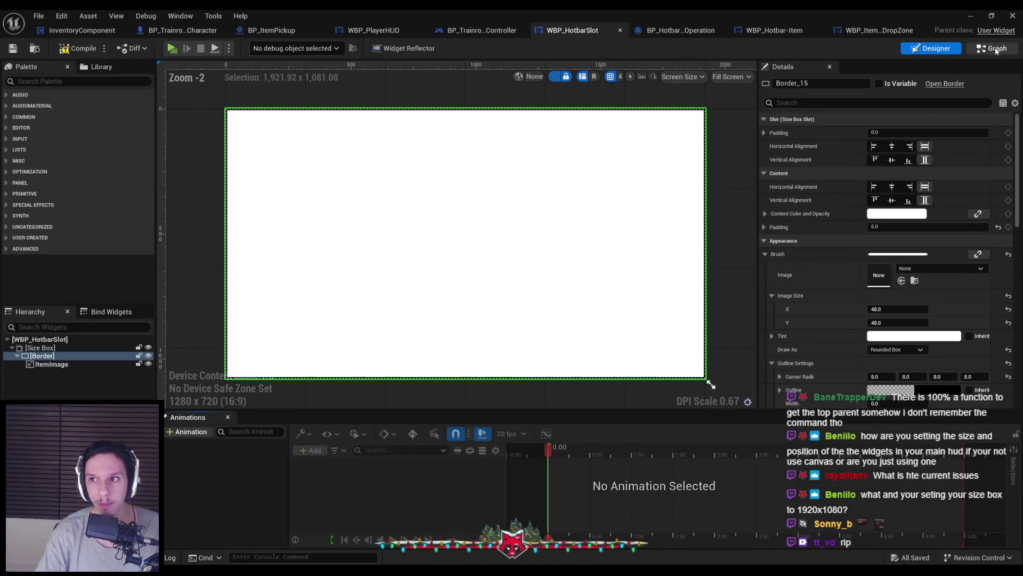
pyautogui.click(992, 48)
pyautogui.click(870, 31)
# Add Get Payload from the cast result, move Print String right, and compile and save
pyautogui.moveTo(402, 314); pyautogui.dragTo(445, 345)
pyautogui.write('get payload')
pyautogui.press('Return')
pyautogui.scroll(-2, 490, 289)
pyautogui.click(541, 309)
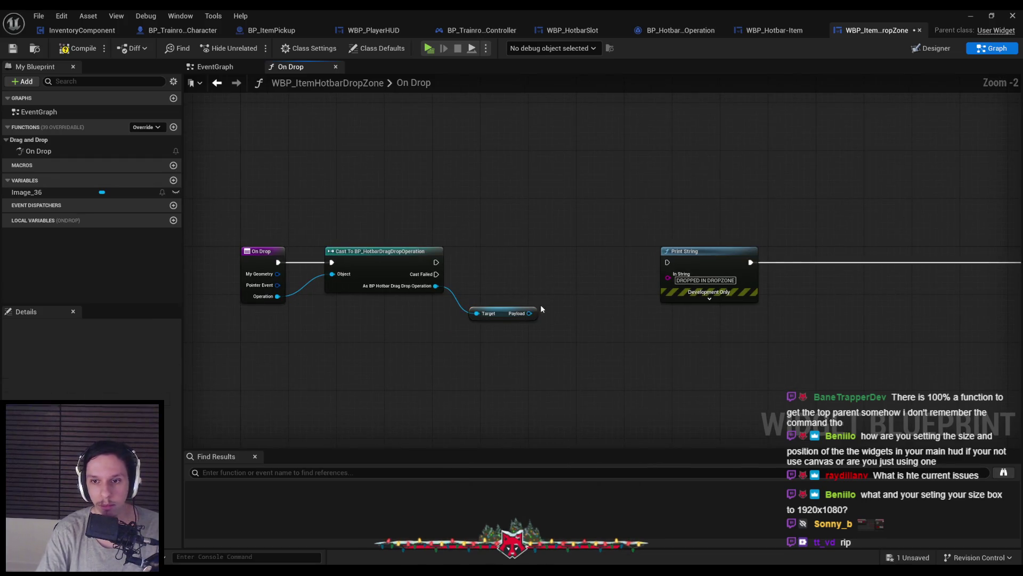
pyautogui.scroll(-1, 711, 250)
pyautogui.moveTo(565, 253); pyautogui.dragTo(792, 255)
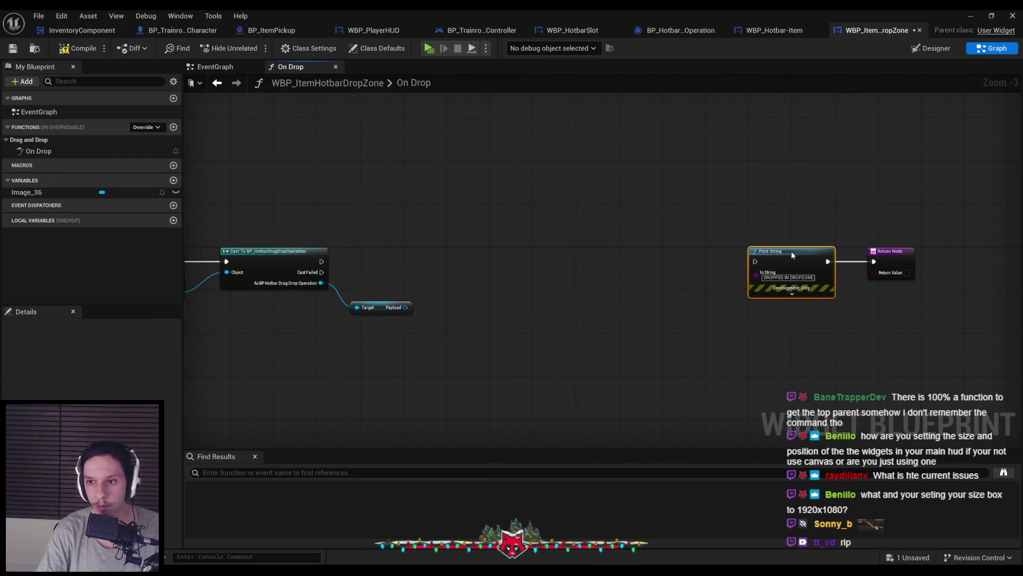
pyautogui.hotkey('ctrl', 's')
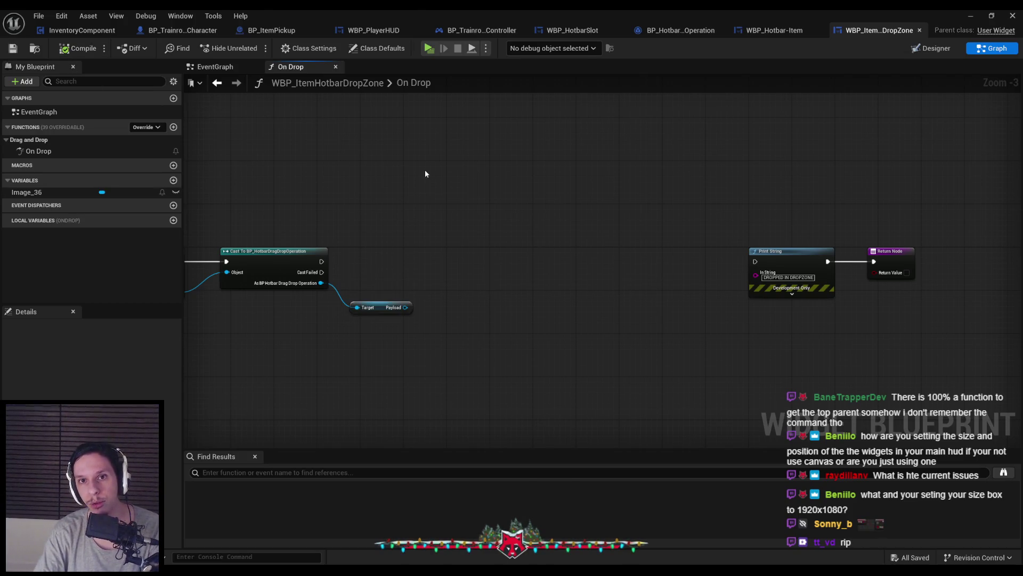
pyautogui.click(478, 33)
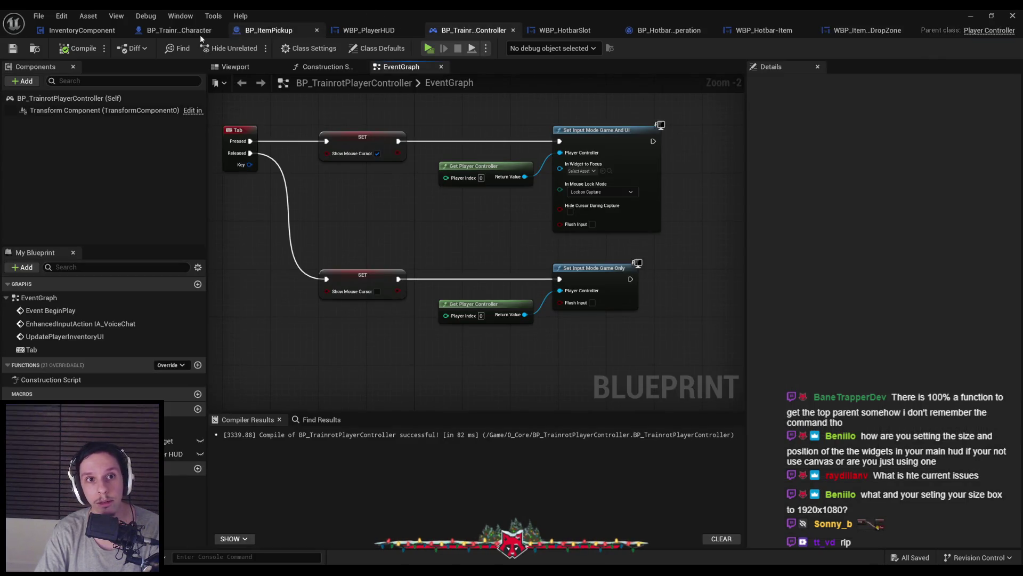
# Pan and zoom the character EventGraph to inspect the Debug Key Q and ServerPlayerDropItem nodes
pyautogui.click(181, 30)
pyautogui.moveTo(328, 276); pyautogui.dragTo(330, 217)
pyautogui.scroll(3, 366, 318)
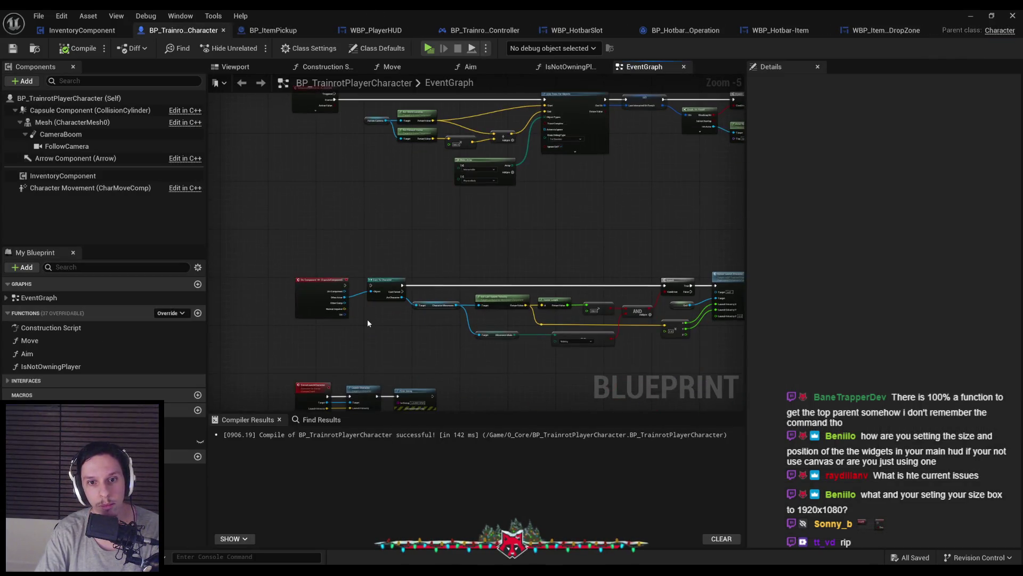
pyautogui.moveTo(407, 314); pyautogui.dragTo(410, 284)
pyautogui.scroll(-4, 410, 283)
pyautogui.scroll(2, 373, 298)
pyautogui.moveTo(300, 330)
pyautogui.mouseDown()
pyautogui.moveTo(353, 334)
pyautogui.moveTo(349, 181)
pyautogui.mouseUp()
pyautogui.scroll(-3, 347, 271)
pyautogui.moveTo(346, 272); pyautogui.dragTo(361, 282)
pyautogui.scroll(6, 362, 277)
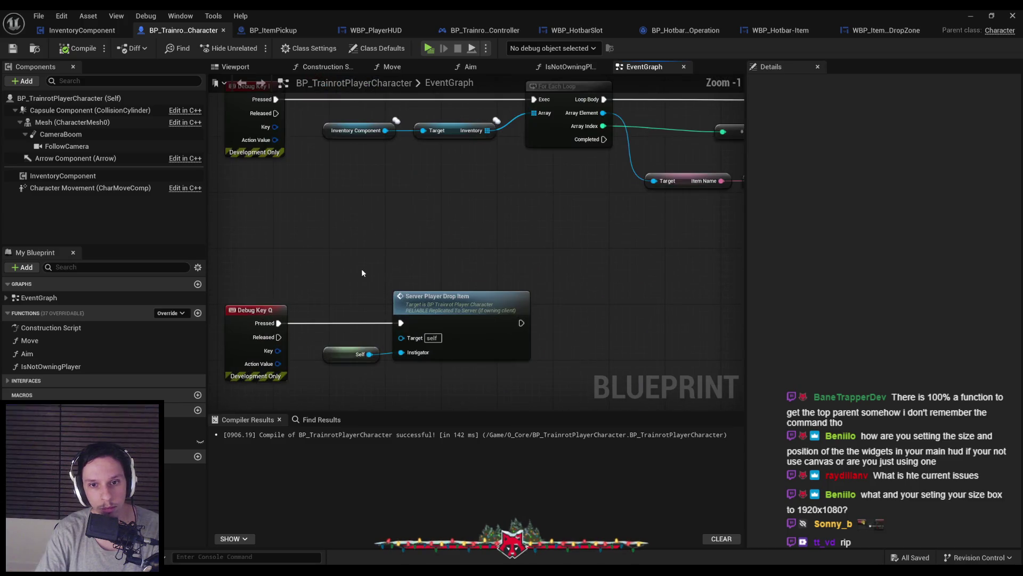
pyautogui.scroll(-1, 362, 274)
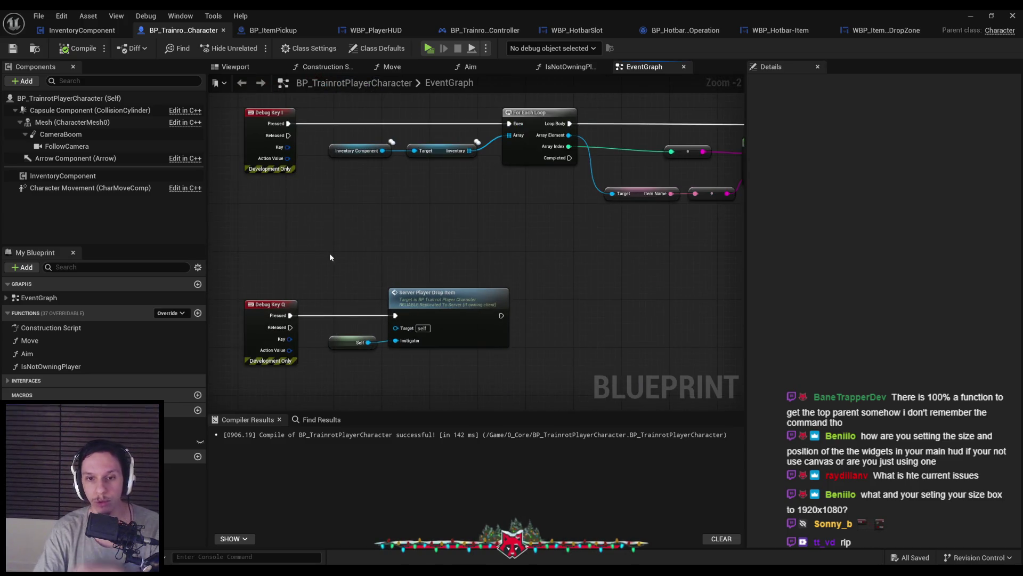
pyautogui.moveTo(335, 256); pyautogui.dragTo(356, 242)
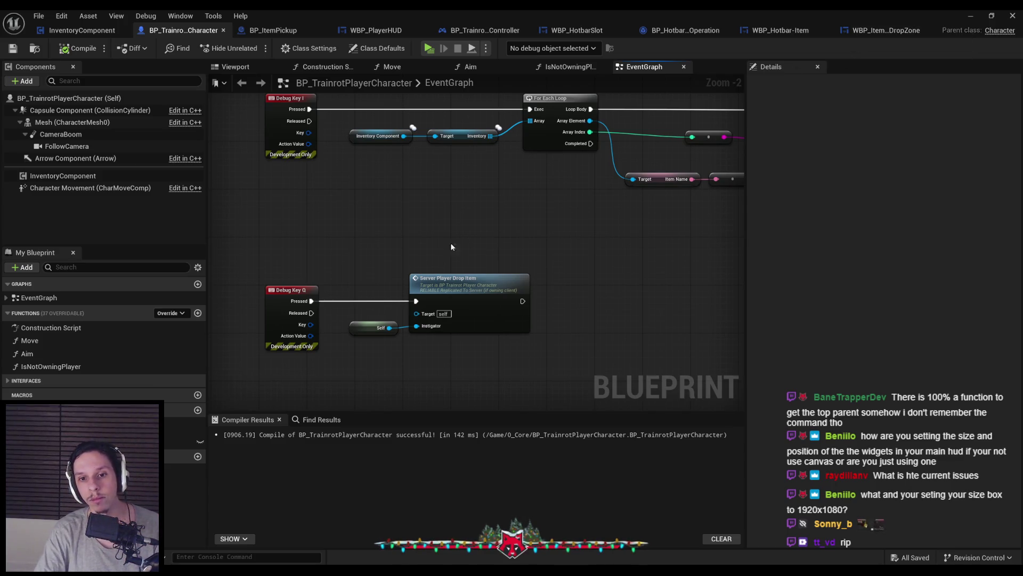
pyautogui.moveTo(345, 264); pyautogui.dragTo(432, 246)
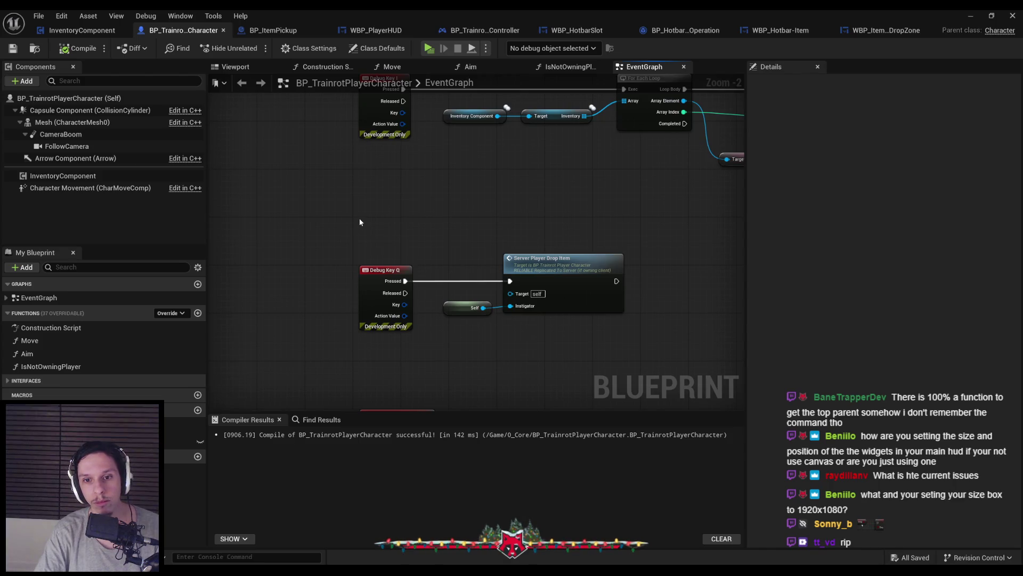
# Flip through the drop zone, drag drop operation, hotbar slot, controller and HUD blueprints
pyautogui.click(885, 30)
pyautogui.moveTo(436, 277); pyautogui.dragTo(507, 255)
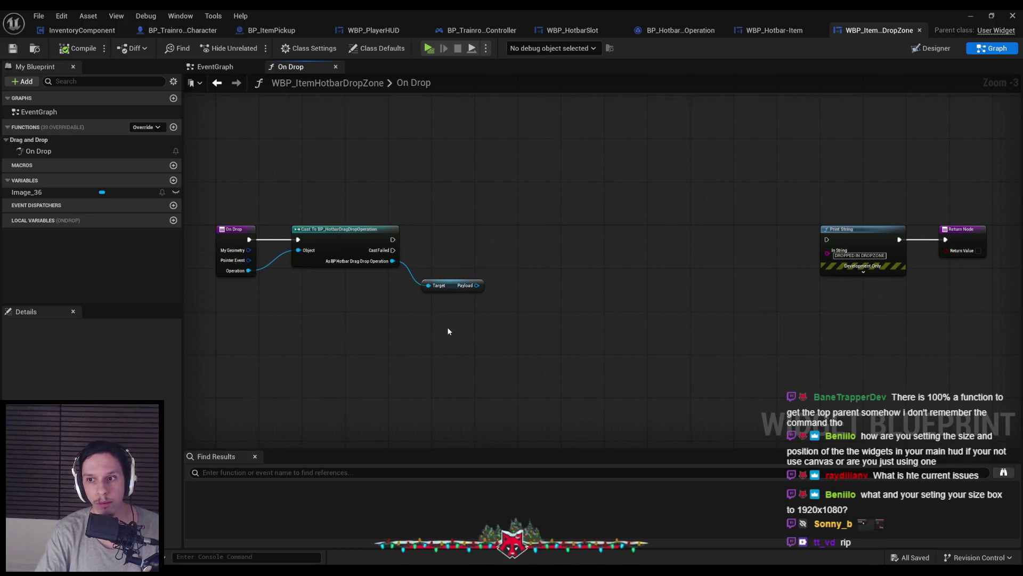
pyautogui.click(690, 32)
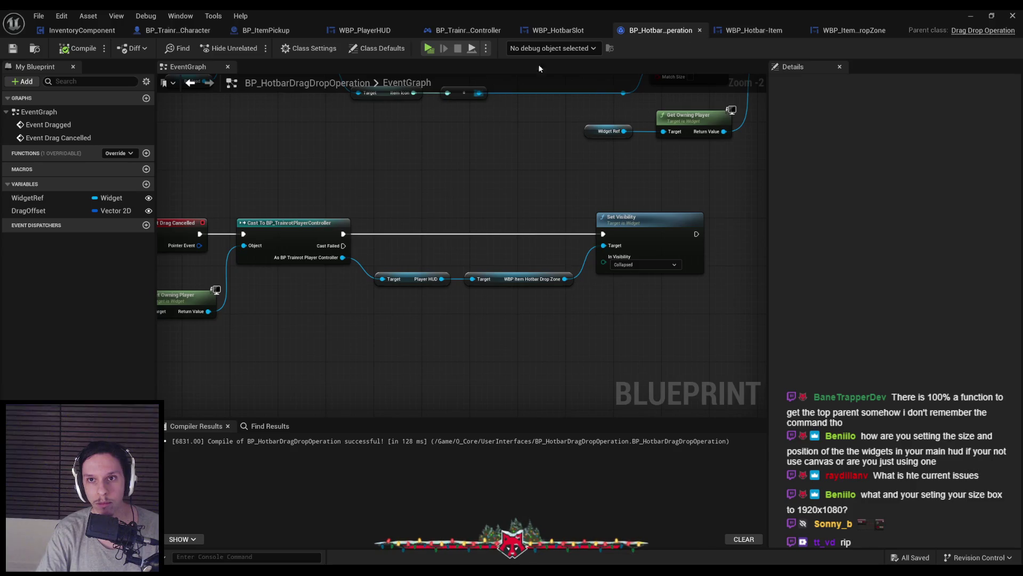
pyautogui.click(571, 30)
pyautogui.click(474, 31)
pyautogui.click(395, 30)
pyautogui.click(405, 29)
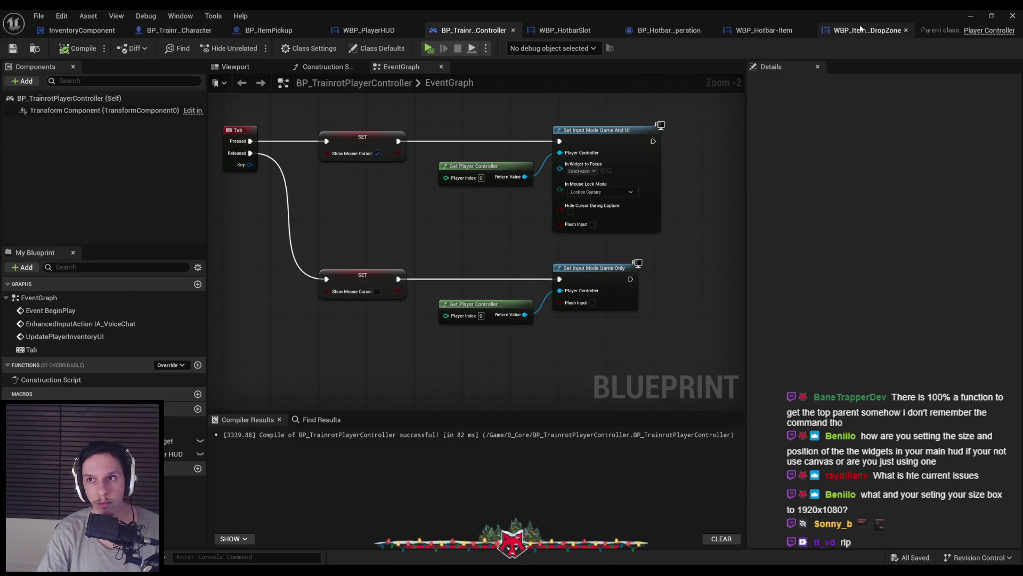
pyautogui.click(879, 31)
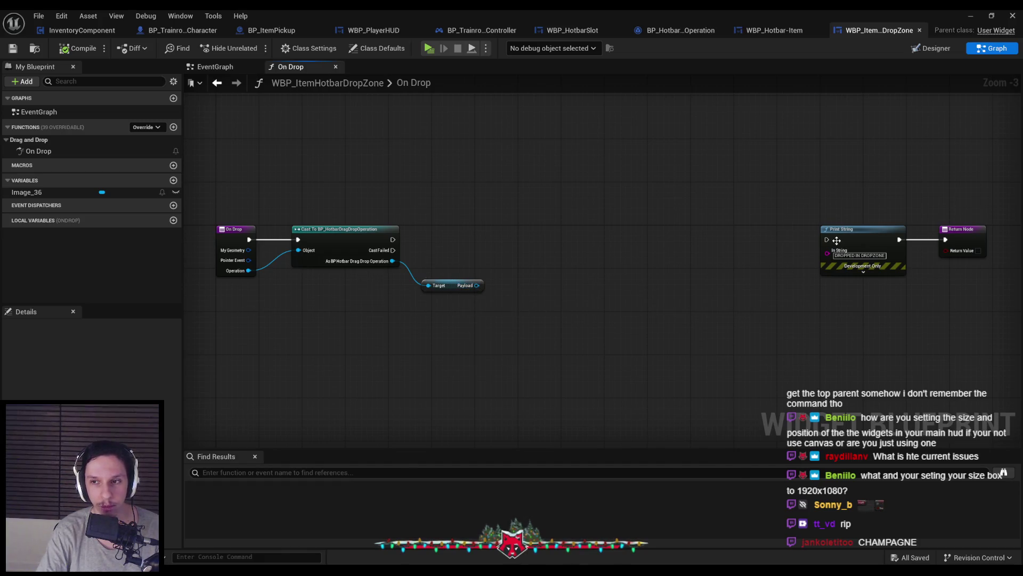
# Revisit the character's ServerPlayerDropItem chain, zooming out to see the whole drop logic
pyautogui.click(363, 36)
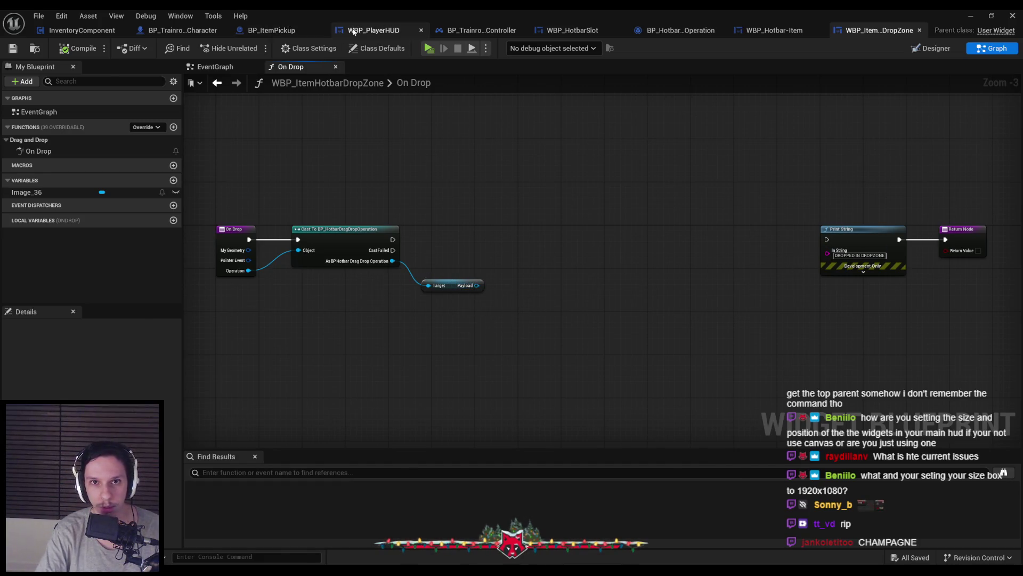
pyautogui.click(192, 32)
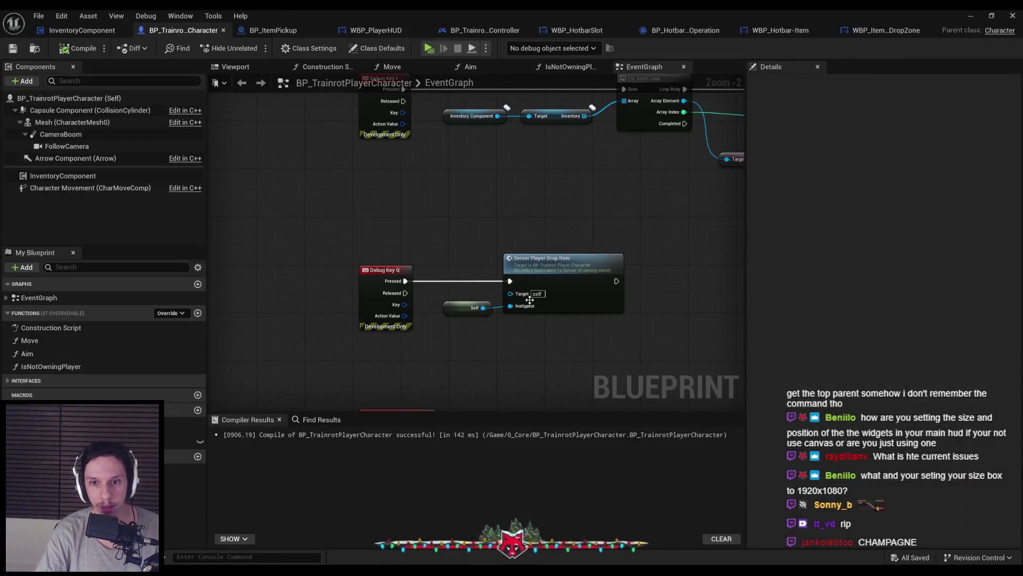
pyautogui.moveTo(532, 342)
pyautogui.mouseDown()
pyautogui.moveTo(445, 195)
pyautogui.moveTo(516, 234)
pyautogui.mouseUp()
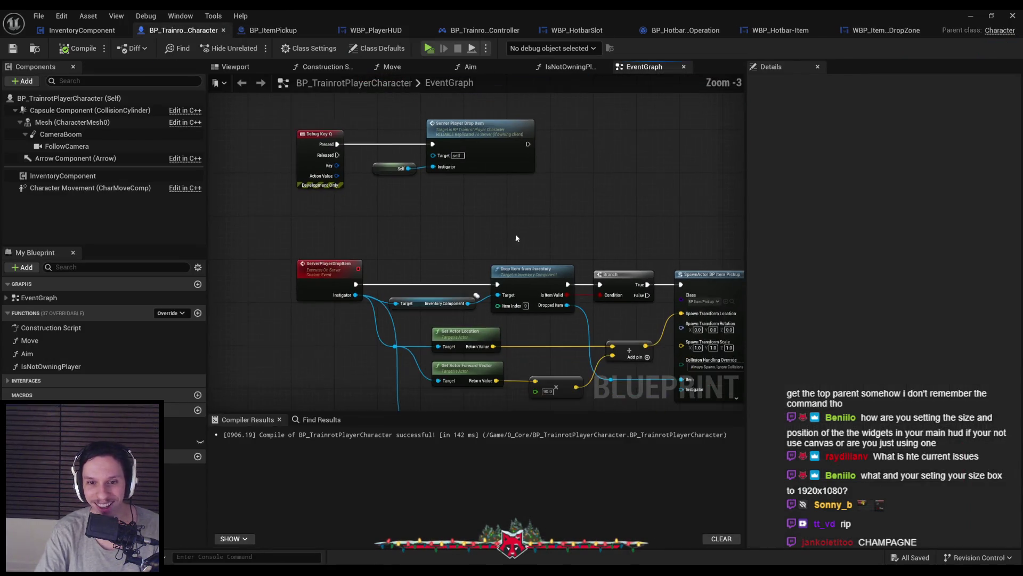
pyautogui.scroll(2, 516, 233)
pyautogui.scroll(-2, 474, 313)
pyautogui.rightClick(476, 333)
pyautogui.moveTo(459, 255); pyautogui.dragTo(453, 267)
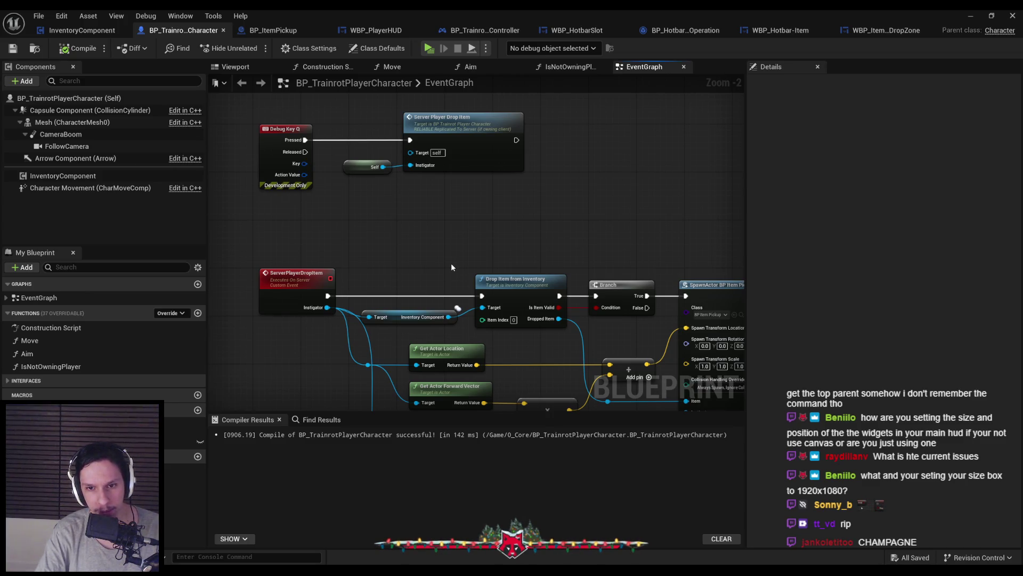
pyautogui.moveTo(451, 263)
pyautogui.mouseDown()
pyautogui.moveTo(431, 285)
pyautogui.moveTo(427, 258)
pyautogui.moveTo(405, 321)
pyautogui.moveTo(448, 228)
pyautogui.mouseUp()
pyautogui.scroll(1, 456, 188)
pyautogui.scroll(-2, 457, 187)
pyautogui.moveTo(457, 188); pyautogui.dragTo(417, 299)
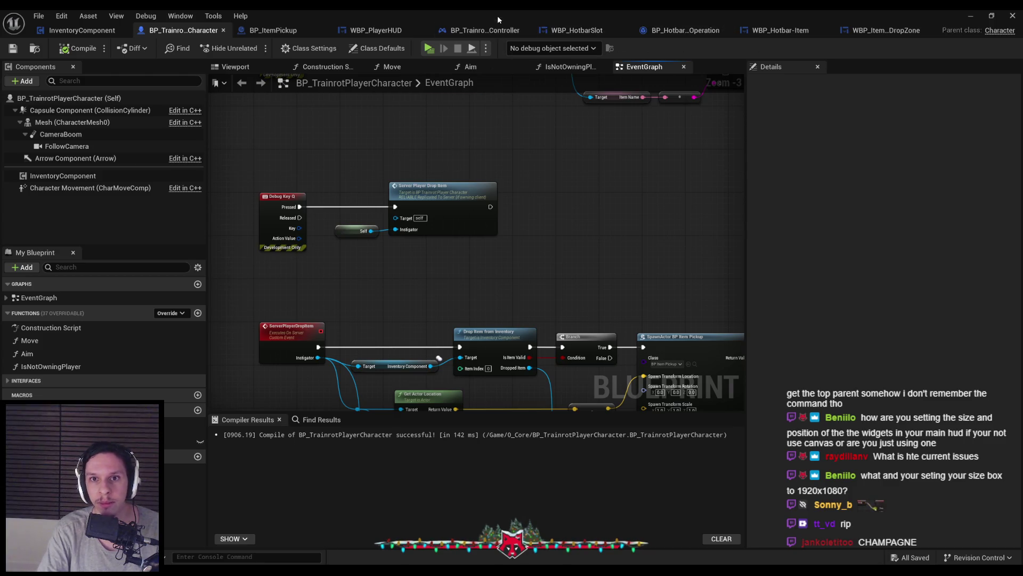
pyautogui.click(889, 33)
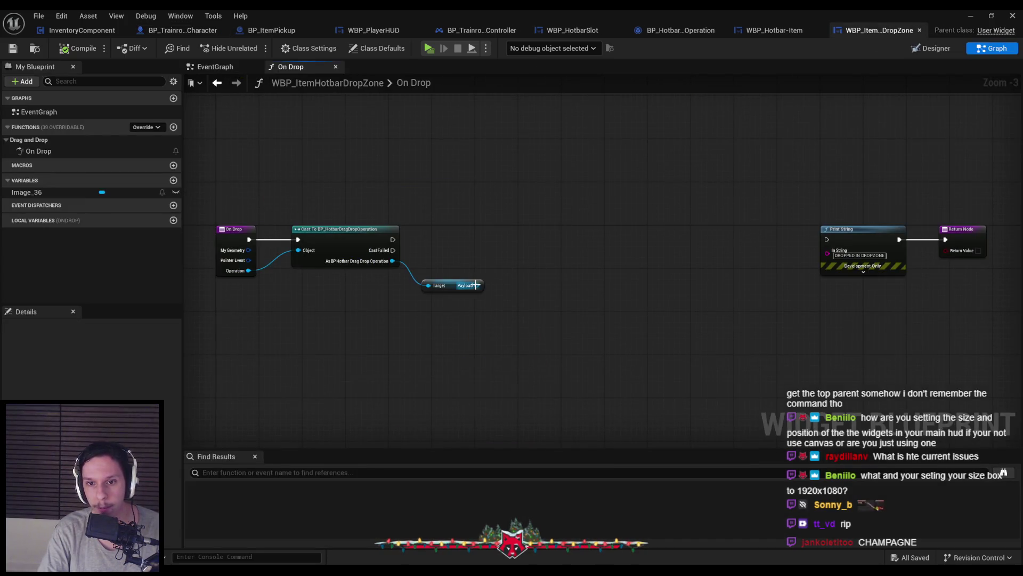
# Add Get Owning Player feeding Get Controlled Pawn and move both nodes up and left
pyautogui.rightClick(377, 331)
pyautogui.write('get owning')
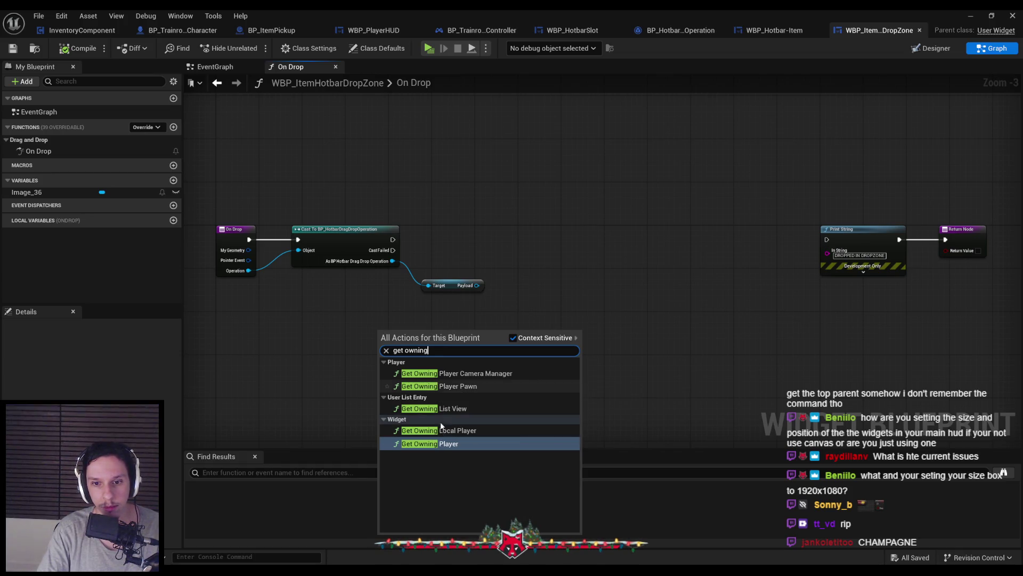
pyautogui.click(438, 444)
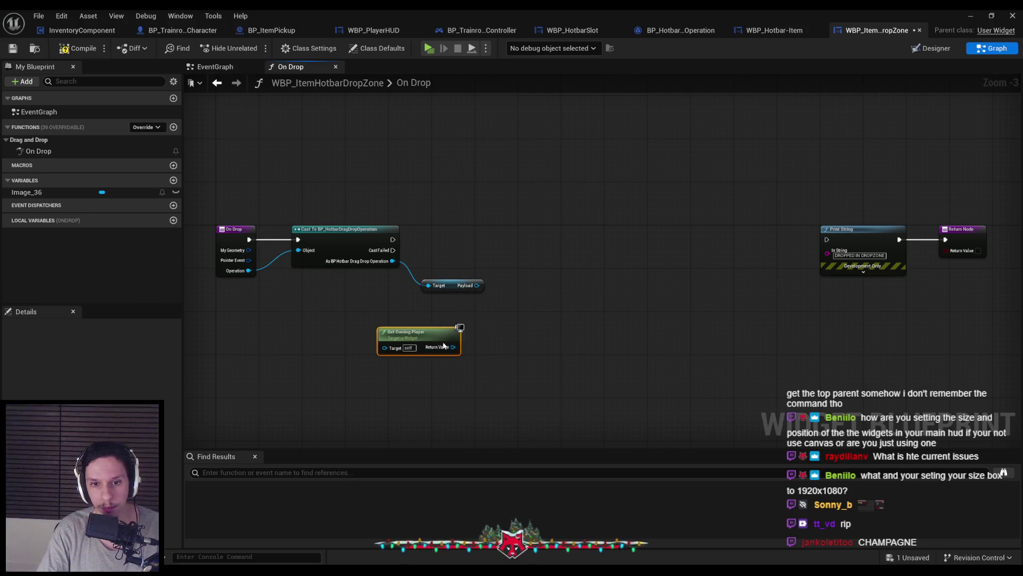
pyautogui.moveTo(493, 348); pyautogui.dragTo(501, 347)
pyautogui.write('get')
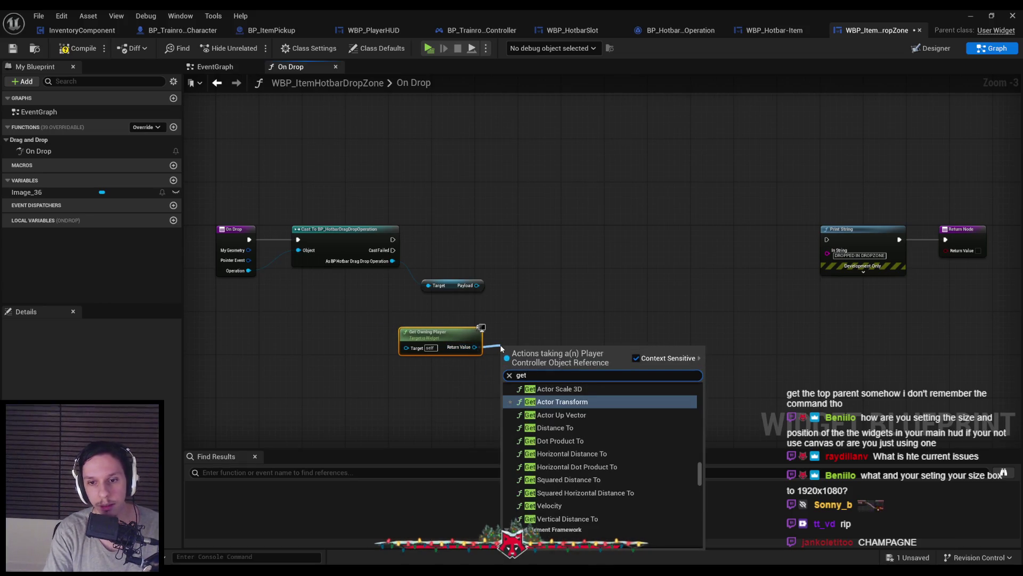
pyautogui.write(' pawn')
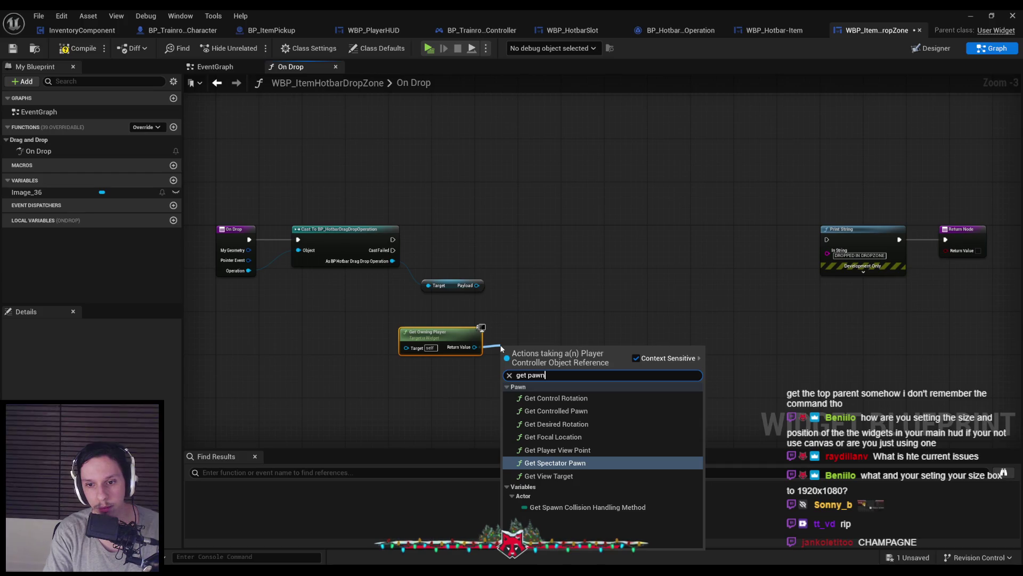
pyautogui.write('ge')
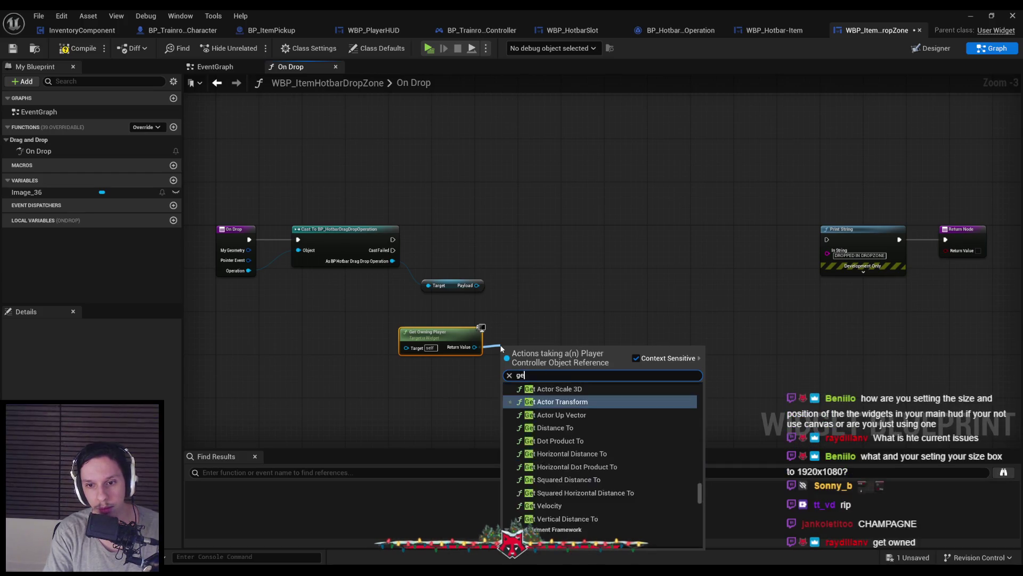
pyautogui.write('t characte')
pyautogui.hotkey('ctrl', 'a')
pyautogui.press('BackSpace')
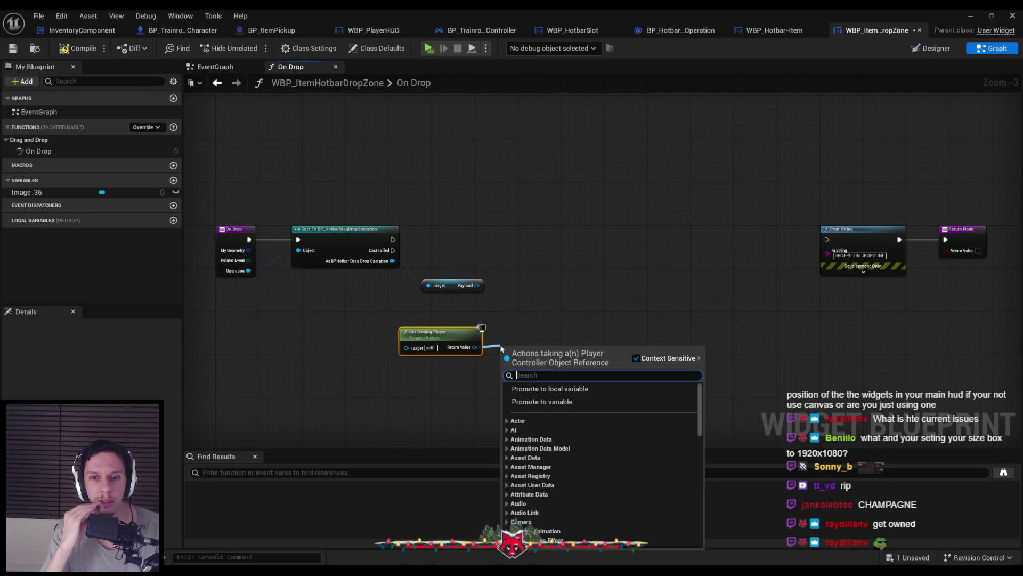
pyautogui.write('pawn')
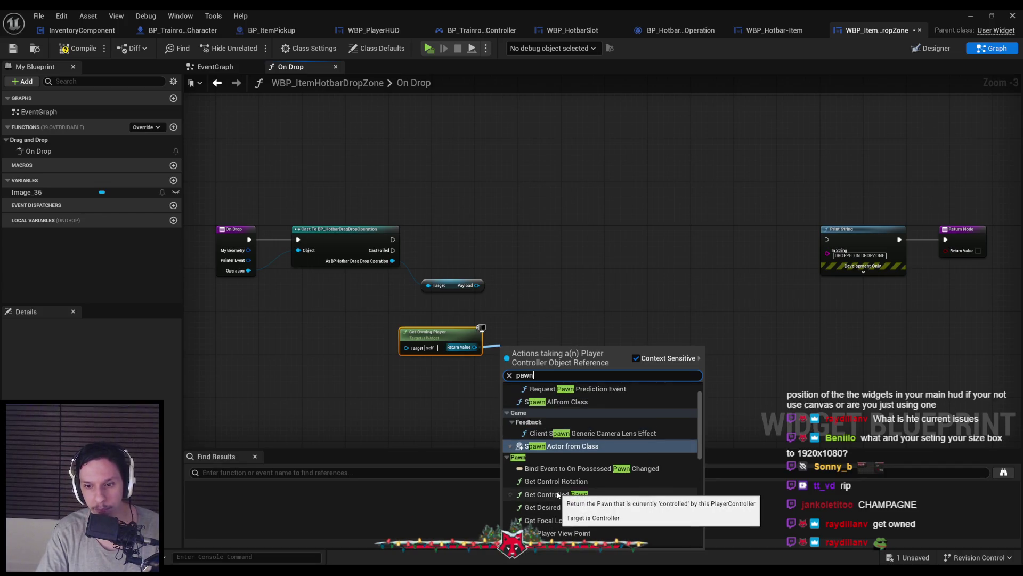
pyautogui.click(555, 449)
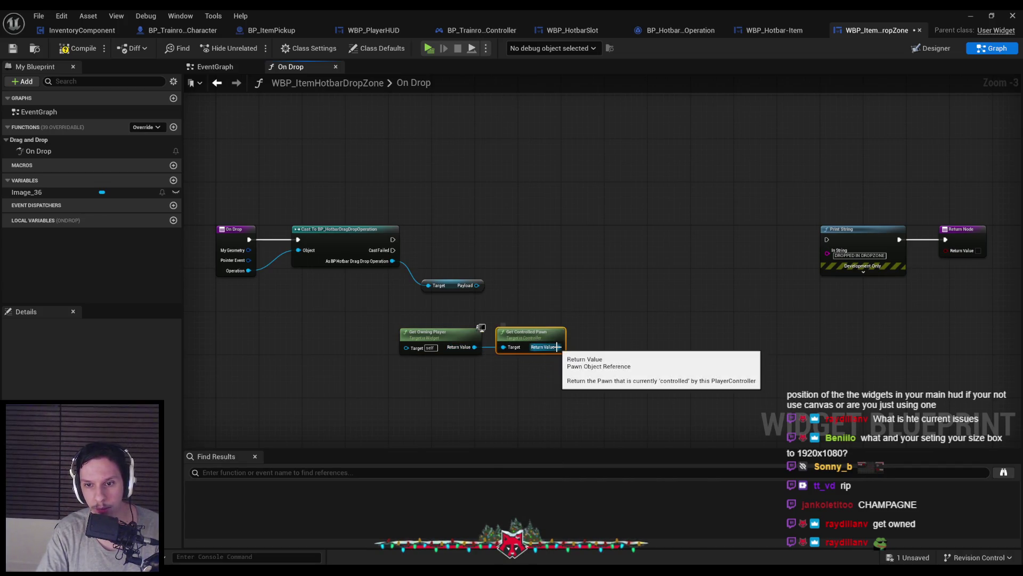
pyautogui.keyDown('ctrl'); pyautogui.click(448, 336); pyautogui.keyUp('ctrl')
pyautogui.moveTo(523, 341)
pyautogui.mouseDown()
pyautogui.moveTo(454, 334)
pyautogui.moveTo(441, 319)
pyautogui.moveTo(527, 287)
pyautogui.mouseUp()
pyautogui.click(408, 320)
# Add a Cast To BP_TrainrotPlayerCharacter chained after the operation cast
pyautogui.write('g')
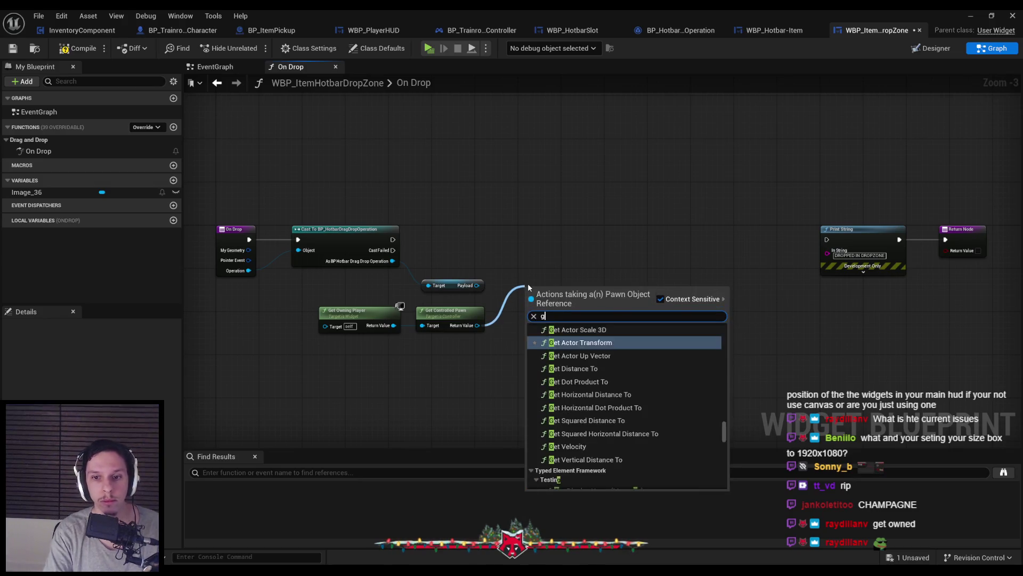
pyautogui.press('BackSpace')
pyautogui.write('cast to ')
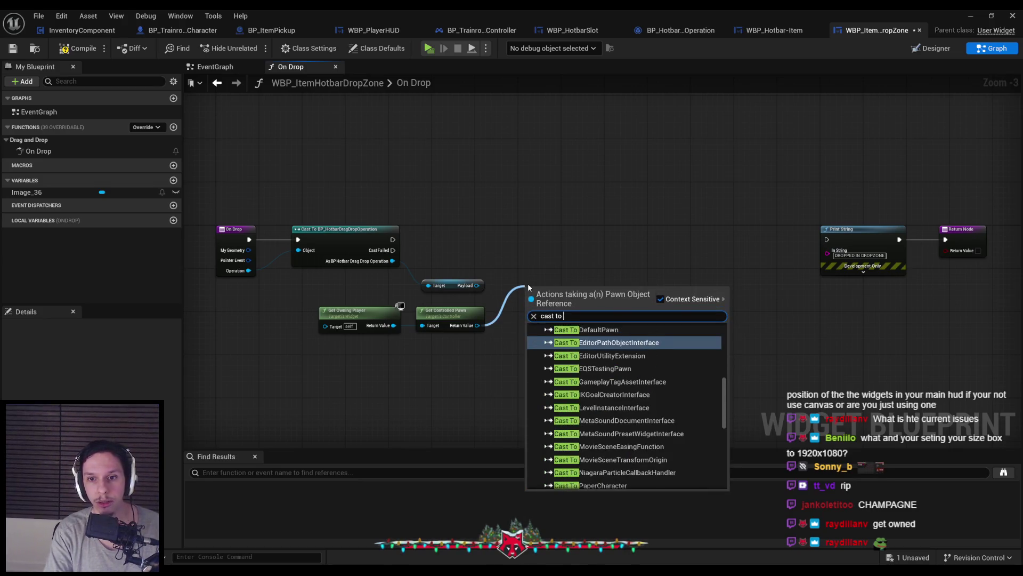
pyautogui.write('player')
pyautogui.press('Return')
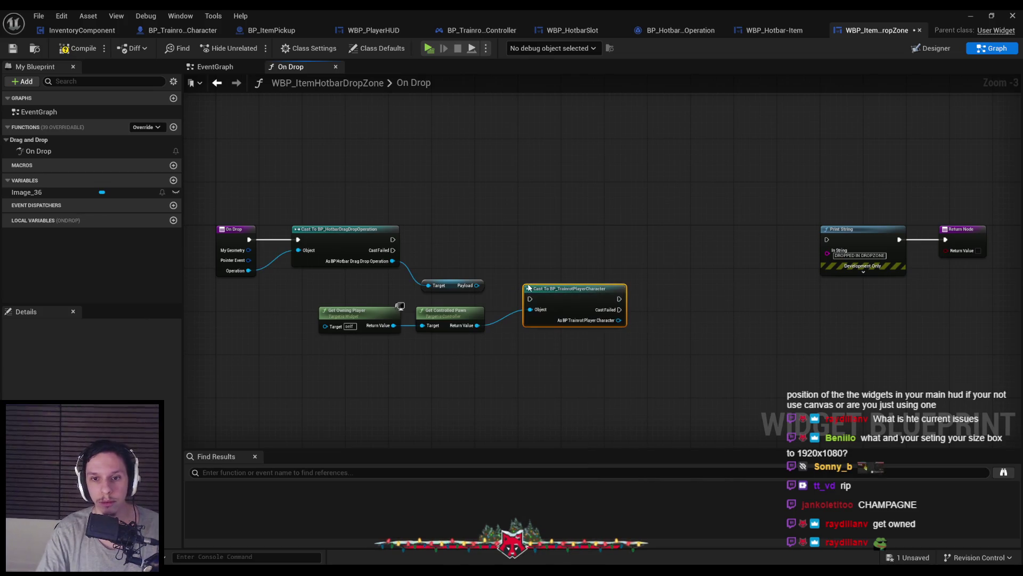
pyautogui.moveTo(537, 230)
pyautogui.mouseDown()
pyautogui.moveTo(392, 239)
pyautogui.moveTo(478, 286)
pyautogui.mouseUp()
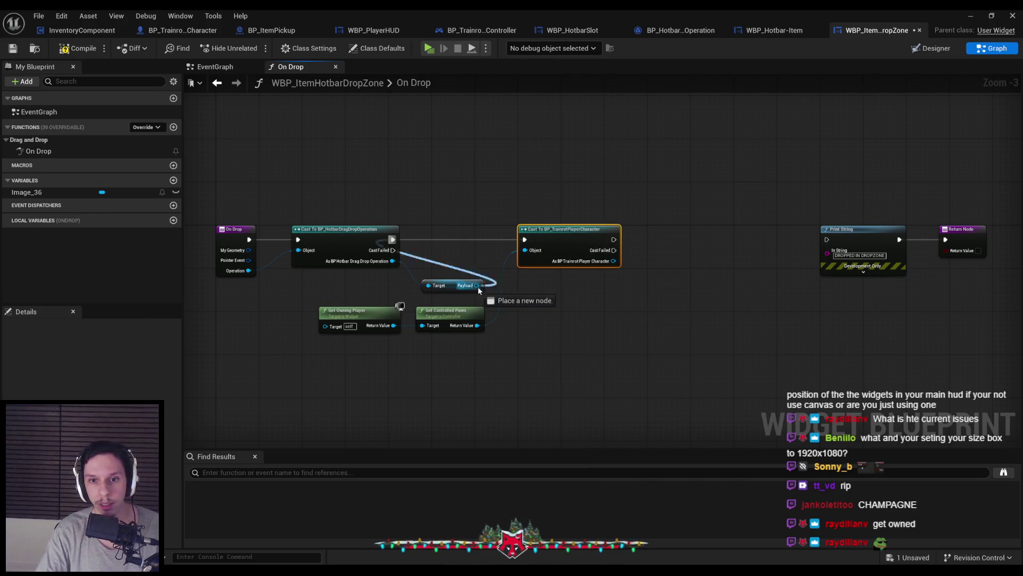
pyautogui.moveTo(541, 286); pyautogui.dragTo(553, 283)
pyautogui.press('Escape')
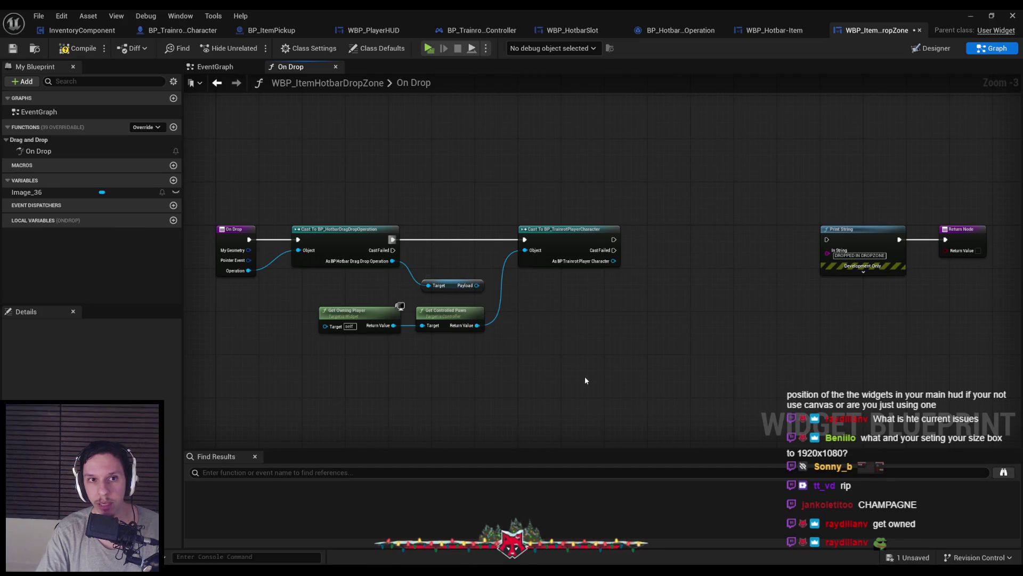
# Call Server Player Drop Item on the character with it as Instigator, continuing to Print String, and compile
pyautogui.moveTo(613, 260); pyautogui.dragTo(648, 271)
pyautogui.write('drop')
pyautogui.press('Return')
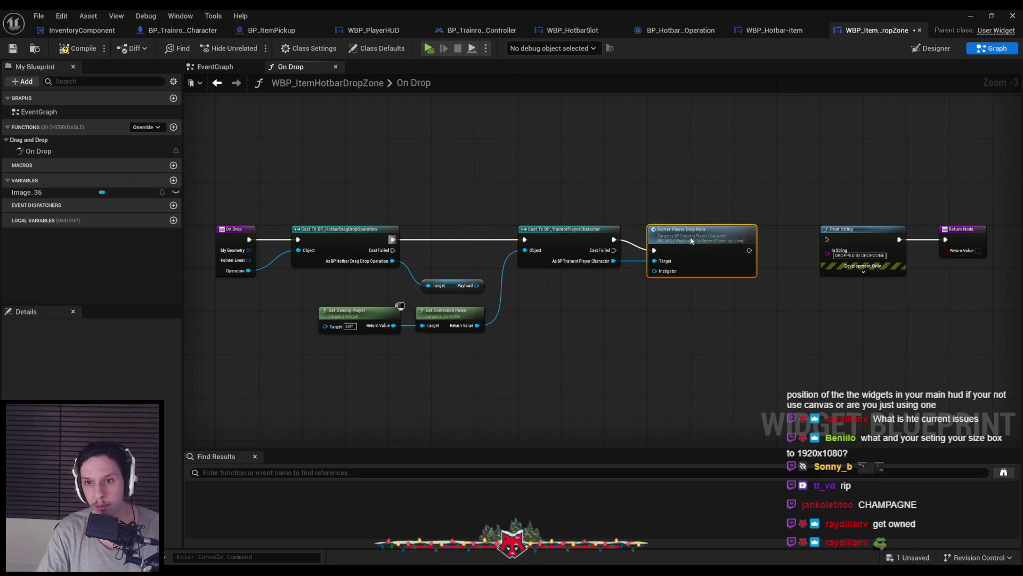
pyautogui.moveTo(654, 260); pyautogui.dragTo(613, 261)
pyautogui.click(634, 295)
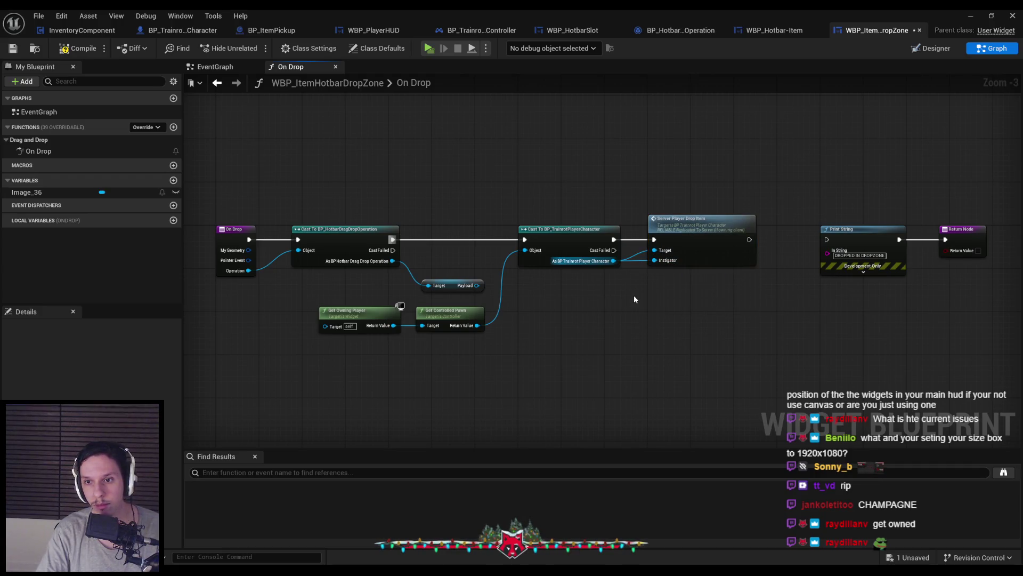
pyautogui.moveTo(750, 239); pyautogui.dragTo(827, 239)
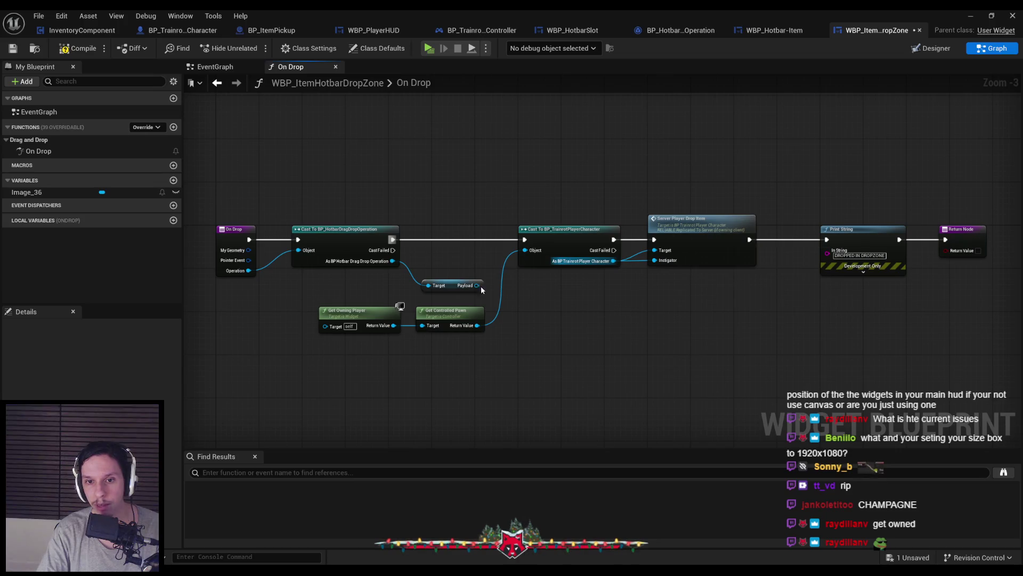
pyautogui.click(63, 49)
# Save the drop zone widget and start a play session with a server and two clients
pyautogui.click(13, 48)
pyautogui.click(971, 16)
pyautogui.click(308, 47)
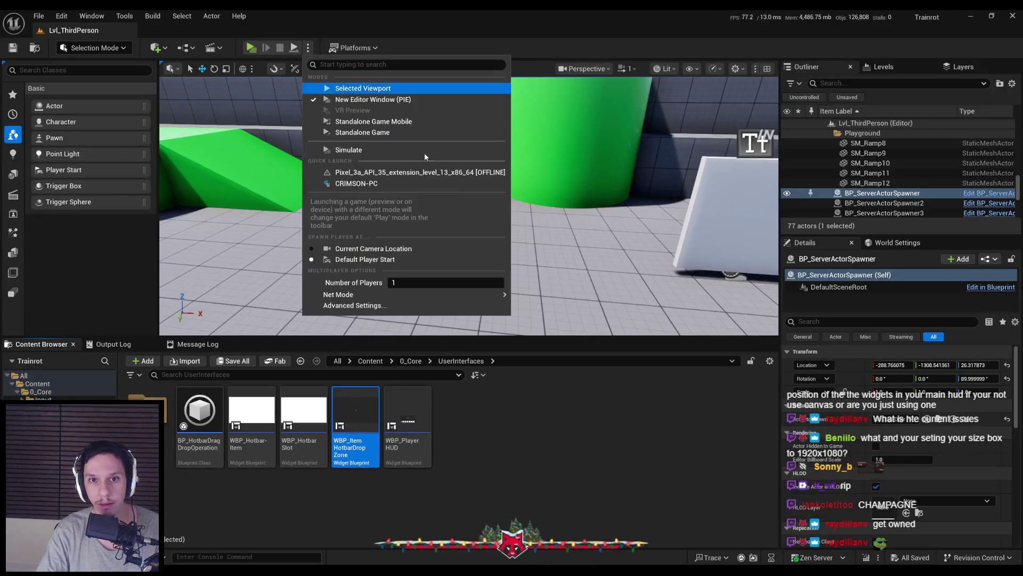
pyautogui.click(250, 47)
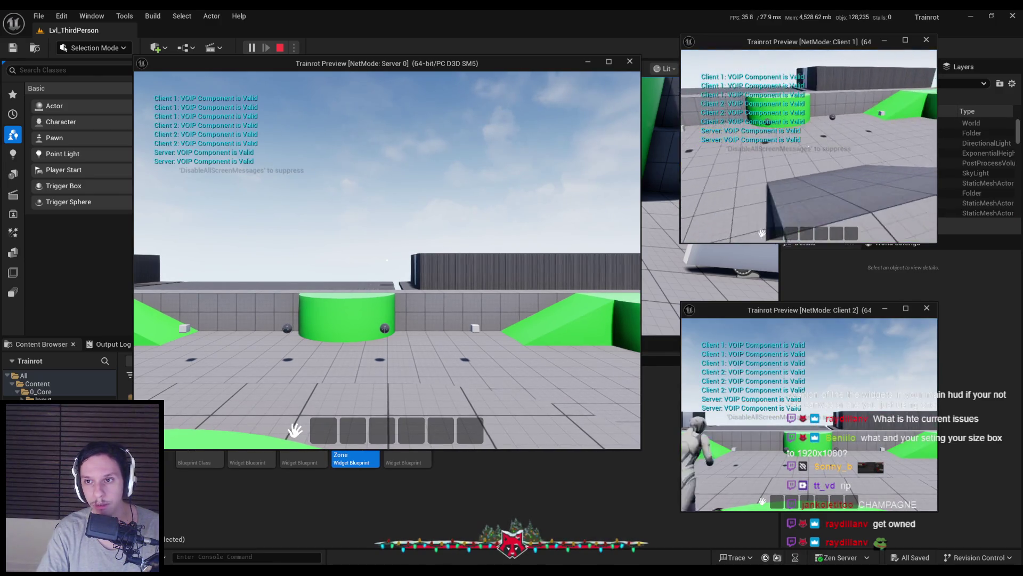
# Have the server and Client 1 pick up the red ball and drop it from their hotbars
pyautogui.click(438, 264)
pyautogui.press('w')
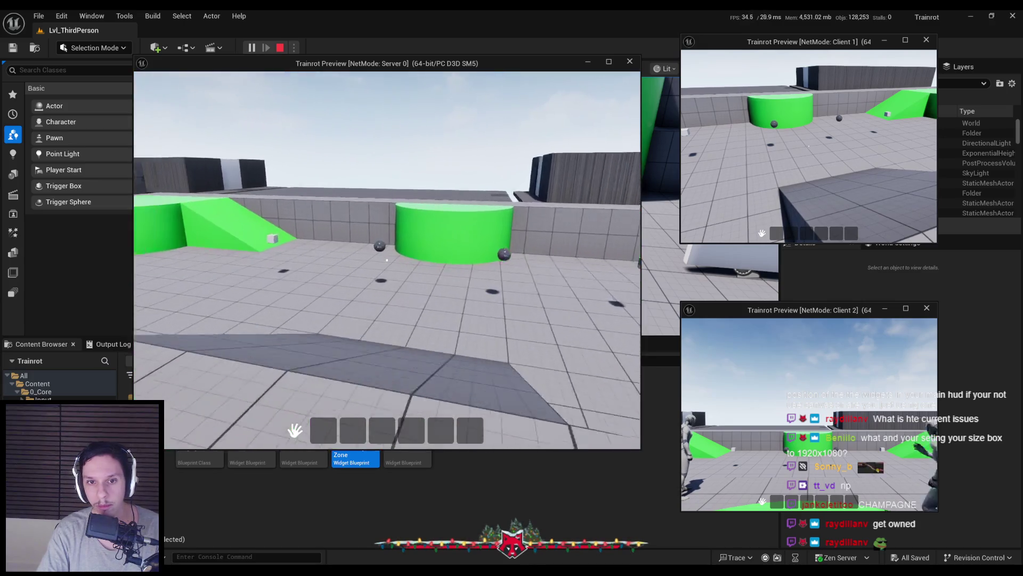
pyautogui.press('w')
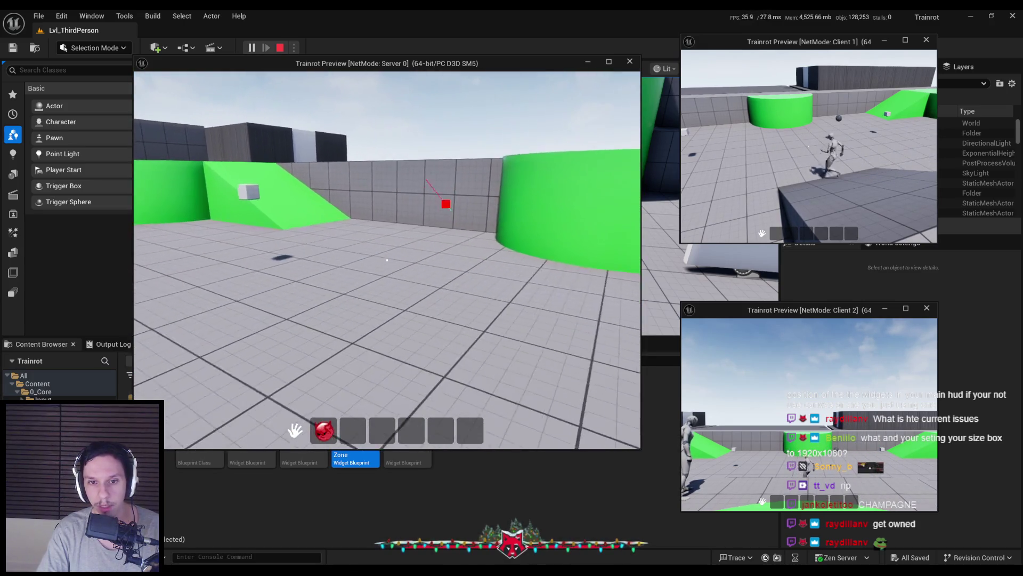
pyautogui.moveTo(329, 429); pyautogui.dragTo(336, 373)
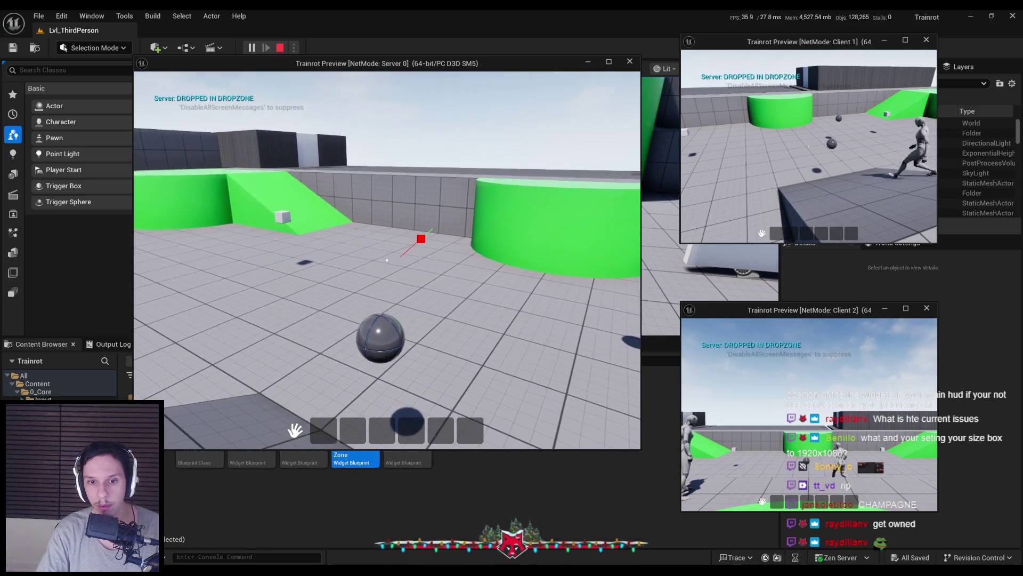
pyautogui.press('super')
pyautogui.click(792, 201)
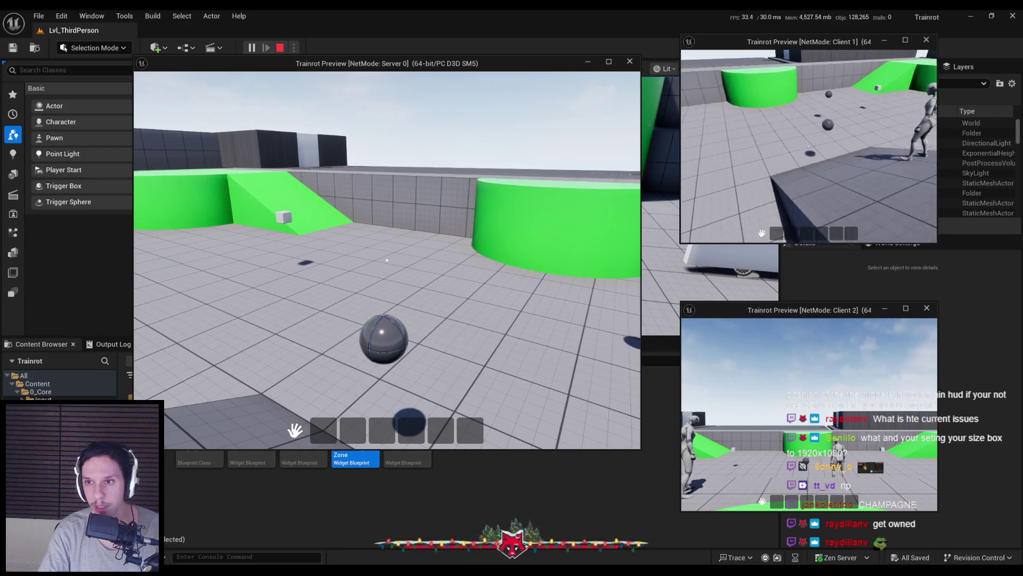
pyautogui.press('w')
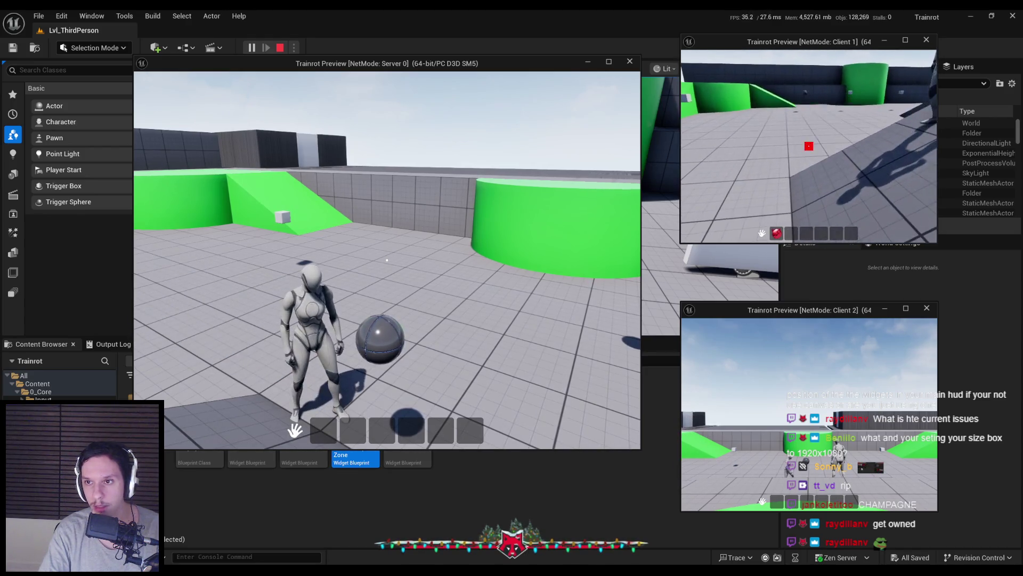
pyautogui.moveTo(776, 235); pyautogui.dragTo(786, 204)
pyautogui.press('s')
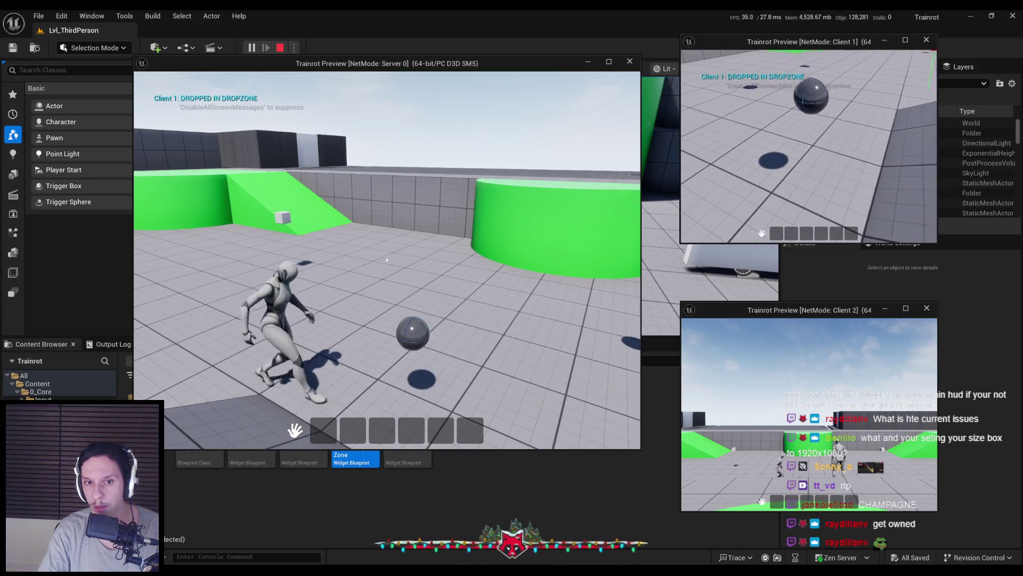
pyautogui.press('w')
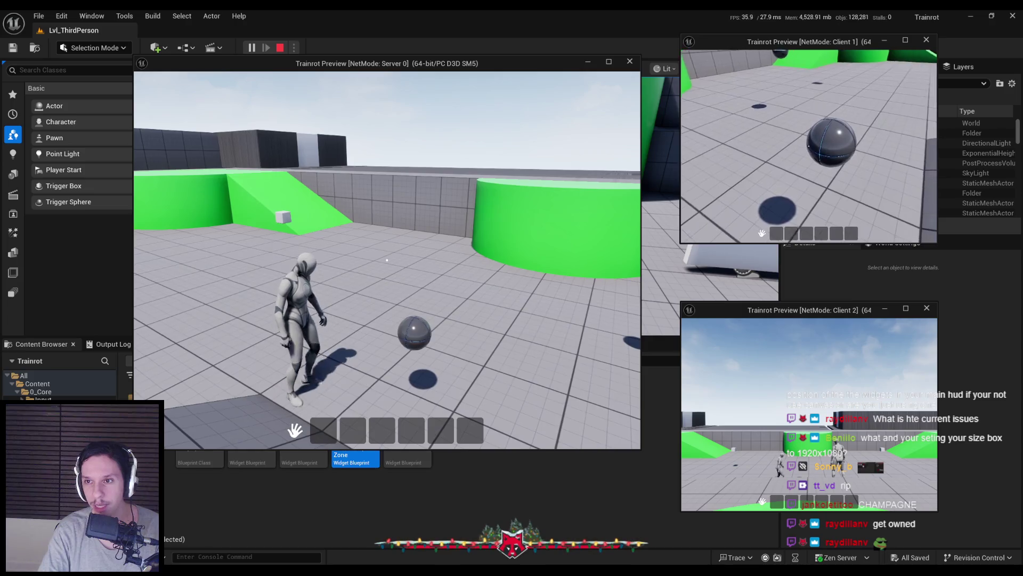
pyautogui.moveTo(777, 234); pyautogui.dragTo(785, 204)
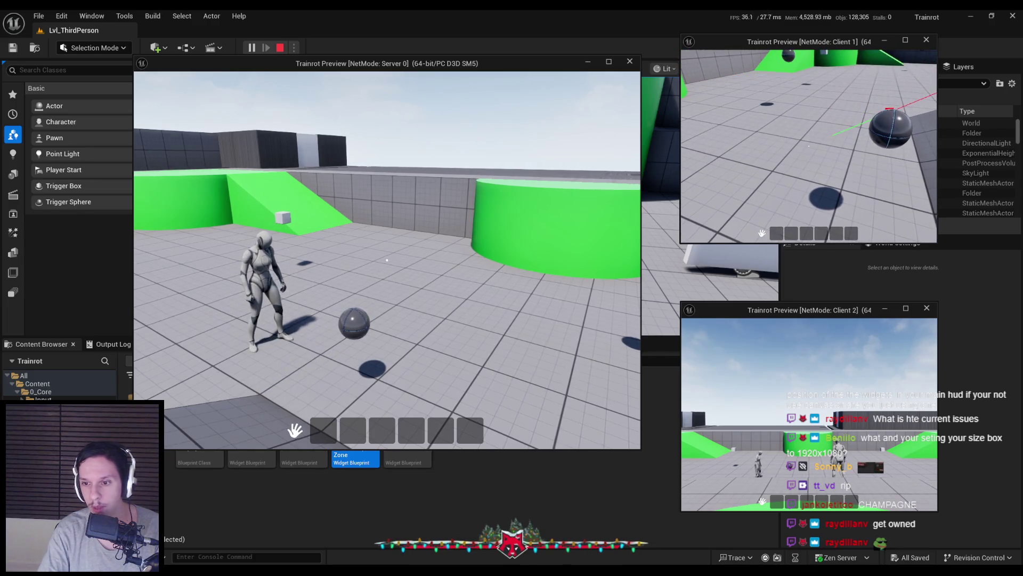
# Have Client 2 pick up the ball and drop it onto the drop zone twice, then end the session
pyautogui.press('w')
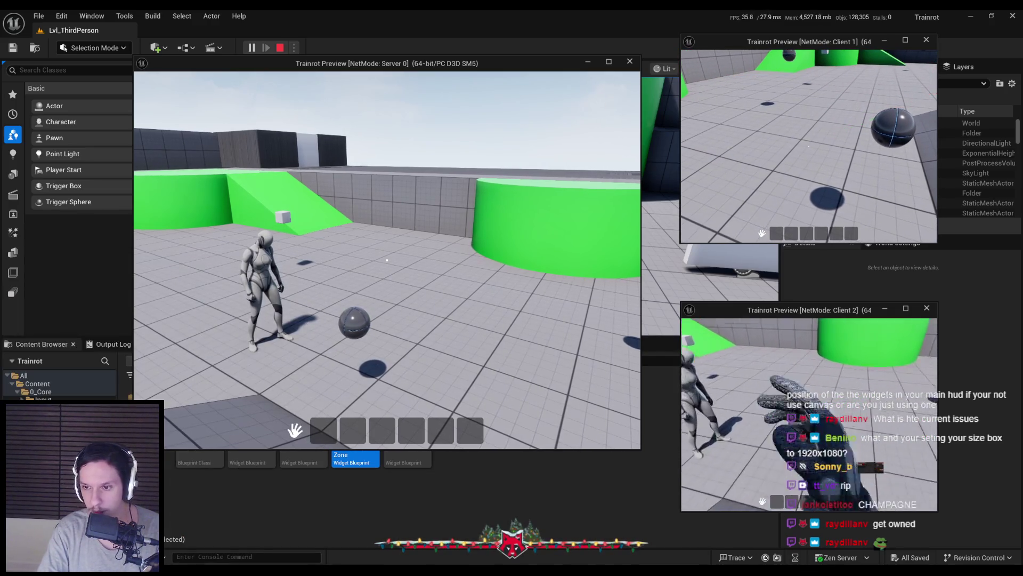
pyautogui.moveTo(778, 501)
pyautogui.mouseDown()
pyautogui.moveTo(800, 474)
pyautogui.moveTo(775, 356)
pyautogui.mouseUp()
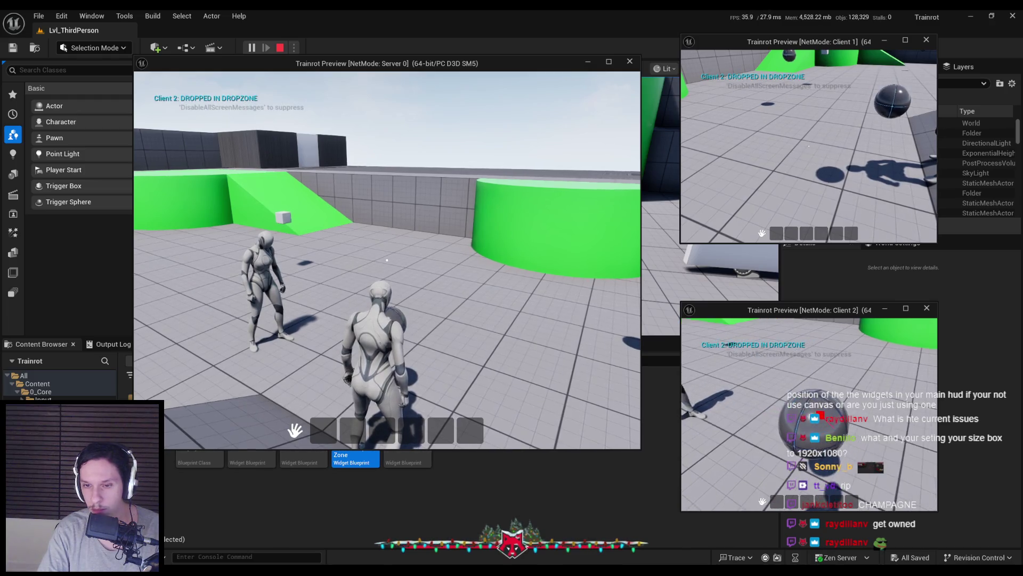
pyautogui.press('d')
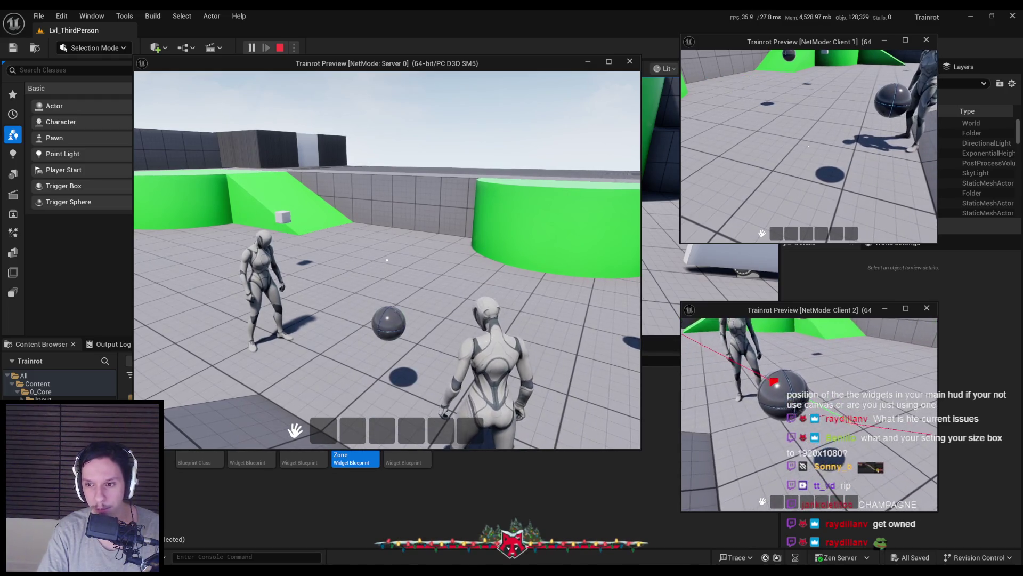
pyautogui.moveTo(779, 500); pyautogui.dragTo(789, 497)
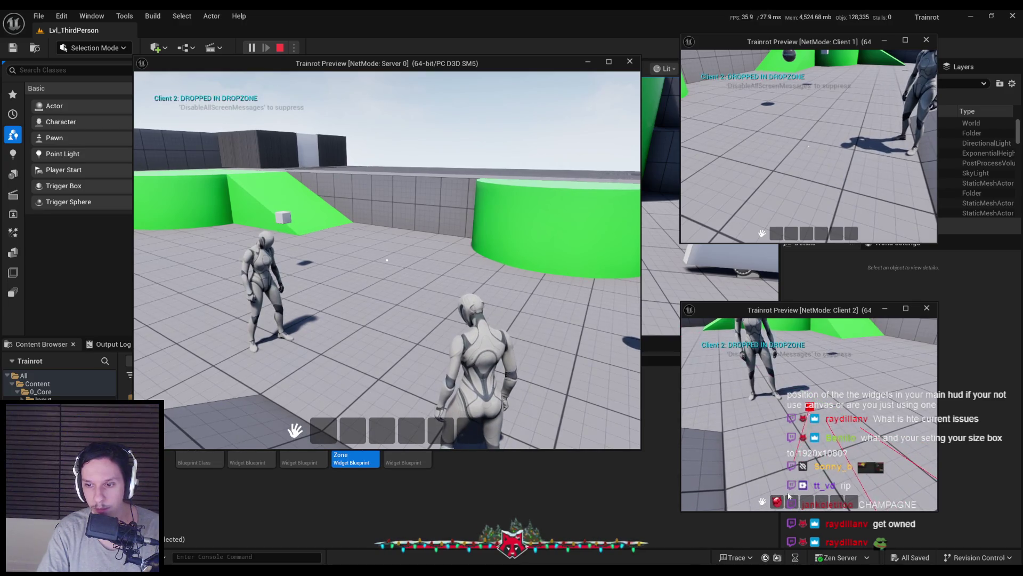
pyautogui.press('s')
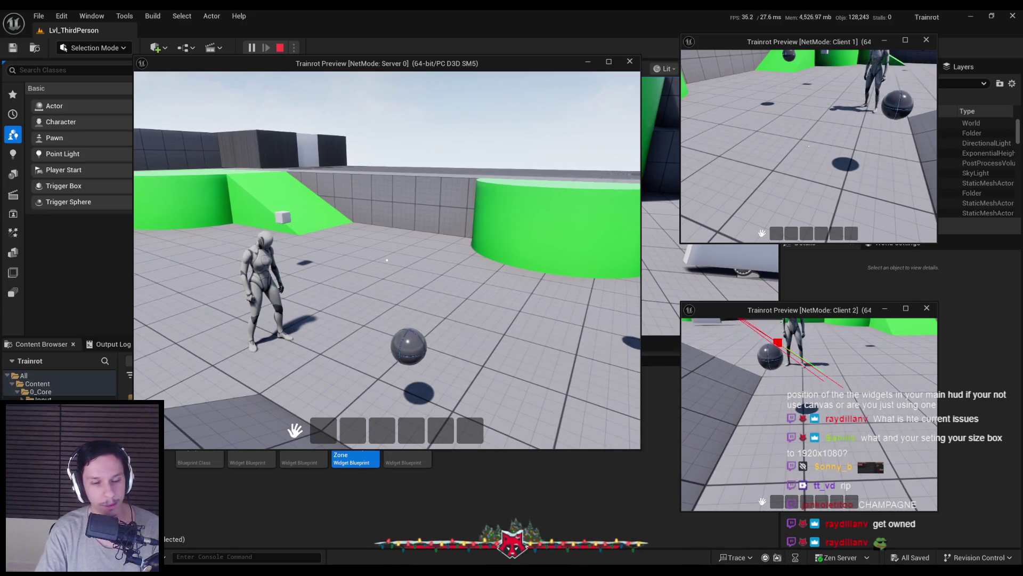
pyautogui.press('w')
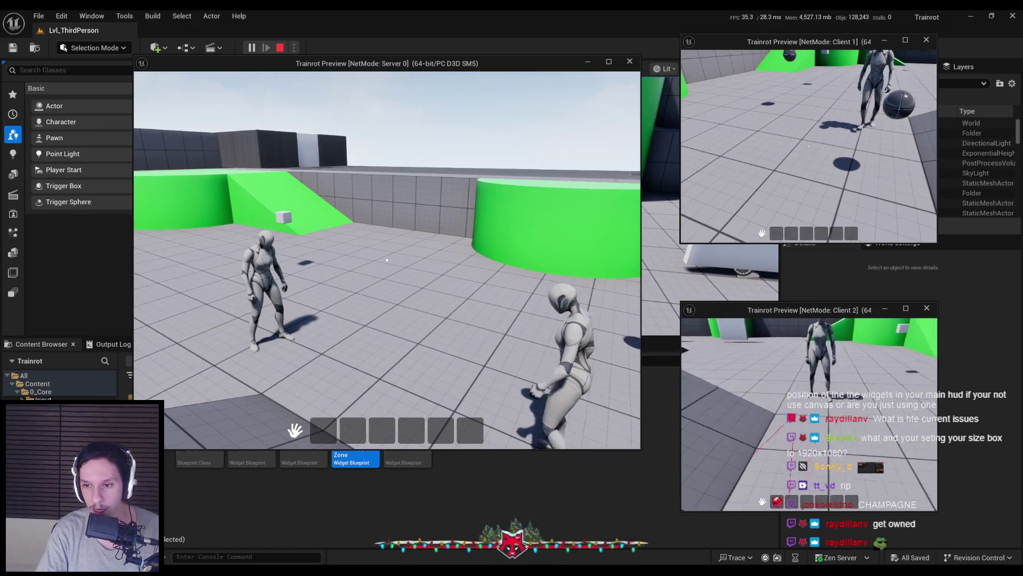
pyautogui.moveTo(796, 479); pyautogui.dragTo(794, 477)
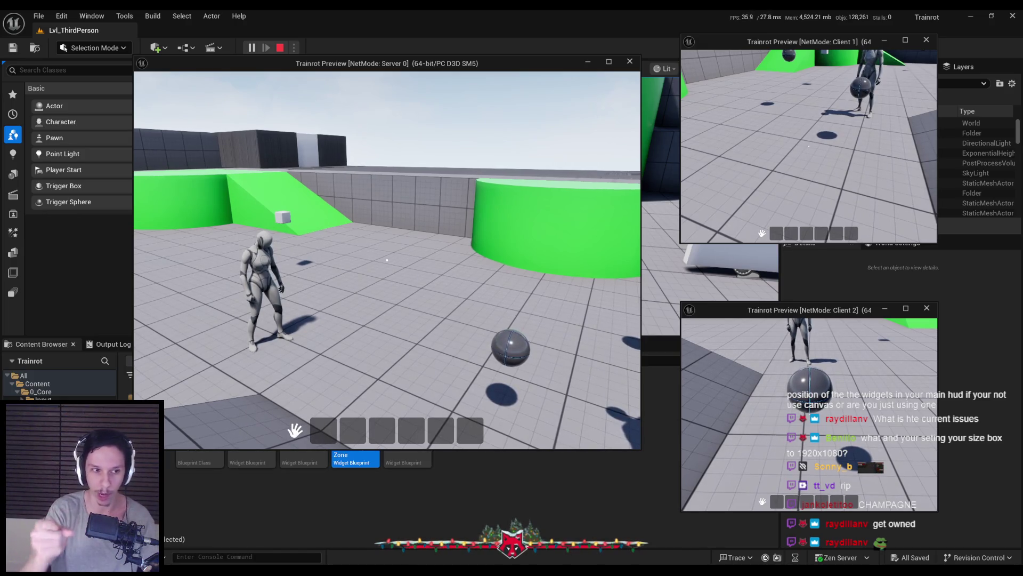
pyautogui.press('Escape')
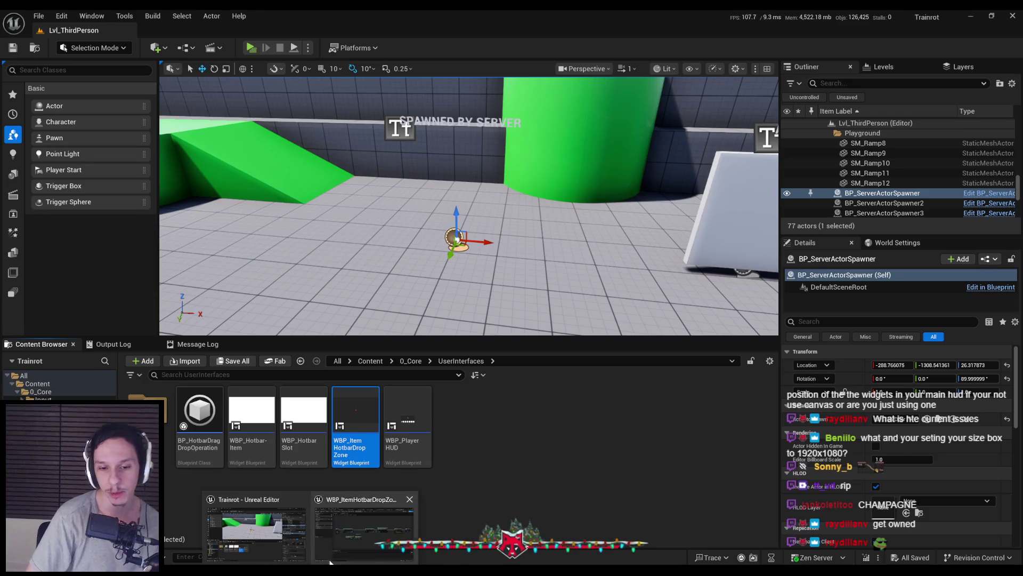
# Move Get Owning Player and Get Controlled Pawn lower, leaving the Payload node where it was
pyautogui.doubleClick(404, 430)
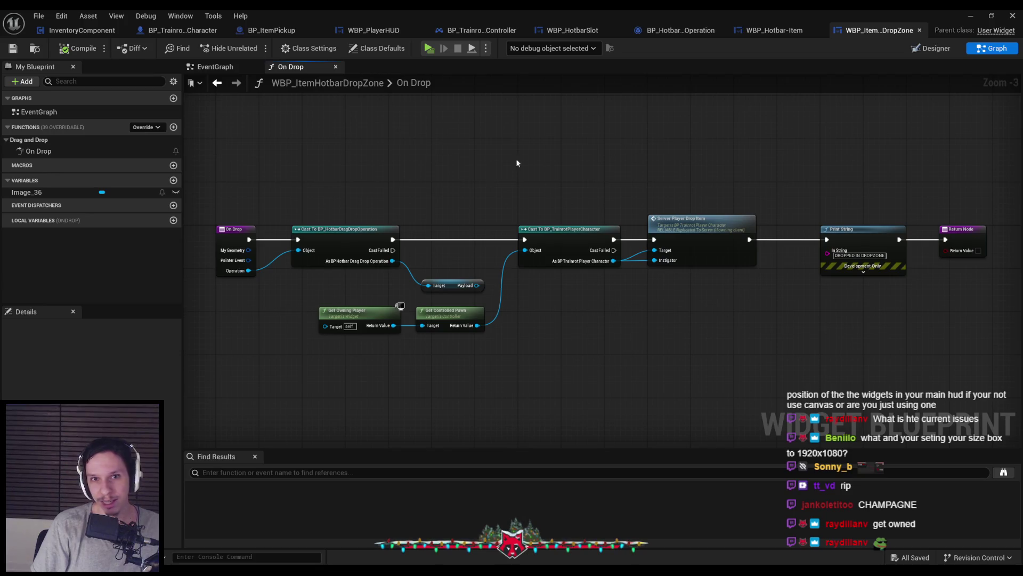
pyautogui.scroll(2, 580, 212)
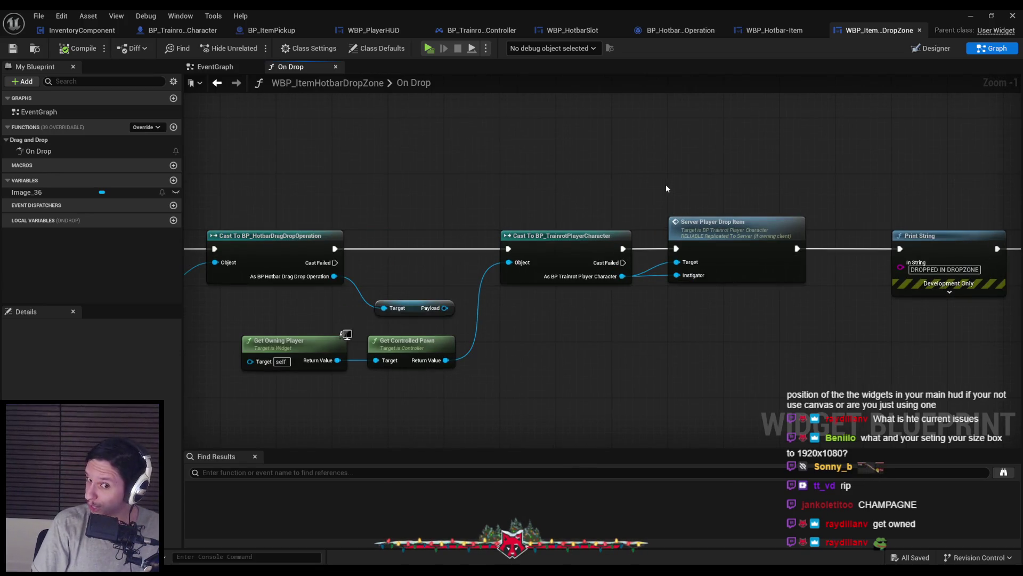
pyautogui.scroll(-2, 506, 334)
pyautogui.moveTo(290, 381)
pyautogui.mouseDown()
pyautogui.moveTo(469, 327)
pyautogui.moveTo(416, 352)
pyautogui.moveTo(415, 362)
pyautogui.mouseUp()
pyautogui.click(424, 270)
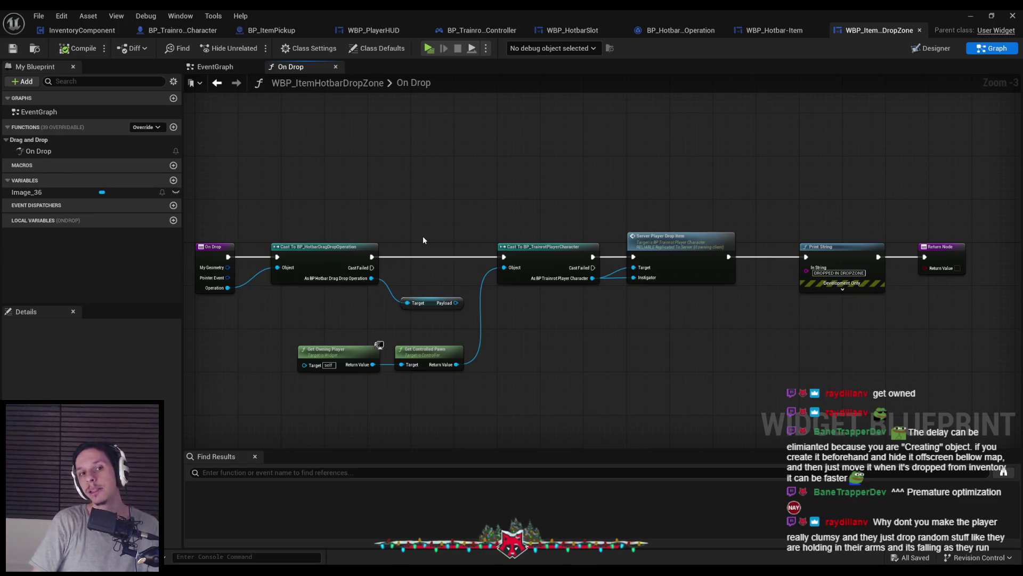
pyautogui.scroll(3, 423, 235)
pyautogui.click(441, 314)
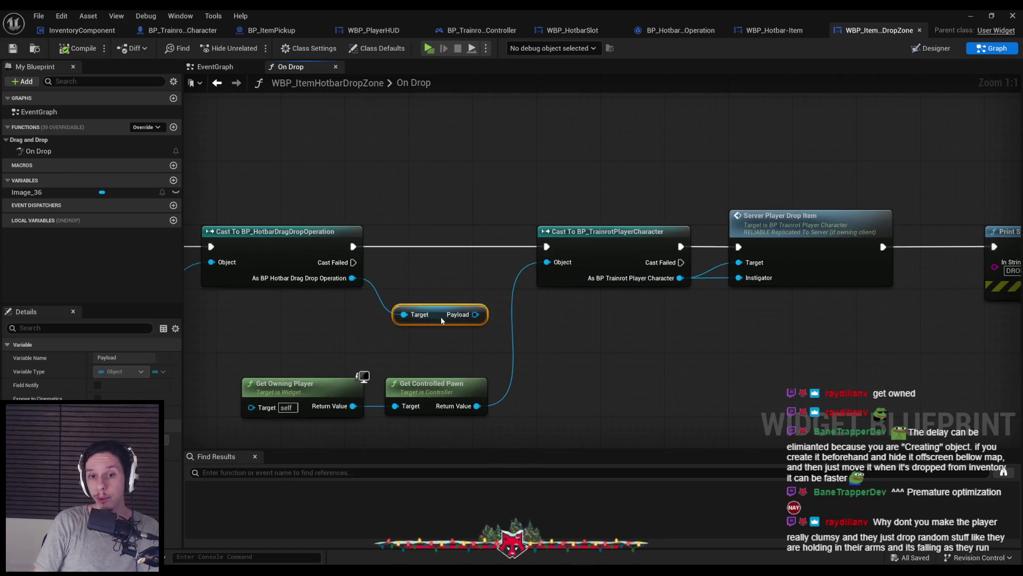
pyautogui.moveTo(440, 317); pyautogui.dragTo(440, 320)
pyautogui.hotkey('ctrl', 'z')
pyautogui.click(432, 288)
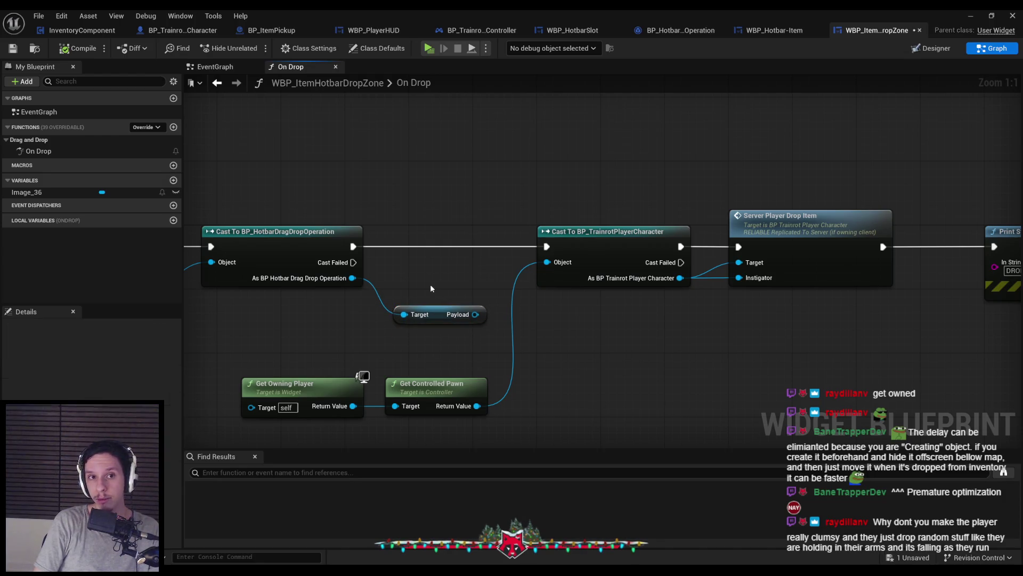
# Look over WBP_Hotbar-Item and BP_HotbarDragDropOperation before reaching WBP_HotbarSlot's On Drop
pyautogui.click(773, 30)
pyautogui.click(677, 30)
pyautogui.click(757, 30)
pyautogui.click(689, 31)
pyautogui.click(572, 30)
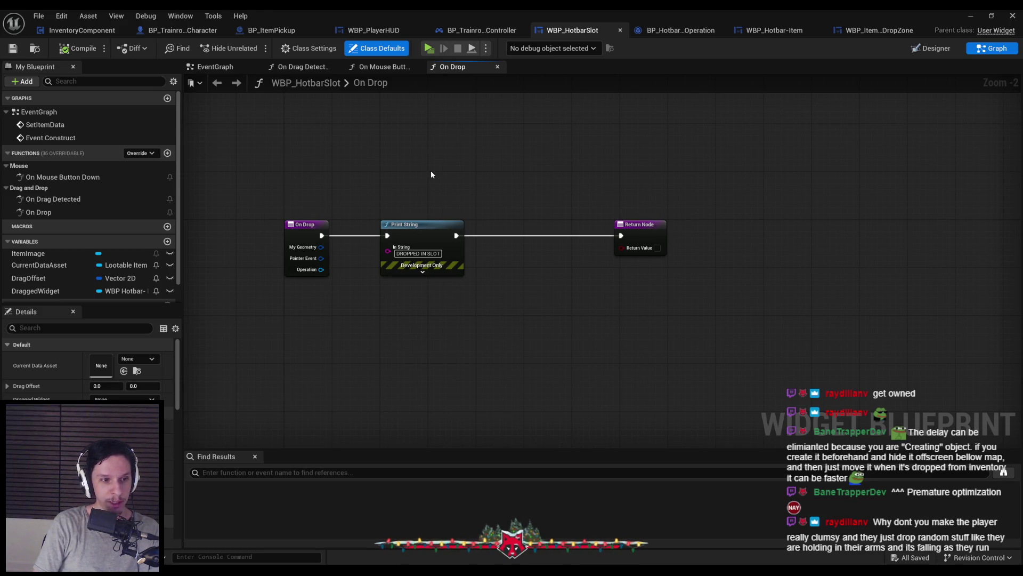
# Browse the PlayerController, WBP_PlayerHUD layout and graph, and BP_ItemPickup, ending on the character's Debug Key Q drop logic
pyautogui.click(517, 31)
pyautogui.click(552, 31)
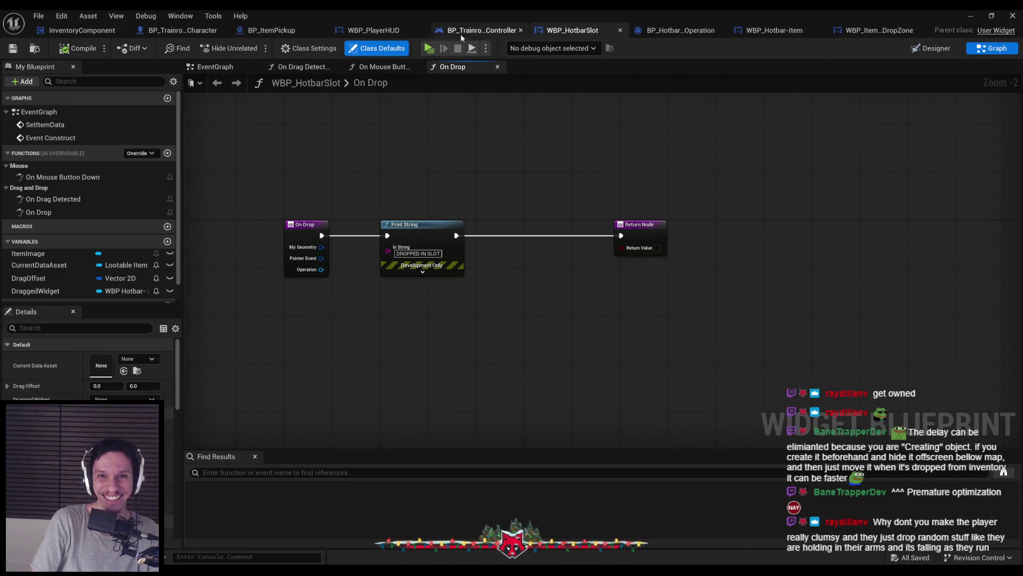
pyautogui.click(461, 32)
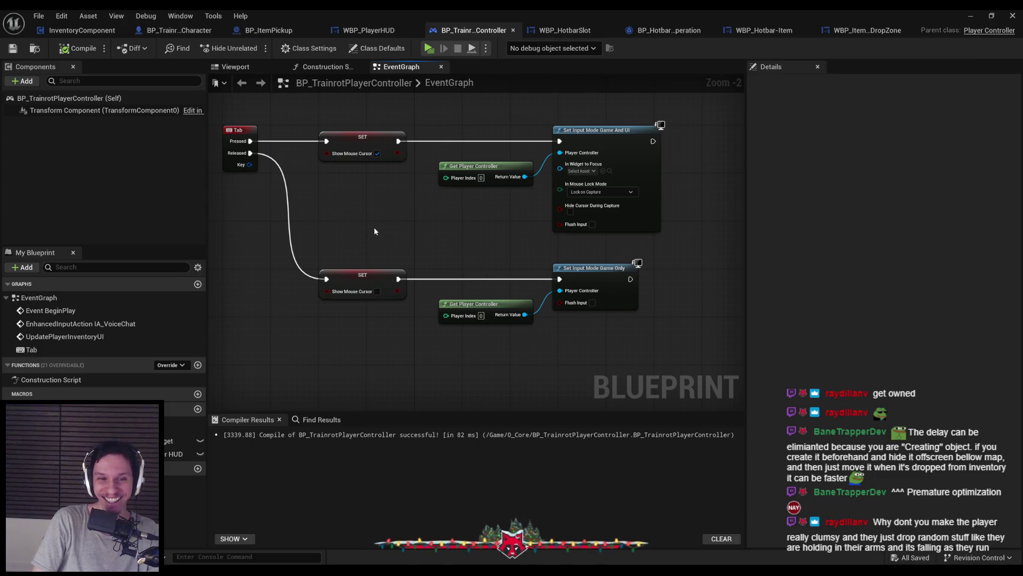
pyautogui.click(392, 32)
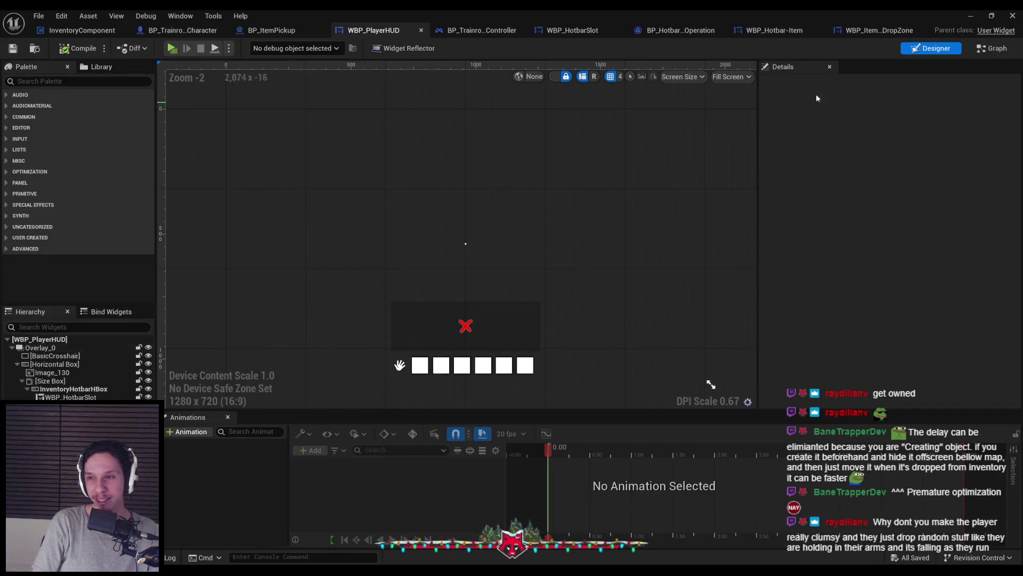
pyautogui.click(998, 49)
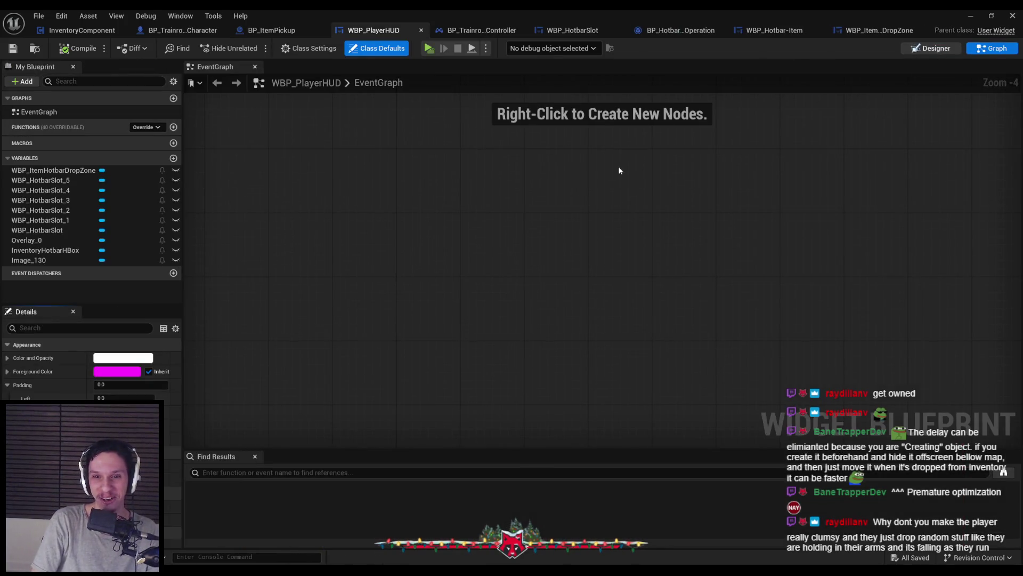
pyautogui.hotkey('alt', 'Left')
pyautogui.click(270, 32)
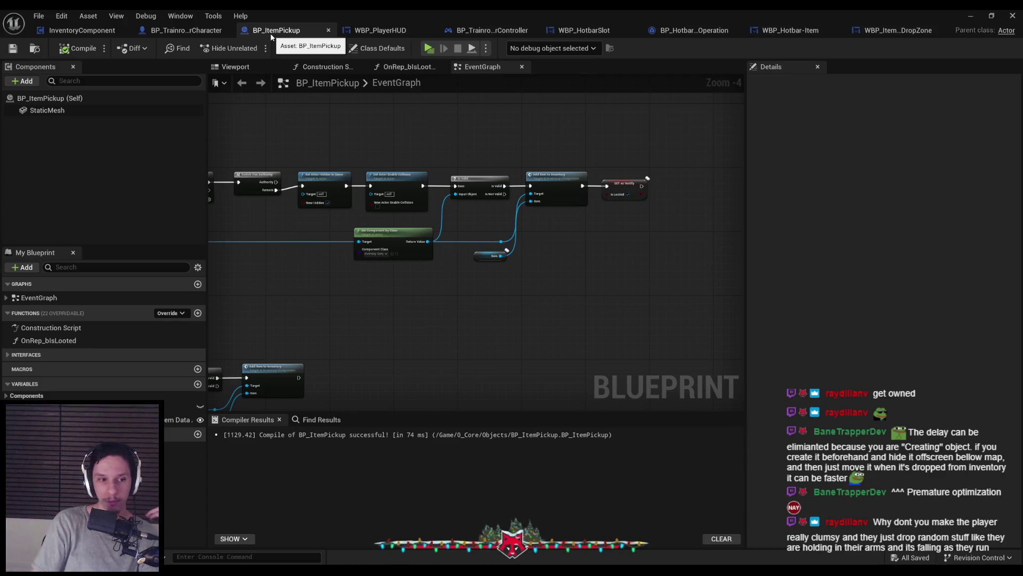
pyautogui.click(379, 30)
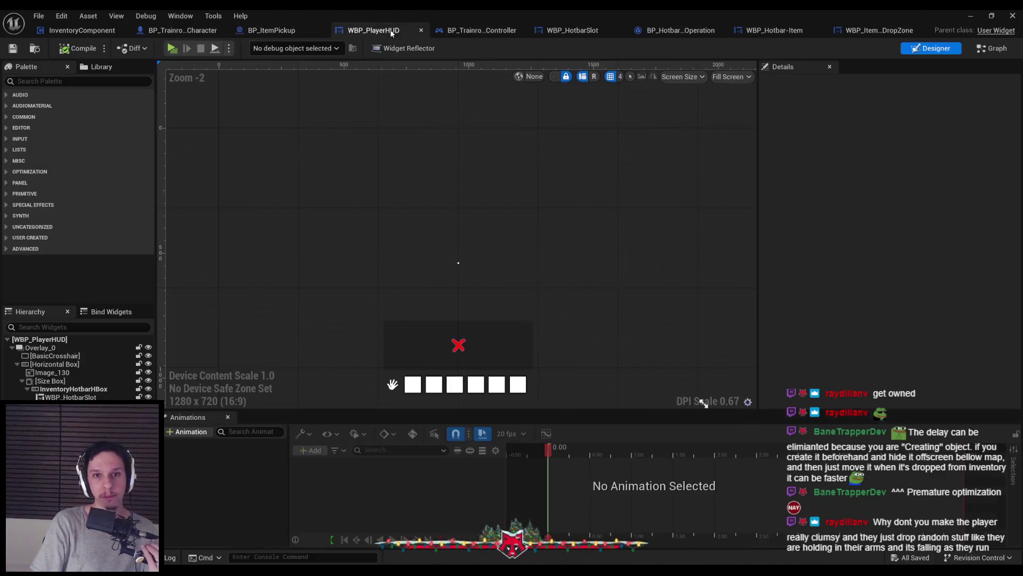
pyautogui.click(210, 31)
pyautogui.scroll(1, 314, 149)
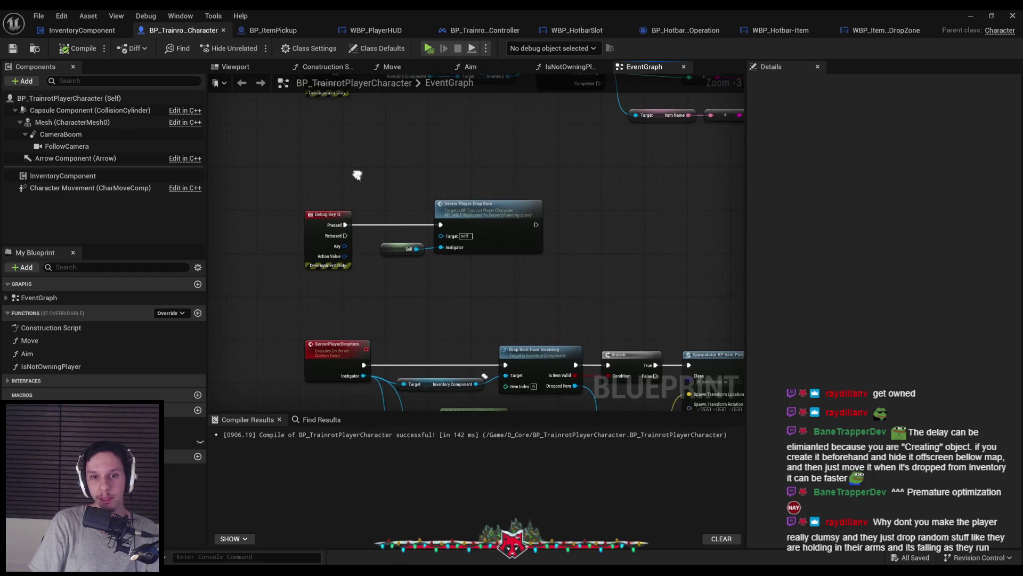
pyautogui.scroll(-2, 382, 177)
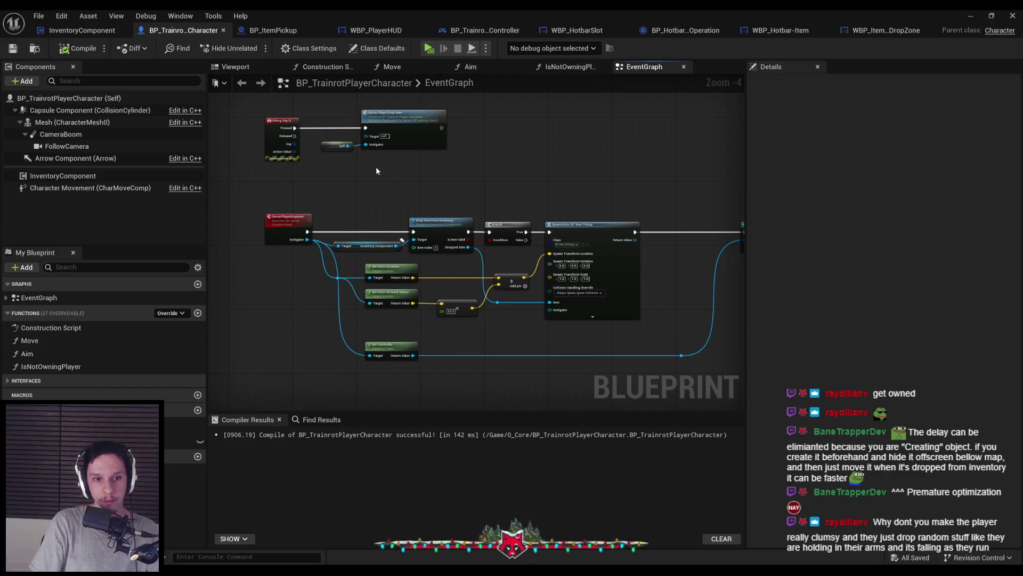
pyautogui.scroll(2, 421, 132)
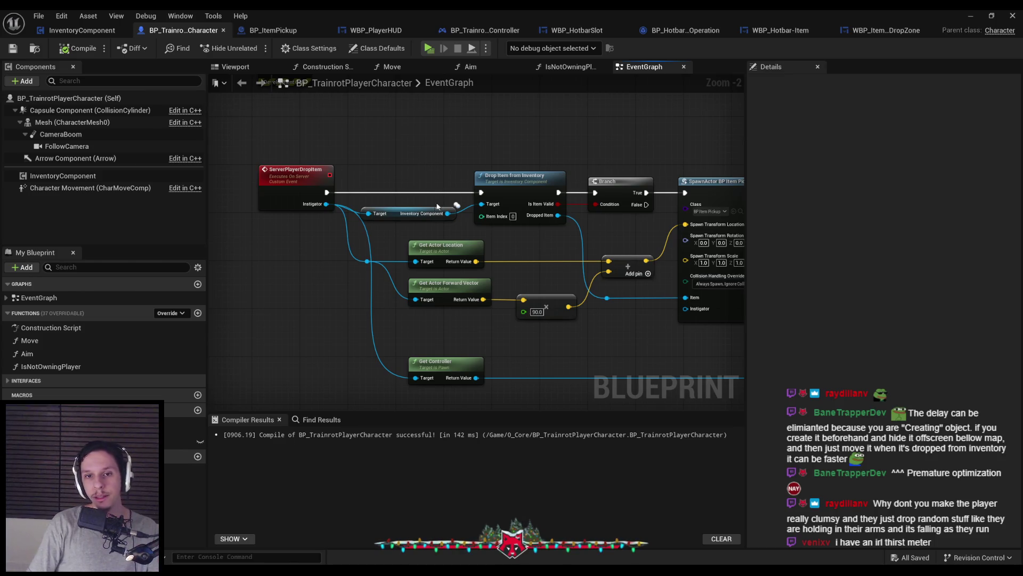
# Add an Item Index input to ServerPlayerDropItem, routing its wire through two reroute points
pyautogui.moveTo(482, 216)
pyautogui.mouseDown()
pyautogui.moveTo(322, 209)
pyautogui.moveTo(385, 243)
pyautogui.mouseUp()
pyautogui.scroll(2, 346, 218)
pyautogui.doubleClick(350, 215)
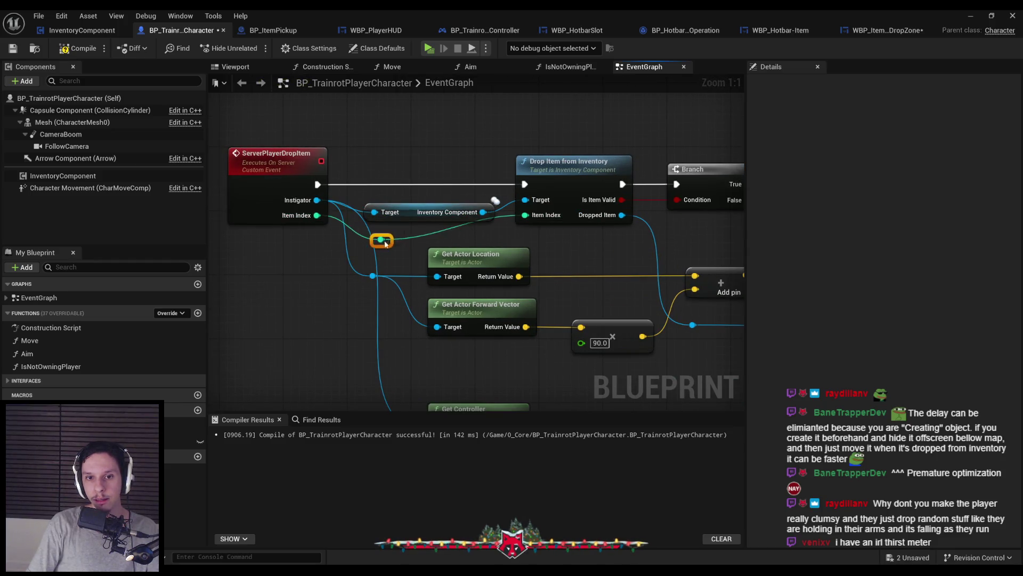
pyautogui.doubleClick(421, 224)
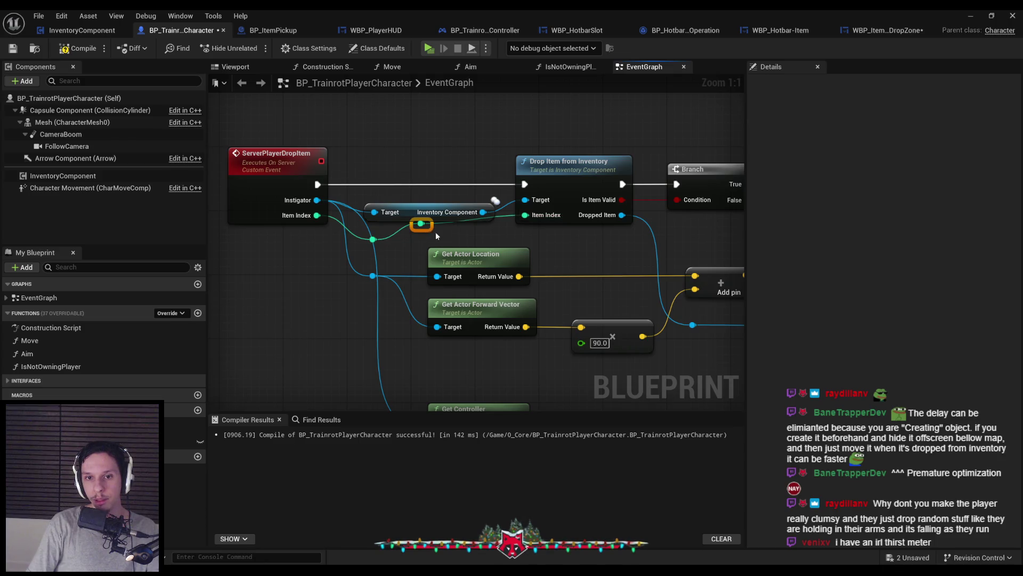
pyautogui.moveTo(422, 228); pyautogui.dragTo(482, 244)
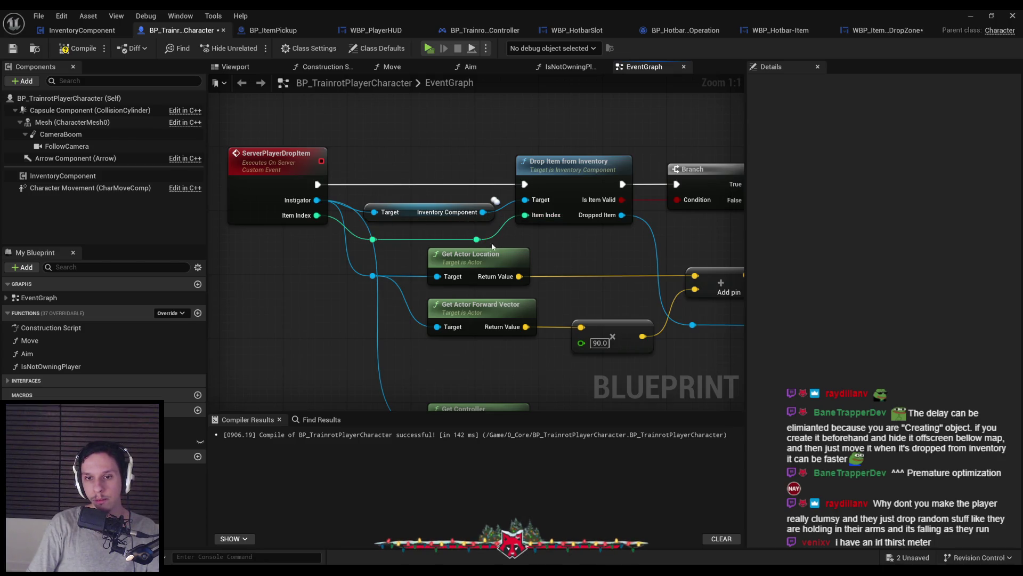
# Shift the middle helper nodes down to tidy the chain and compile the player character blueprint
pyautogui.scroll(-3, 533, 240)
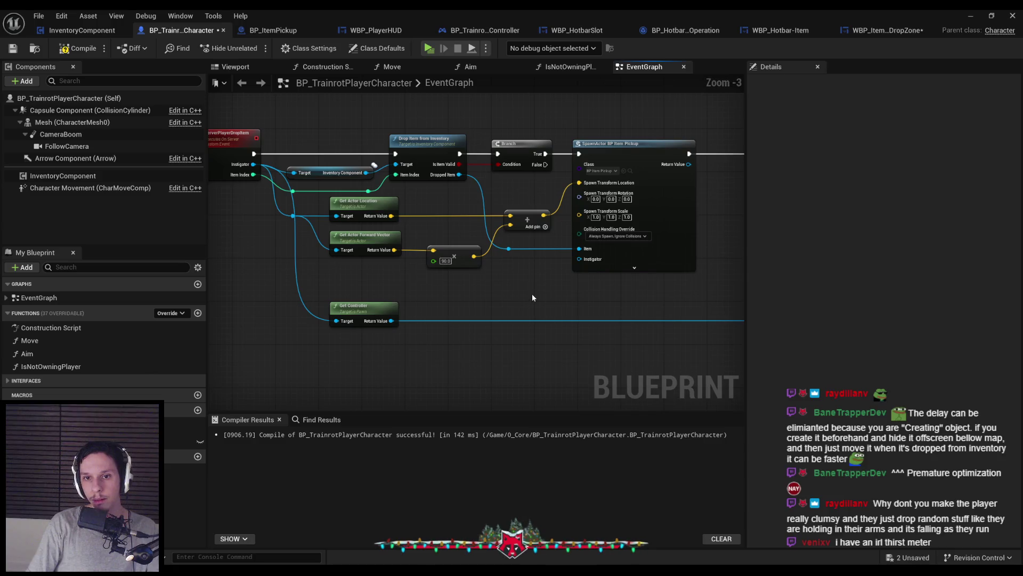
pyautogui.moveTo(545, 328); pyautogui.dragTo(288, 193)
pyautogui.scroll(-1, 436, 287)
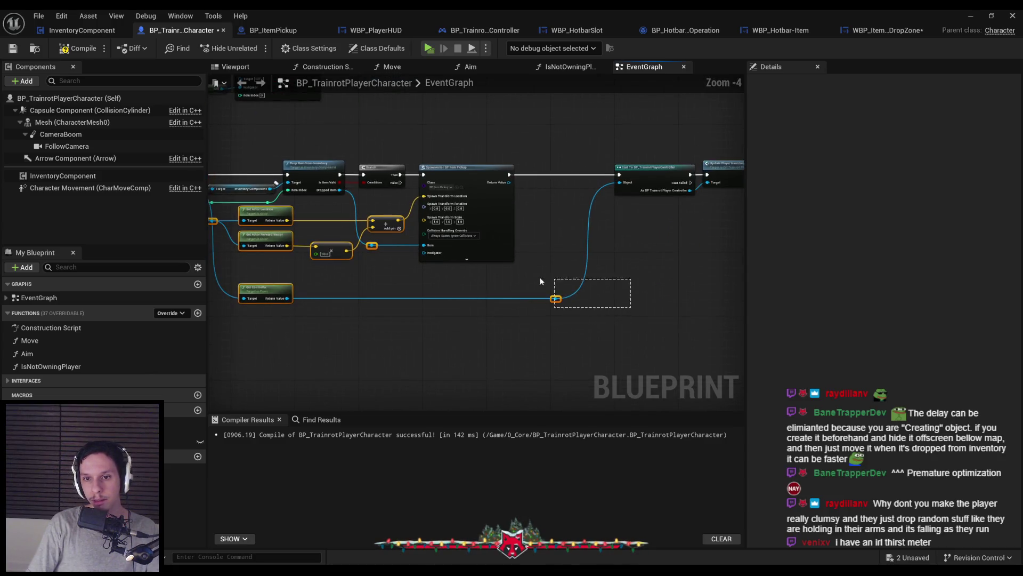
pyautogui.moveTo(540, 277); pyautogui.dragTo(616, 296)
pyautogui.click(515, 284)
pyautogui.scroll(2, 515, 284)
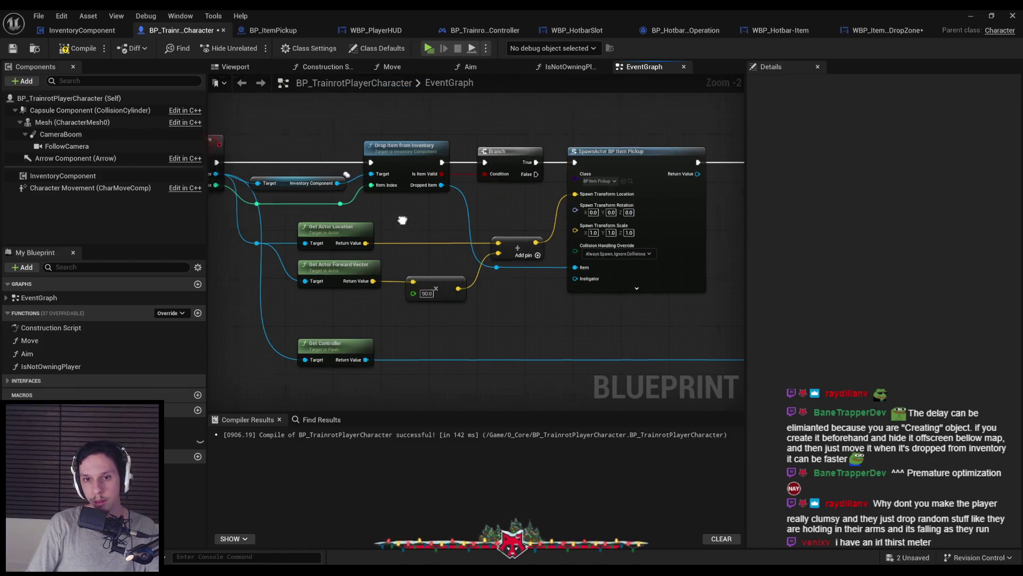
pyautogui.moveTo(545, 305); pyautogui.dragTo(487, 275)
pyautogui.scroll(2, 487, 275)
pyautogui.scroll(-3, 402, 249)
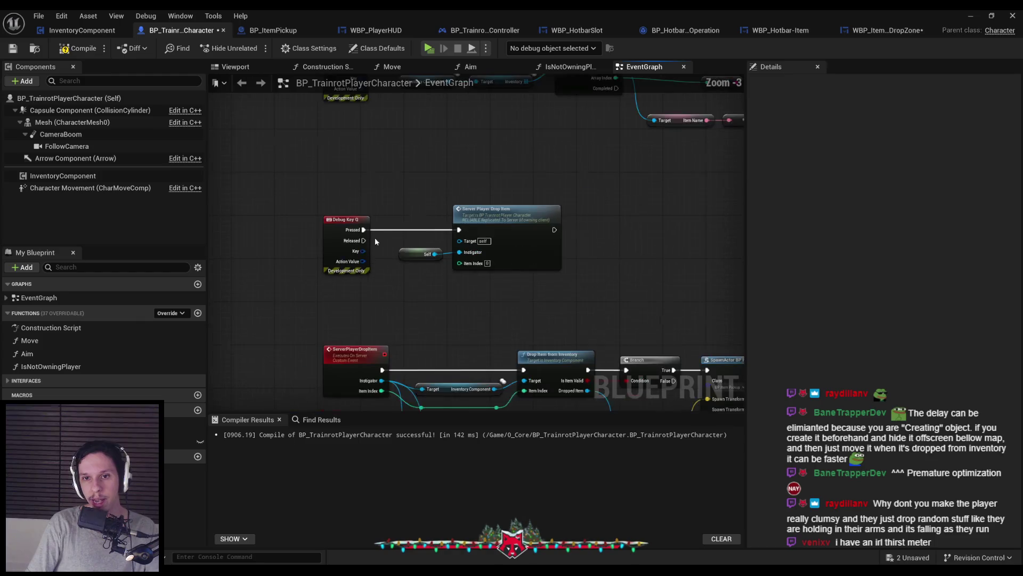
pyautogui.click(84, 51)
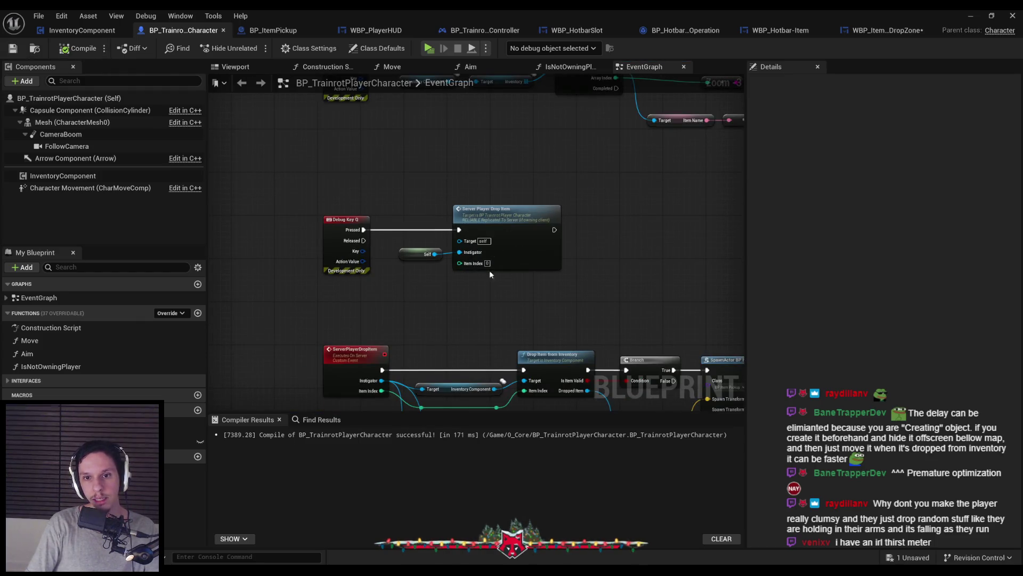
pyautogui.click(882, 30)
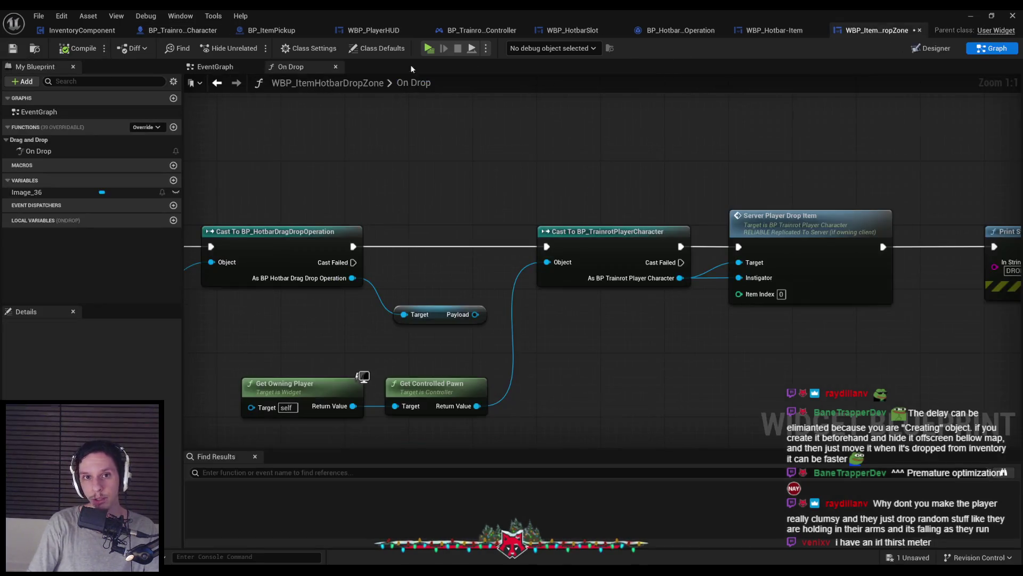
# Save the drop zone widget and delete its unused Payload getter node
pyautogui.click(13, 49)
pyautogui.scroll(-2, 598, 307)
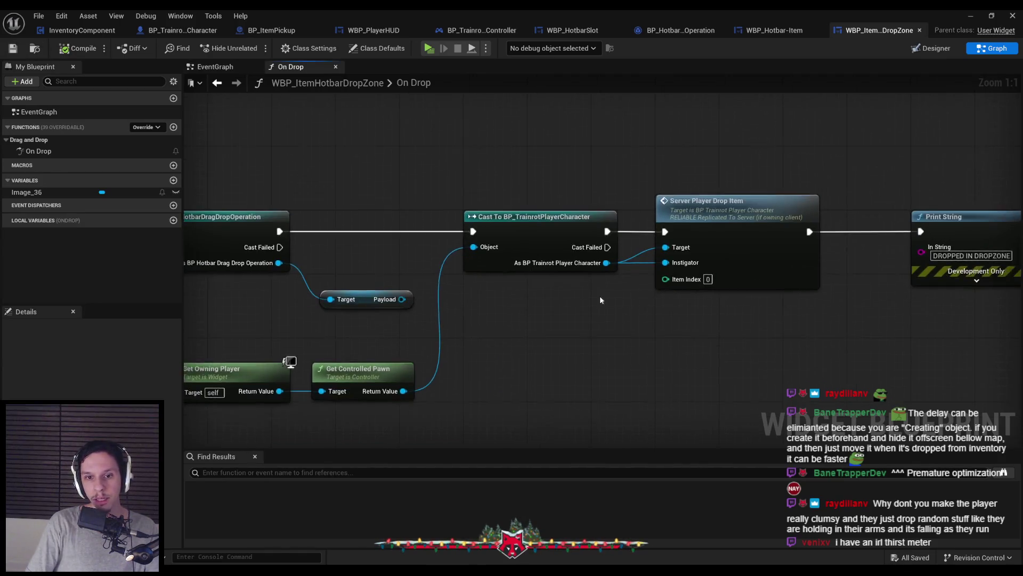
pyautogui.scroll(2, 422, 258)
pyautogui.click(446, 305)
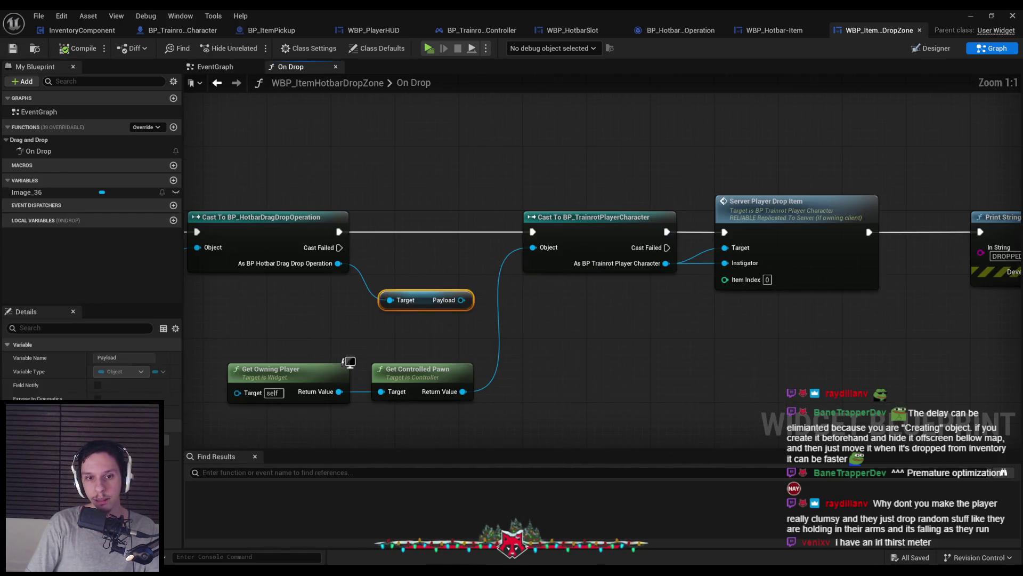
pyautogui.scroll(-1, 452, 257)
pyautogui.press('Delete')
pyautogui.click(452, 257)
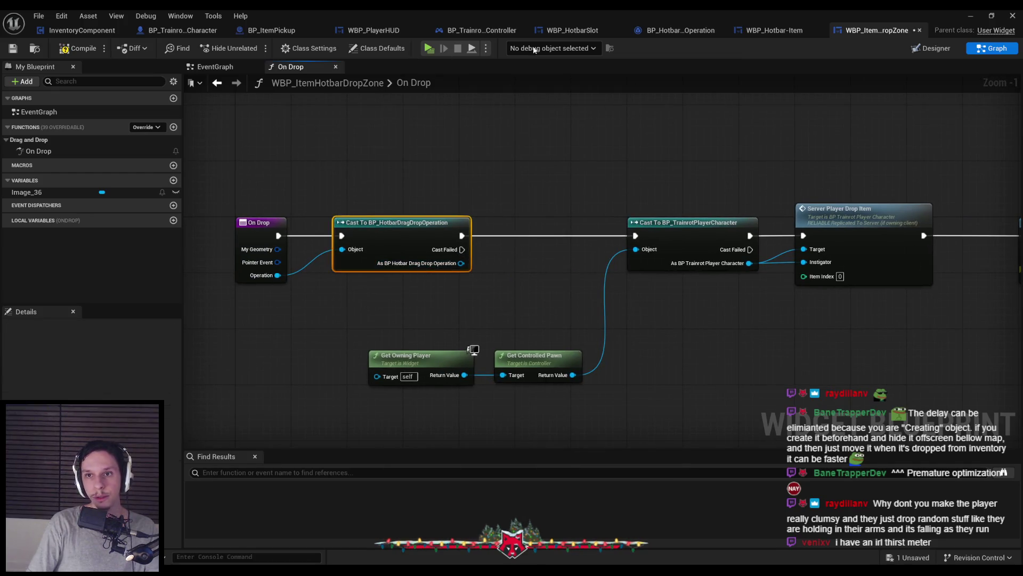
# Add an instance-editable, spawn-exposed Integer ItemIndex to BP_HotbarDragDropOperation and compile
pyautogui.click(667, 28)
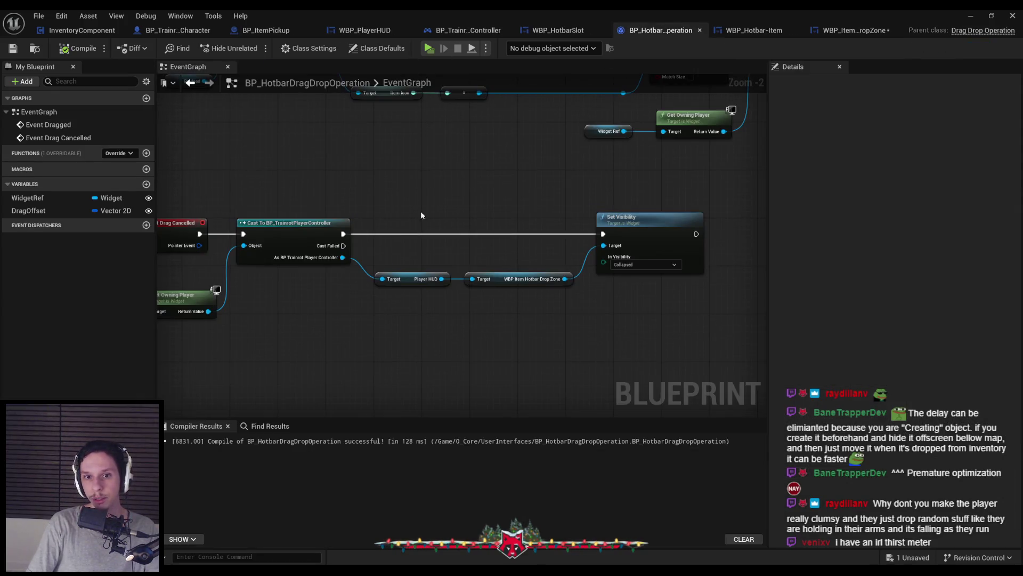
pyautogui.click(146, 184)
pyautogui.write('ItemIndex')
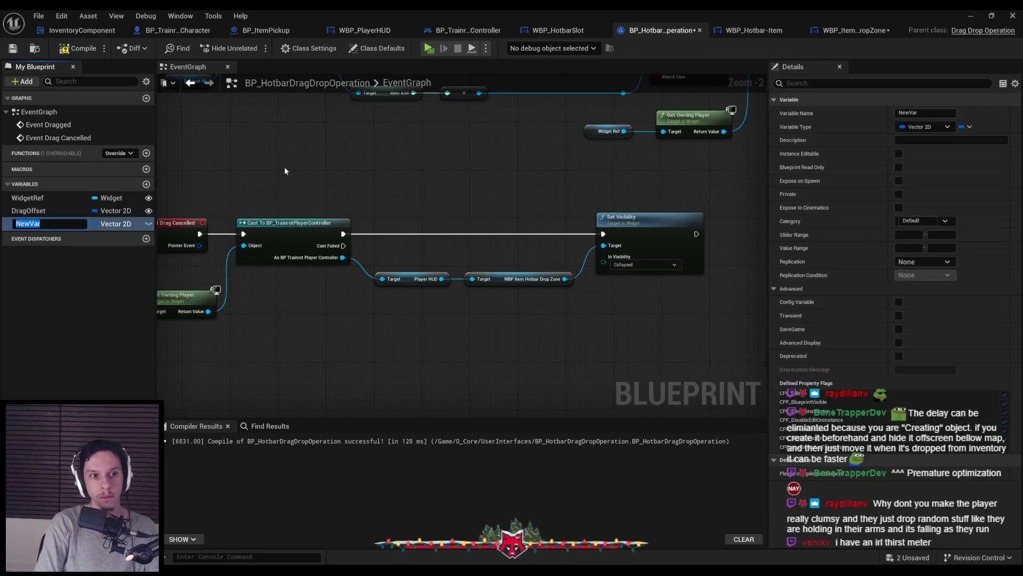
pyautogui.press('Return')
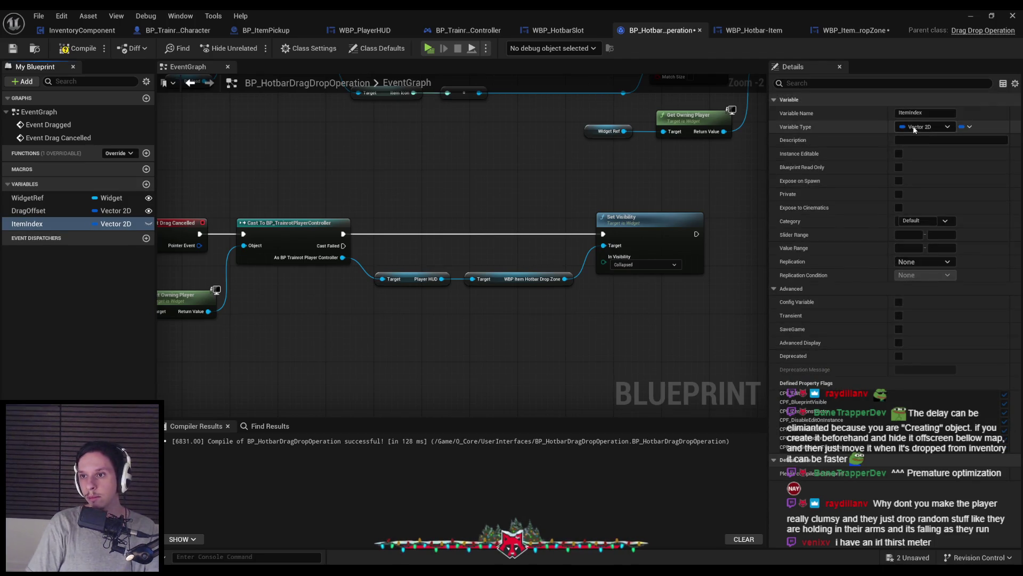
pyautogui.click(926, 127)
pyautogui.click(906, 180)
pyautogui.click(898, 154)
pyautogui.click(899, 181)
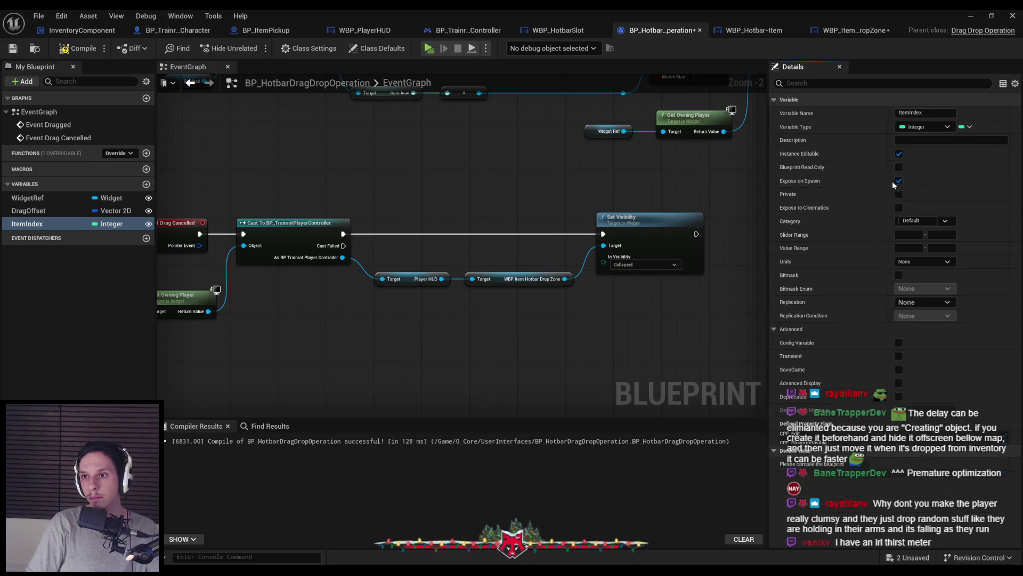
pyautogui.click(80, 48)
pyautogui.click(558, 31)
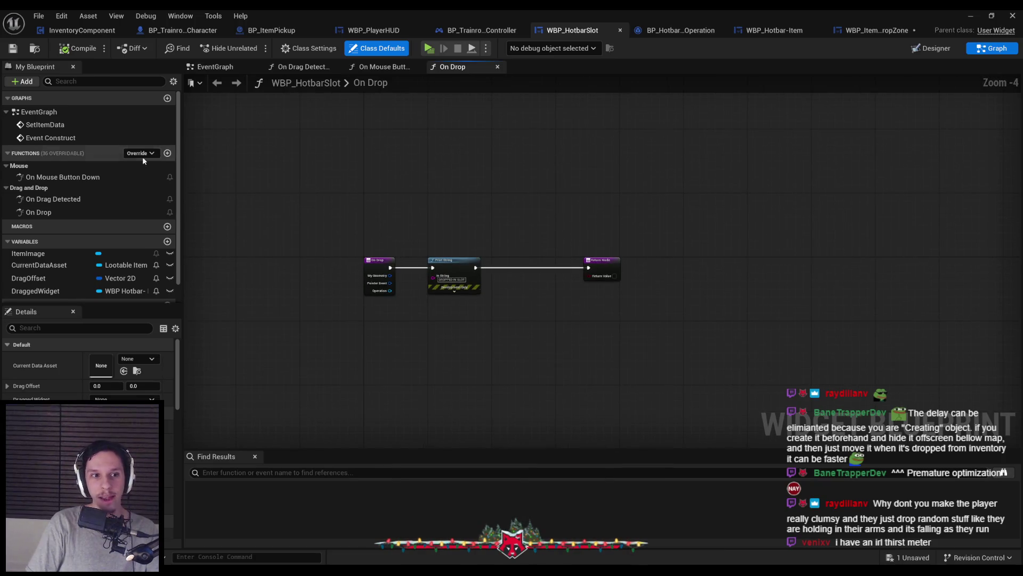
# In On Drag Detected, refresh Create Drag Drop Operation so its Item Index input appears
pyautogui.doubleClick(63, 179)
pyautogui.doubleClick(38, 212)
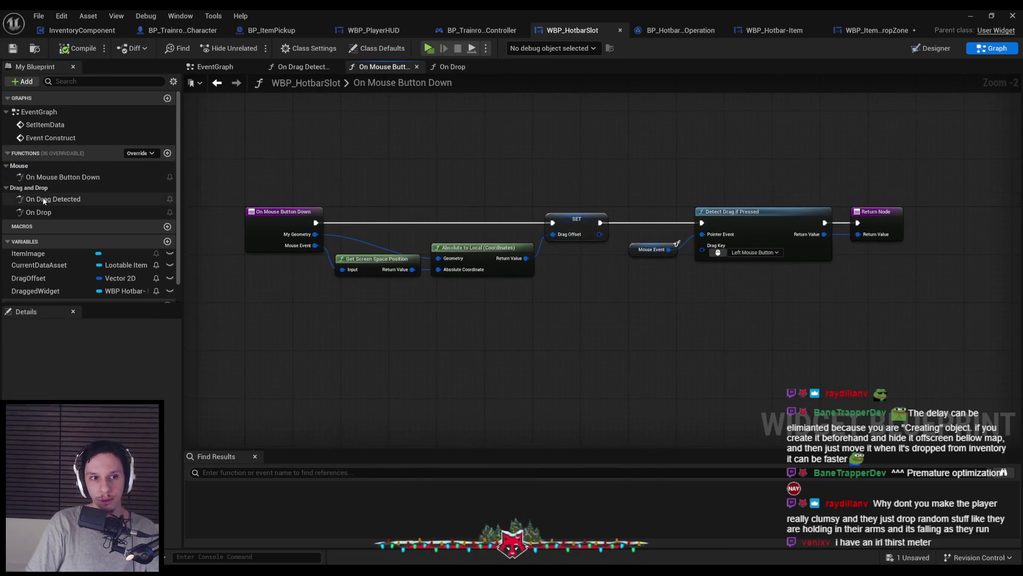
pyautogui.doubleClick(54, 199)
pyautogui.rightClick(669, 239)
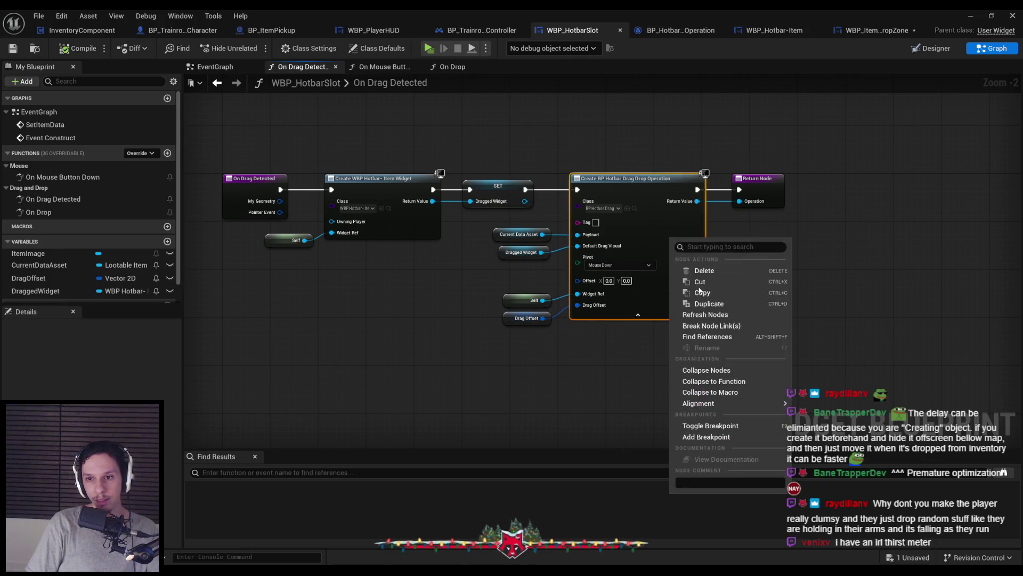
pyautogui.click(692, 320)
pyautogui.scroll(2, 575, 325)
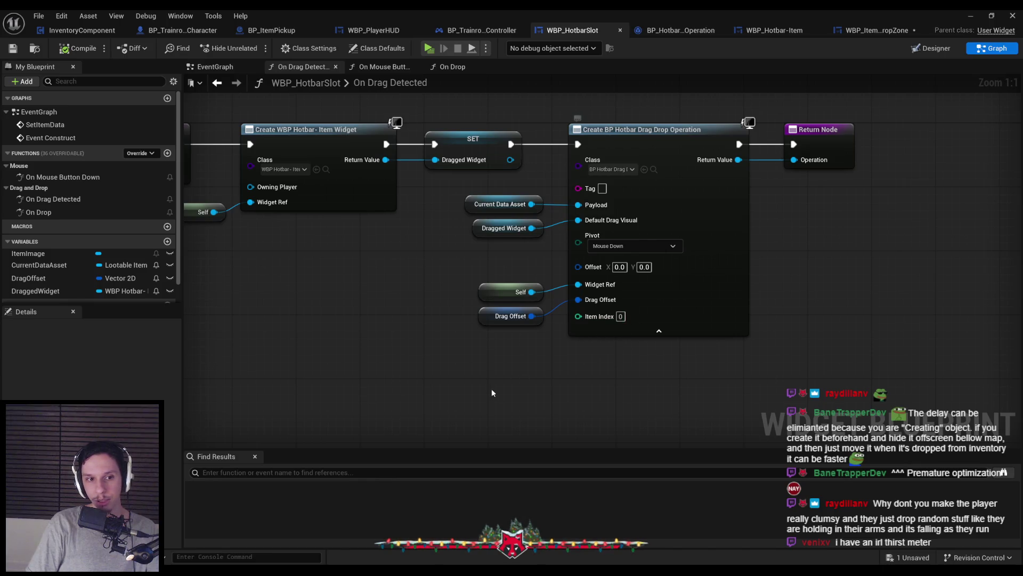
pyautogui.click(956, 49)
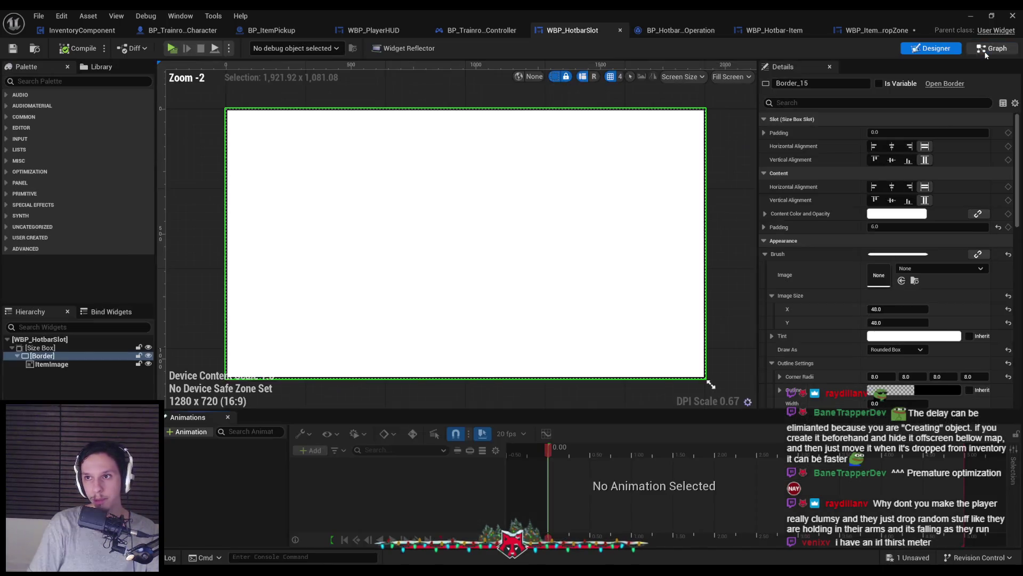
pyautogui.click(985, 52)
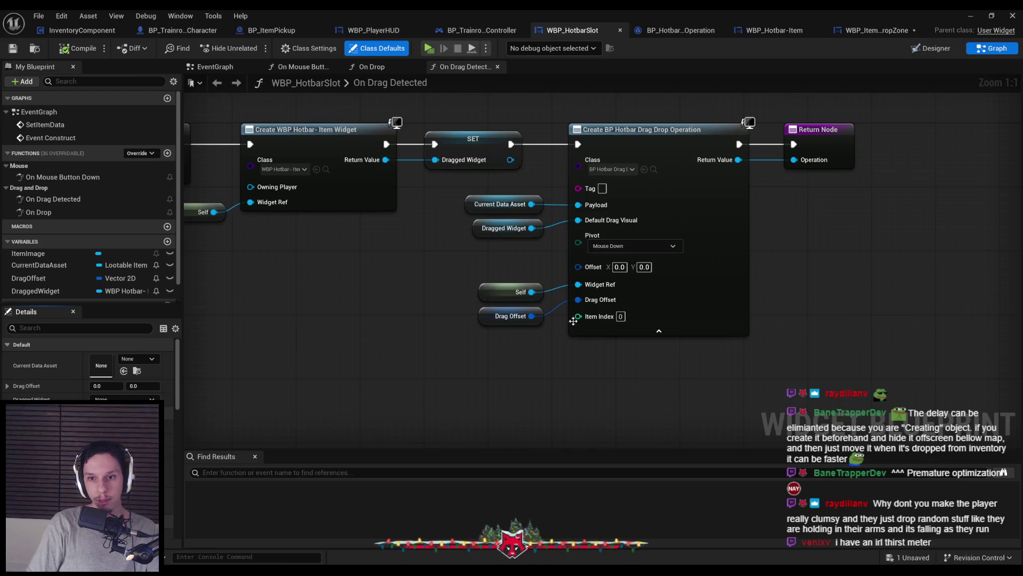
# Promote Item Index to an instance-editable ItemIndex variable, then compile and save the hotbar slot
pyautogui.moveTo(508, 353); pyautogui.dragTo(509, 343)
pyautogui.click(531, 383)
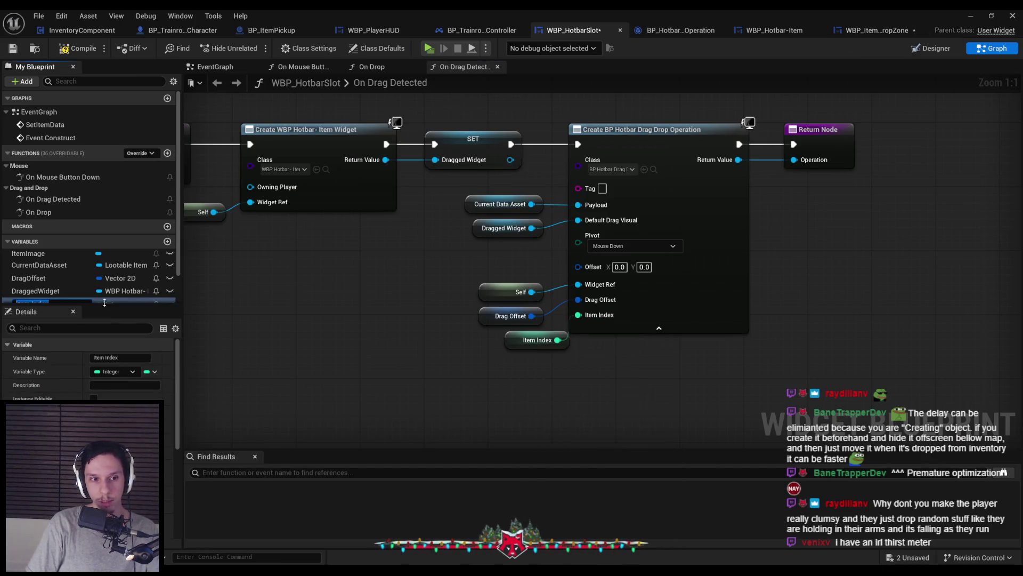
pyautogui.click(32, 265)
pyautogui.press('BackSpace')
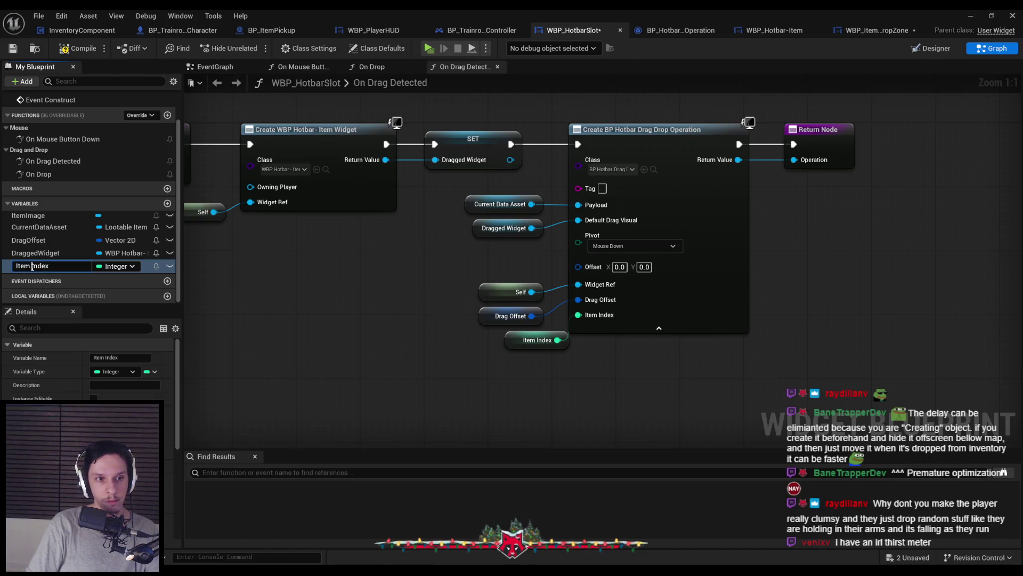
pyautogui.press('Return')
pyautogui.scroll(-2, 85, 368)
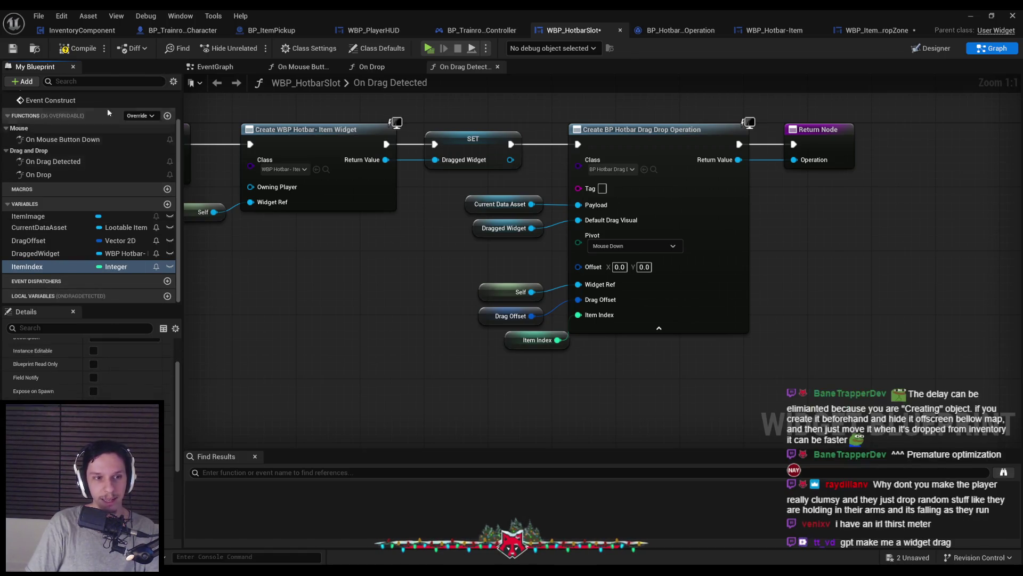
pyautogui.click(13, 48)
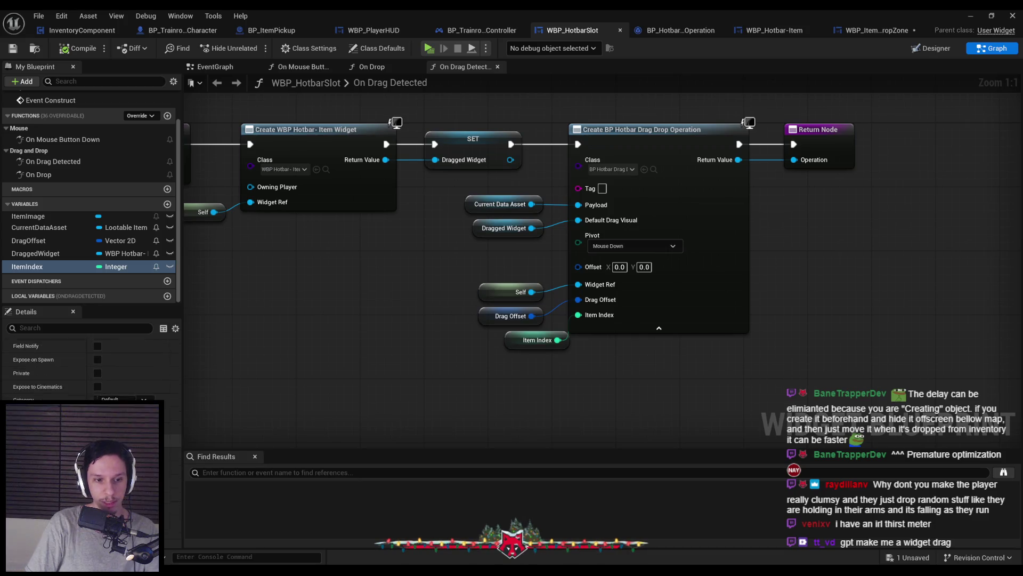
pyautogui.scroll(4, 97, 381)
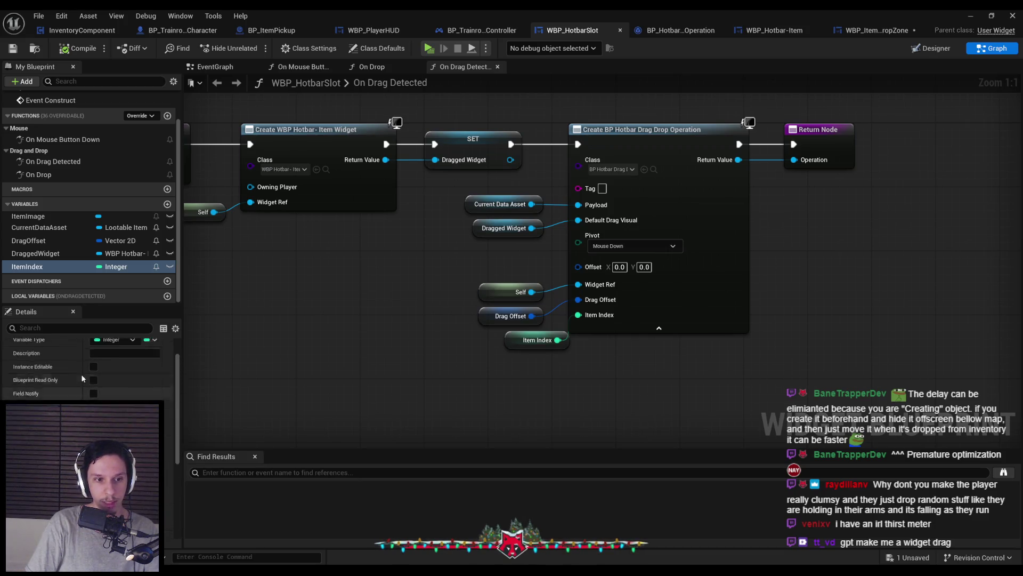
pyautogui.click(94, 382)
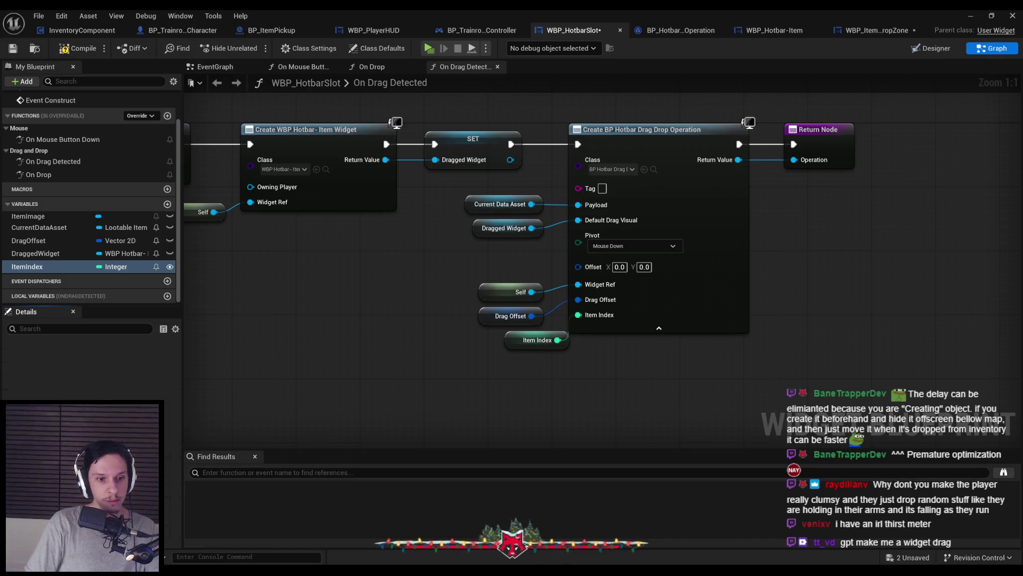
pyautogui.click(77, 48)
pyautogui.click(13, 48)
pyautogui.click(401, 29)
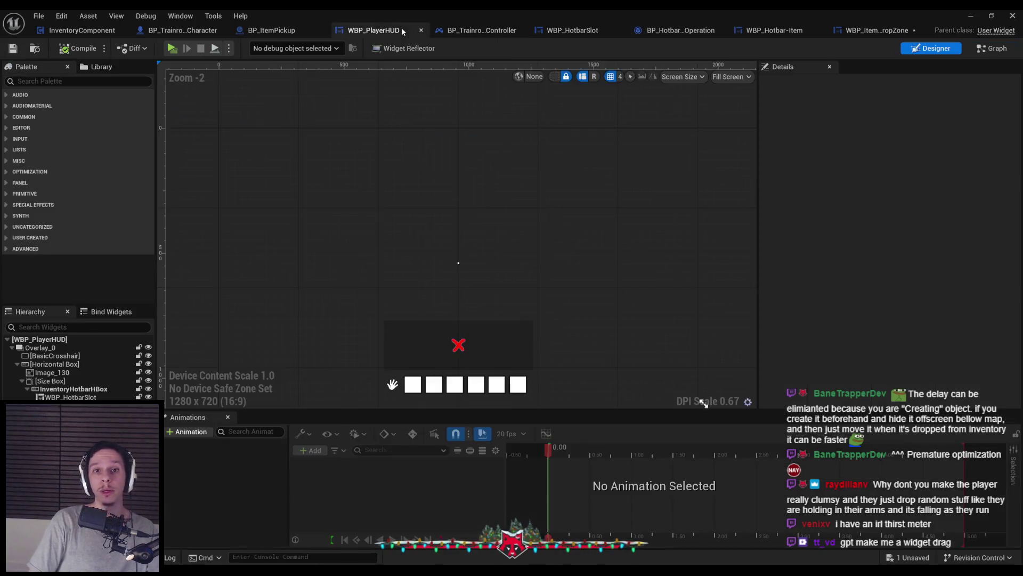
# Give the second and third hotbar slots Item Index 1 and 2
pyautogui.click(413, 383)
pyautogui.click(434, 383)
pyautogui.click(898, 200)
pyautogui.write('1')
pyautogui.press('Return')
pyautogui.scroll(2, 471, 310)
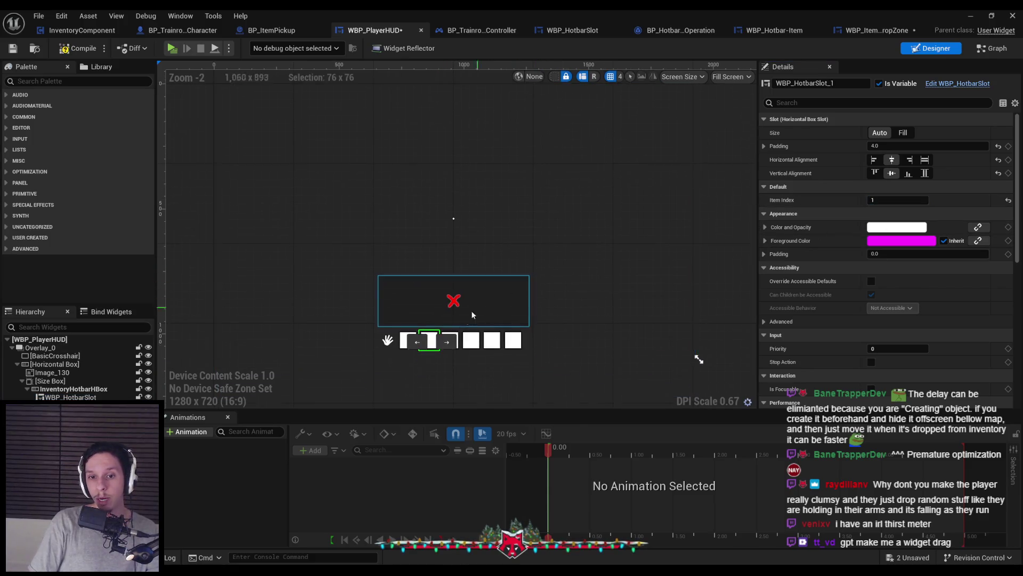
pyautogui.click(446, 340)
pyautogui.click(898, 200)
pyautogui.write('2')
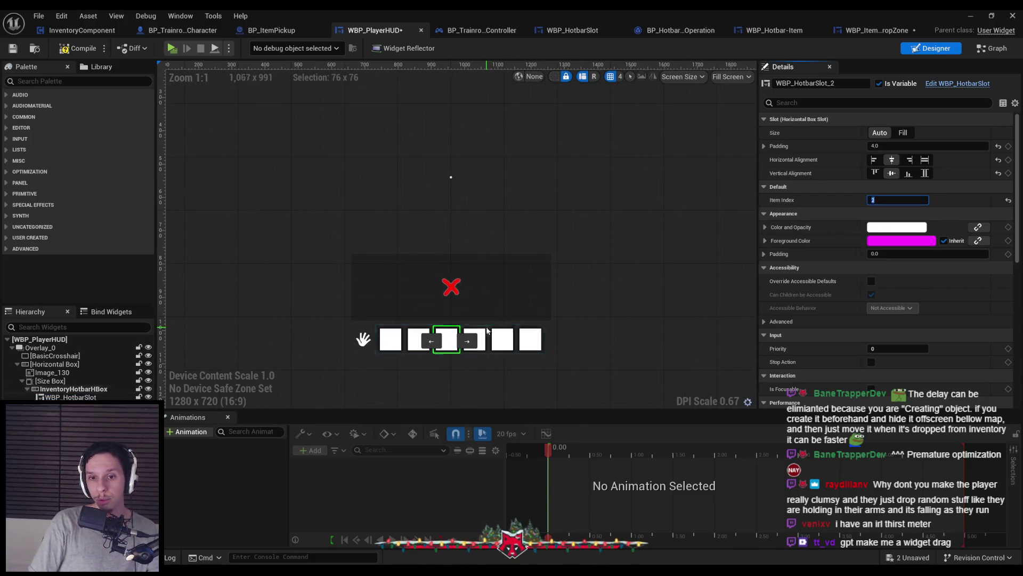
# Number the remaining slots' Item Index up to 5 on the sixth slot and save the HUD
pyautogui.click(474, 340)
pyautogui.click(898, 200)
pyautogui.write('3')
pyautogui.click(513, 338)
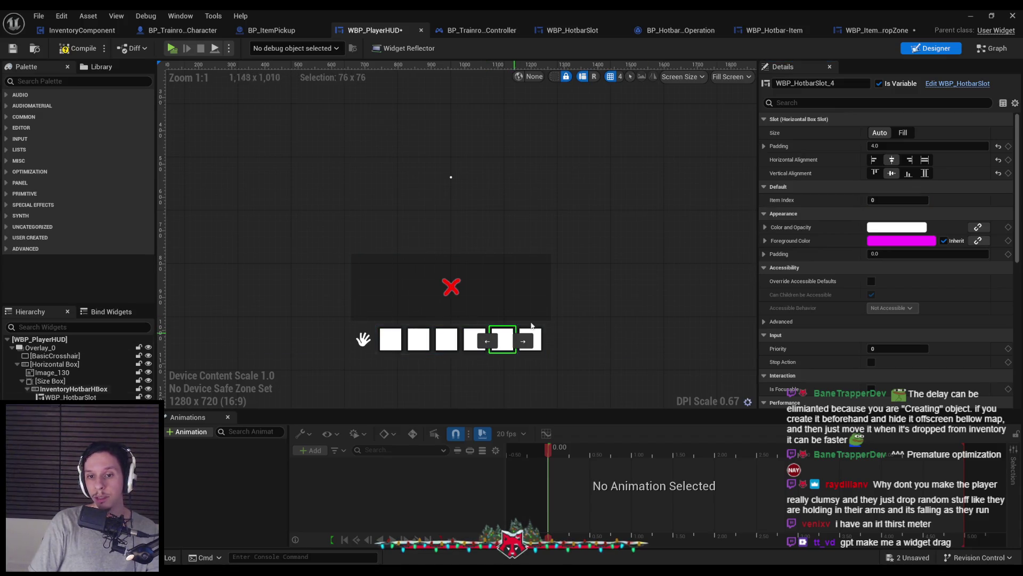
pyautogui.click(531, 340)
pyautogui.click(898, 200)
pyautogui.write('5')
pyautogui.click(13, 49)
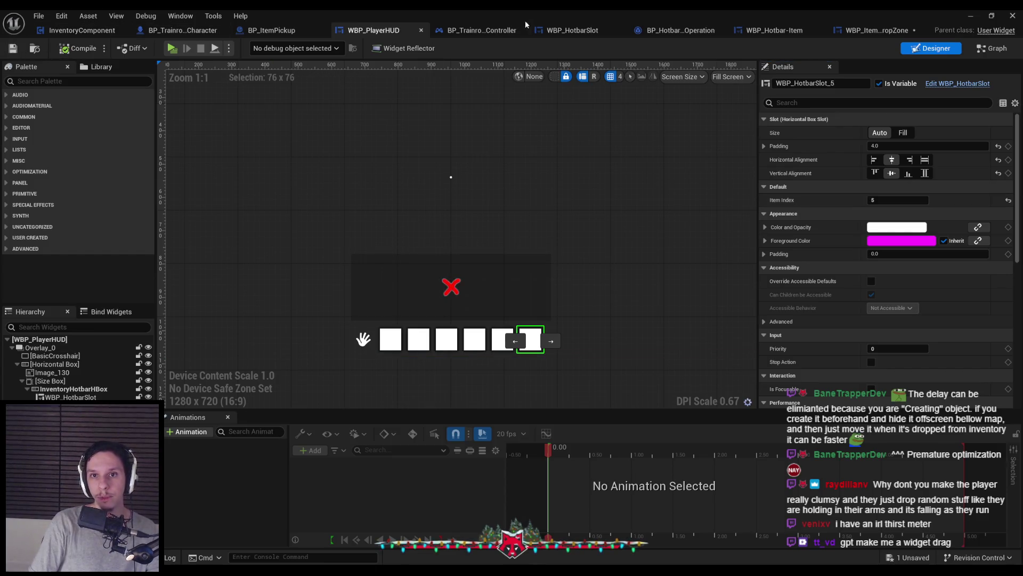
pyautogui.click(876, 31)
pyautogui.moveTo(460, 263); pyautogui.dragTo(501, 288)
# Wire the operation's Item Index getter into Server Player Drop Item, tidy the getters, compile and save
pyautogui.write('item inde')
pyautogui.press('Return')
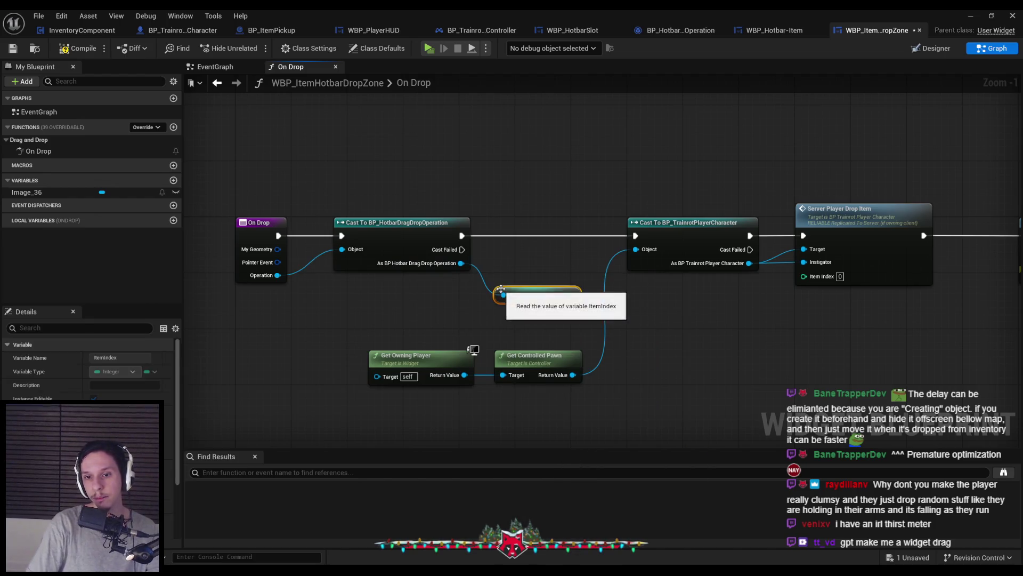
pyautogui.moveTo(570, 295); pyautogui.dragTo(804, 275)
pyautogui.moveTo(537, 294); pyautogui.dragTo(531, 281)
pyautogui.click(496, 340)
pyautogui.moveTo(469, 373); pyautogui.dragTo(462, 324)
pyautogui.click(459, 362)
pyautogui.click(79, 48)
pyautogui.click(13, 49)
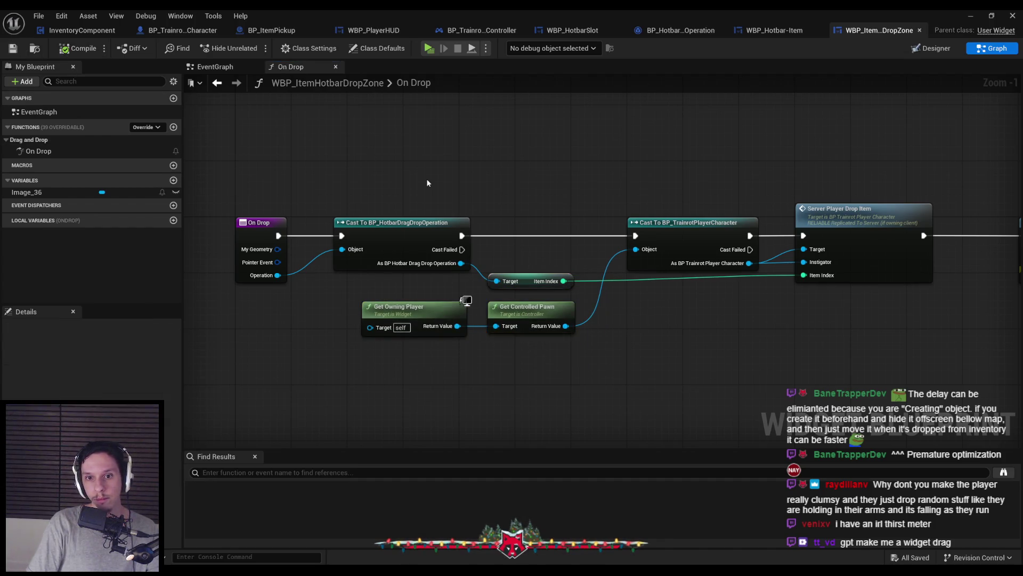
pyautogui.scroll(-1, 382, 187)
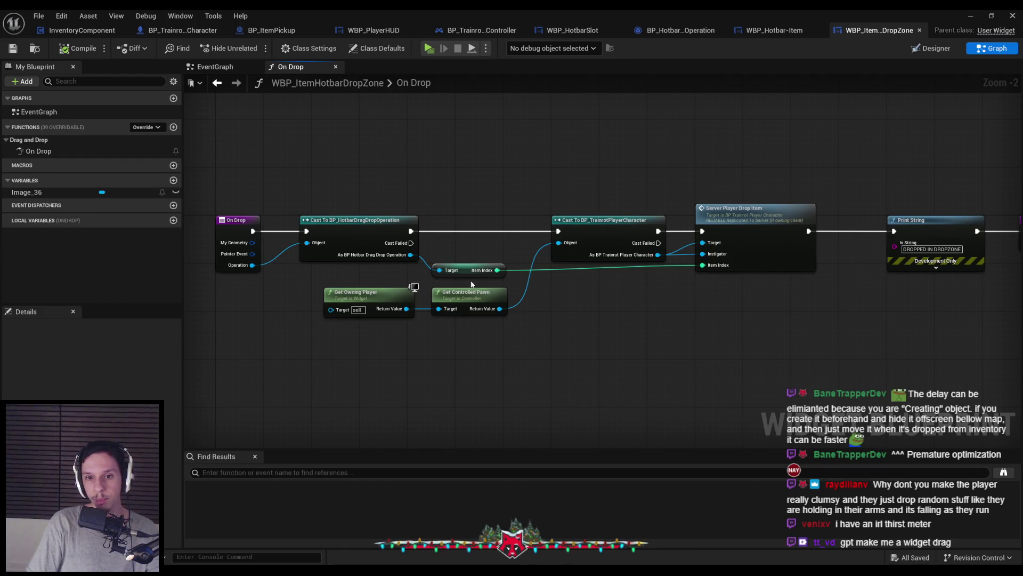
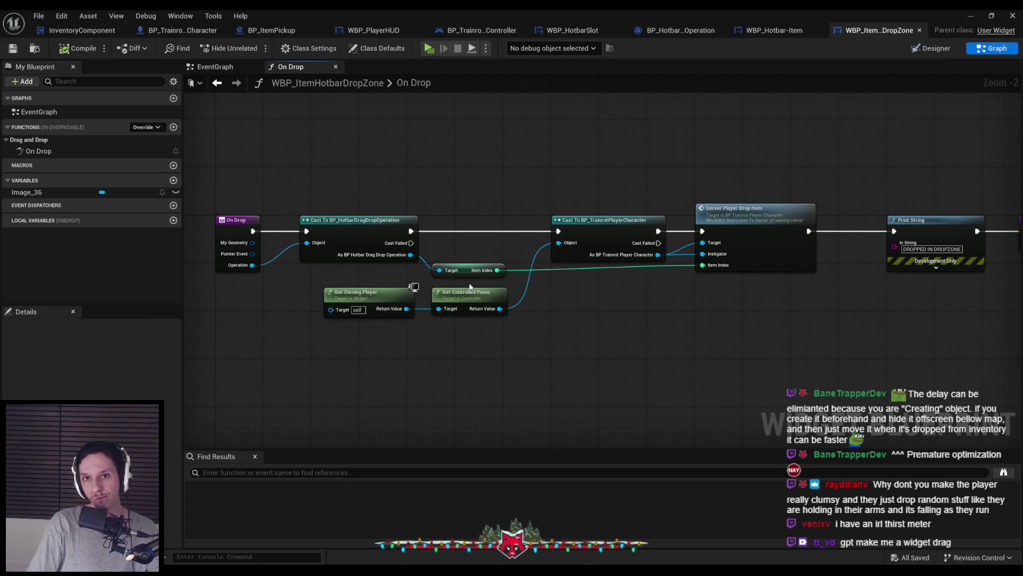
# Hide the Blueprint editor and launch a three-player Play-In-Editor session, restarting it once
pyautogui.click(970, 17)
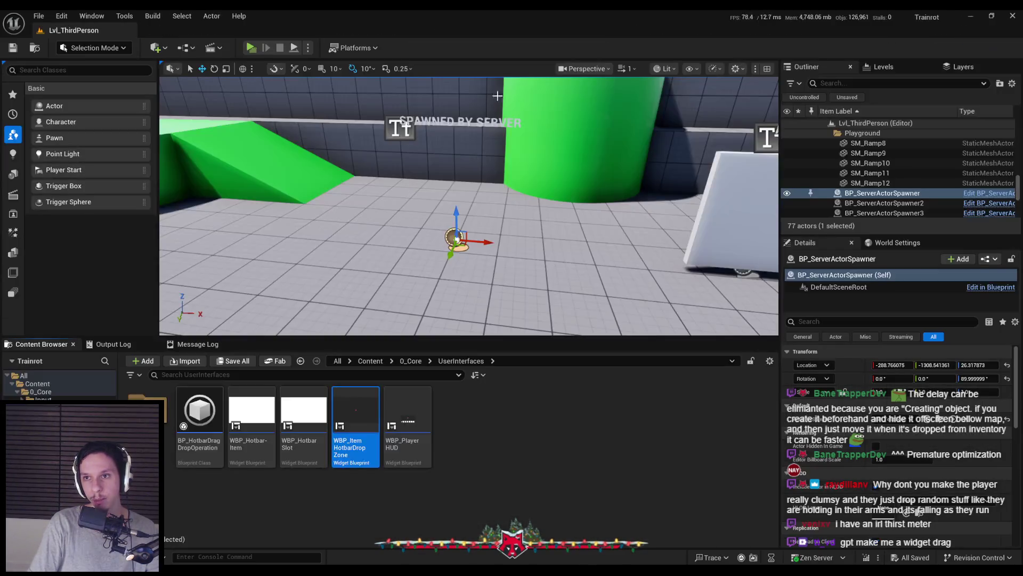
pyautogui.hotkey('alt', 'p')
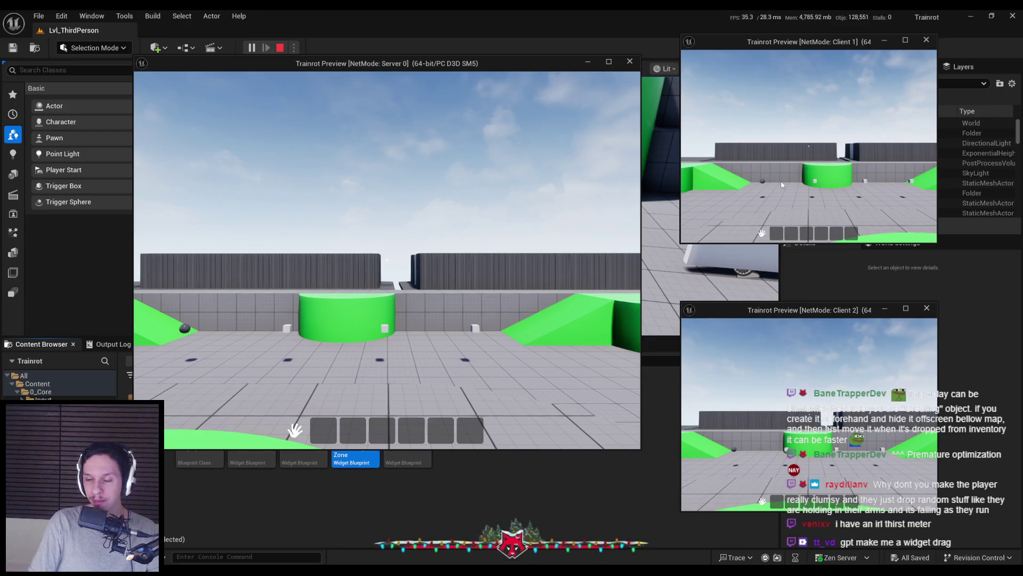
pyautogui.press('Escape')
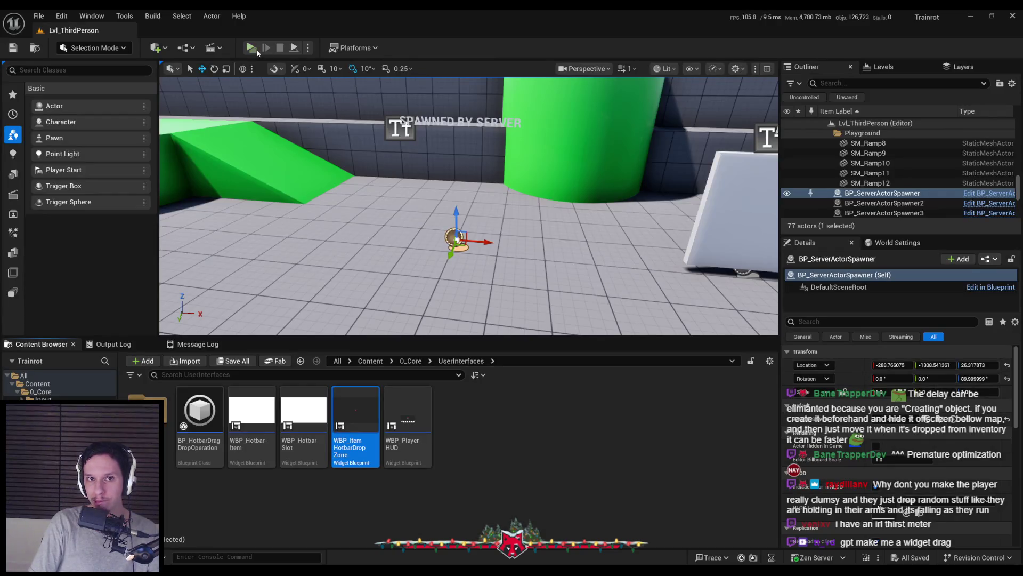
pyautogui.click(255, 49)
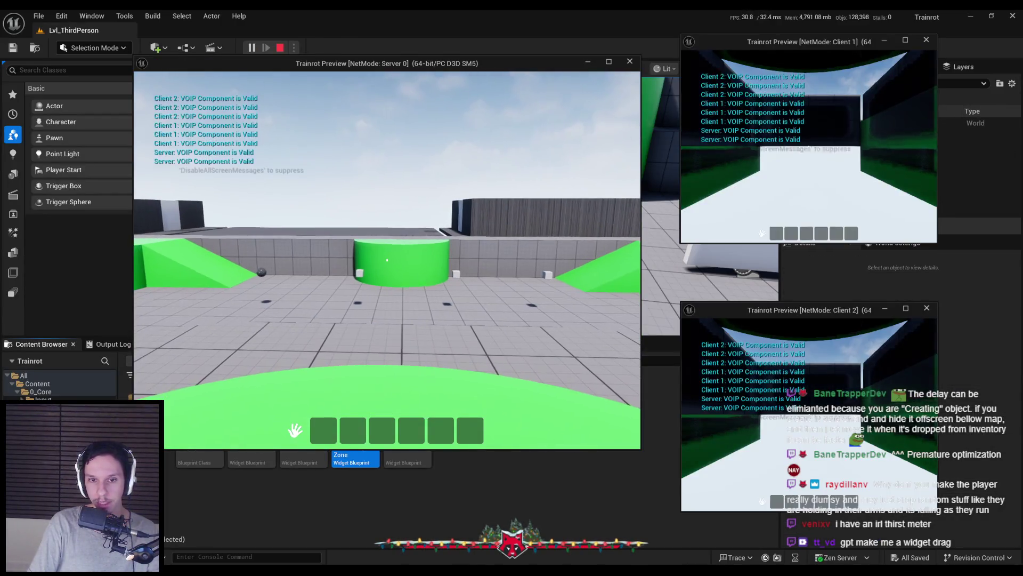
# As the server player, collect nearby items and drop the green and red ones into the world
pyautogui.press('w')
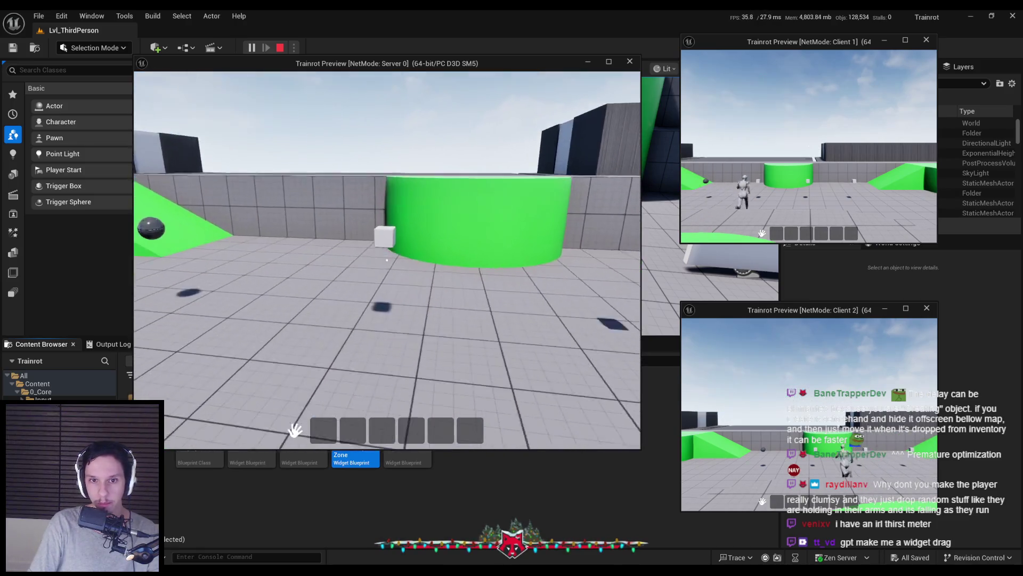
pyautogui.press('e')
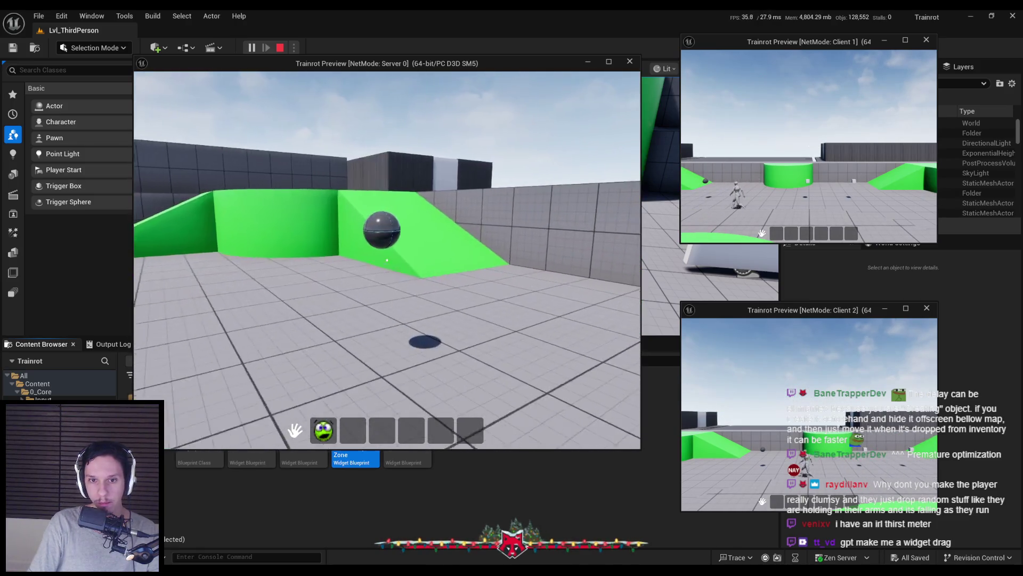
pyautogui.press('e')
pyautogui.press('e')
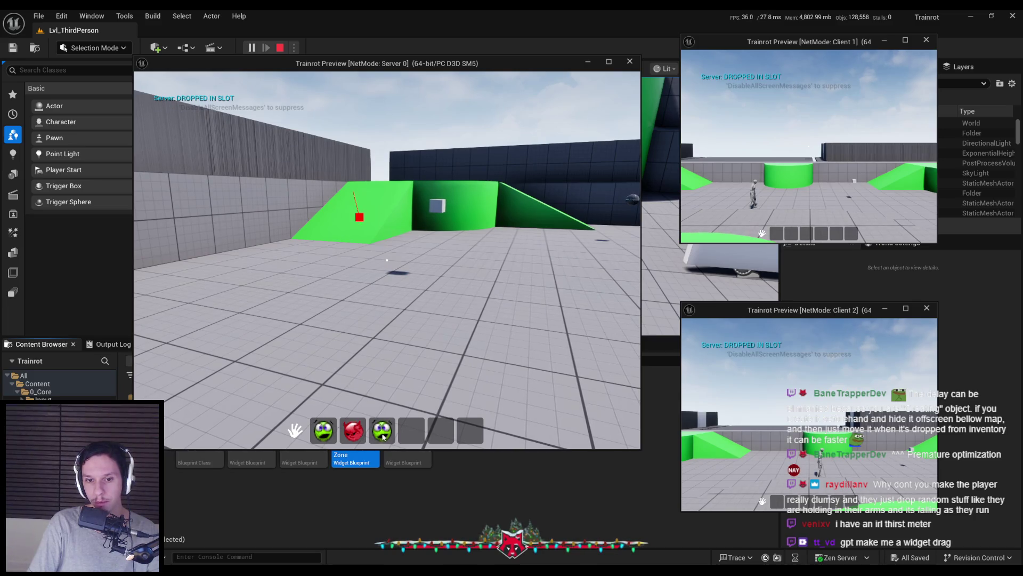
pyautogui.moveTo(385, 394); pyautogui.dragTo(384, 395)
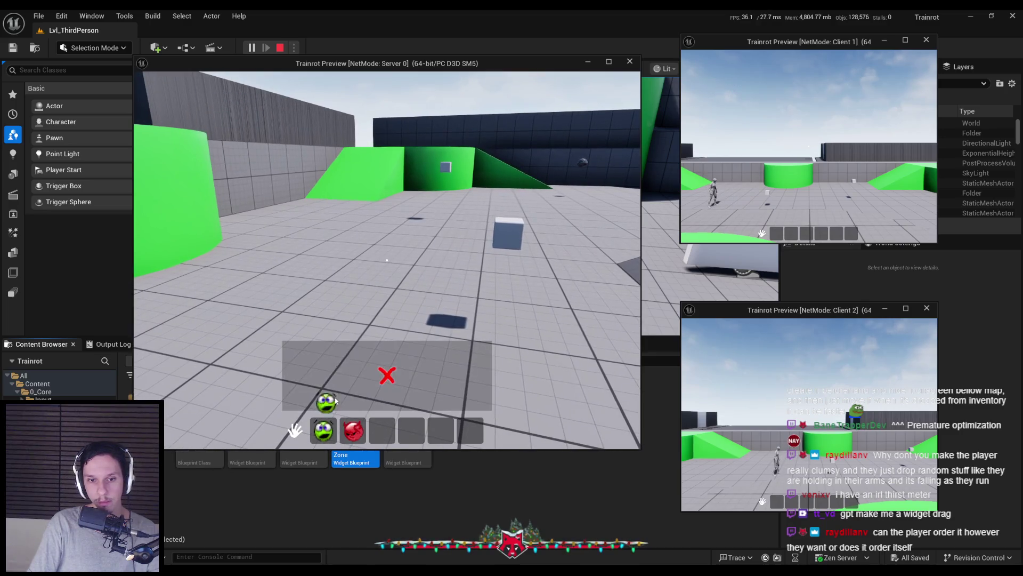
pyautogui.press('s')
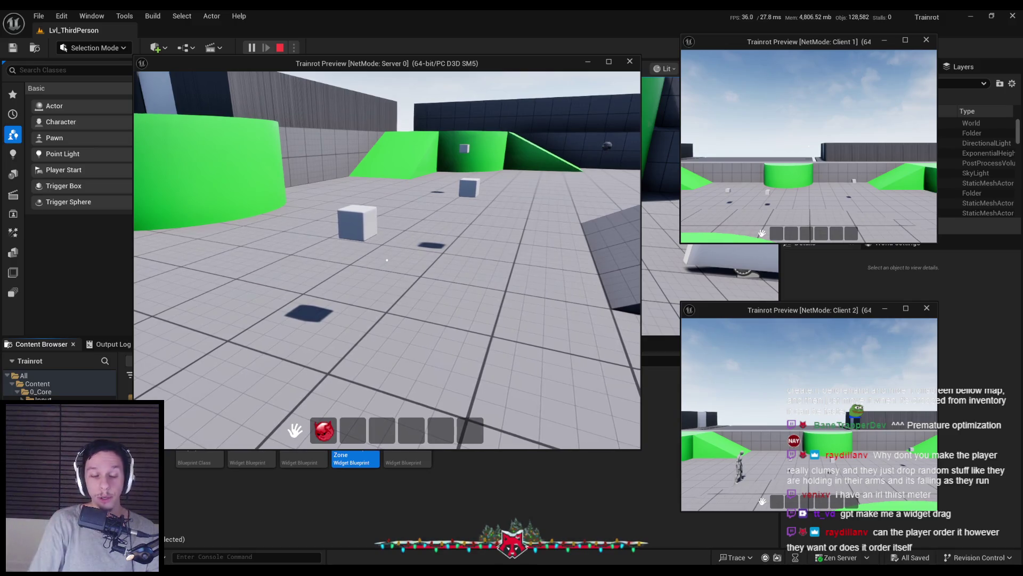
pyautogui.moveTo(334, 418); pyautogui.dragTo(341, 373)
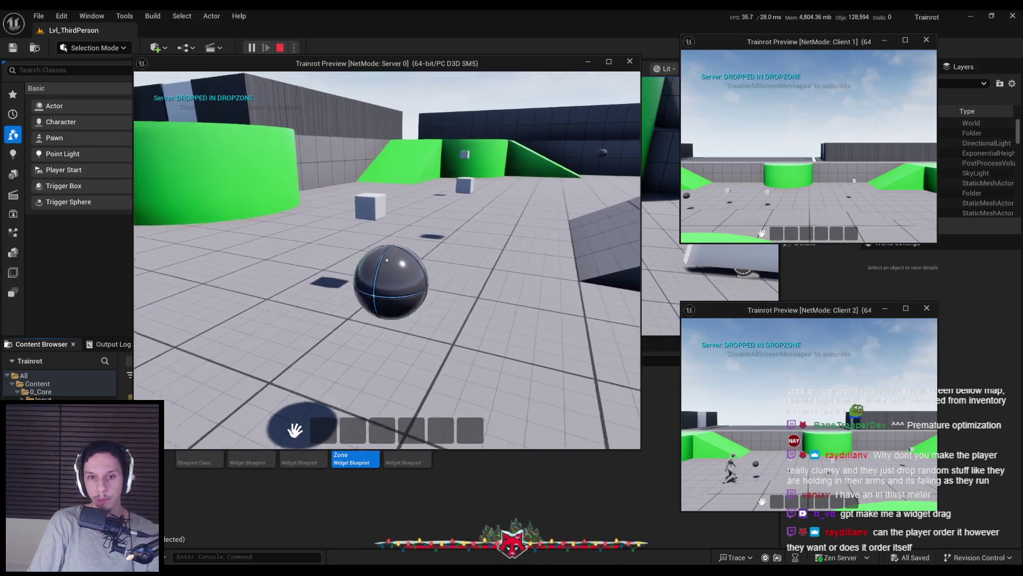
# Pick the dropped items back up and move the green item from slot 3 to slot 4
pyautogui.press('w')
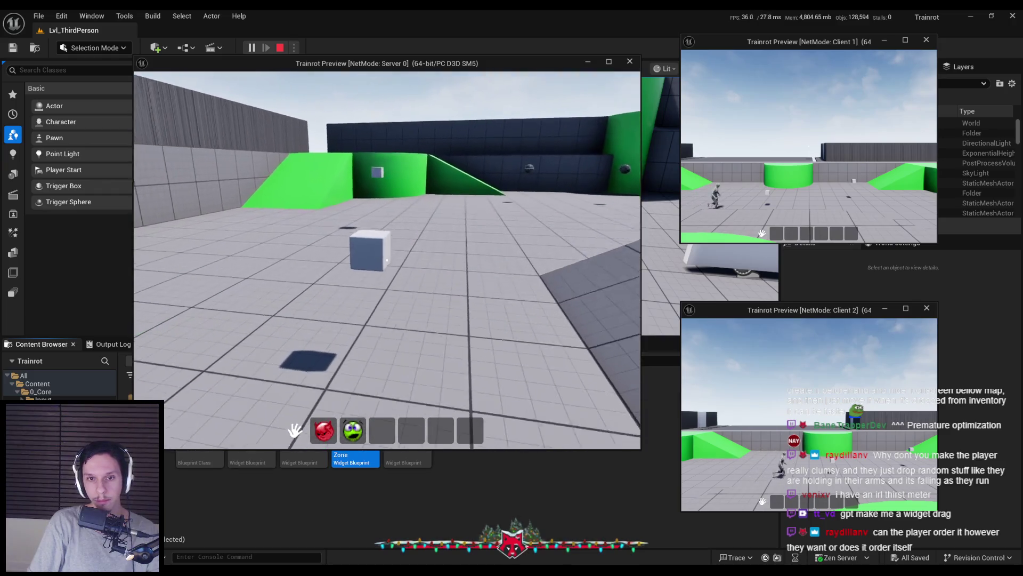
pyautogui.moveTo(386, 435)
pyautogui.mouseDown()
pyautogui.moveTo(417, 434)
pyautogui.moveTo(397, 433)
pyautogui.moveTo(346, 389)
pyautogui.mouseUp()
pyautogui.press('w')
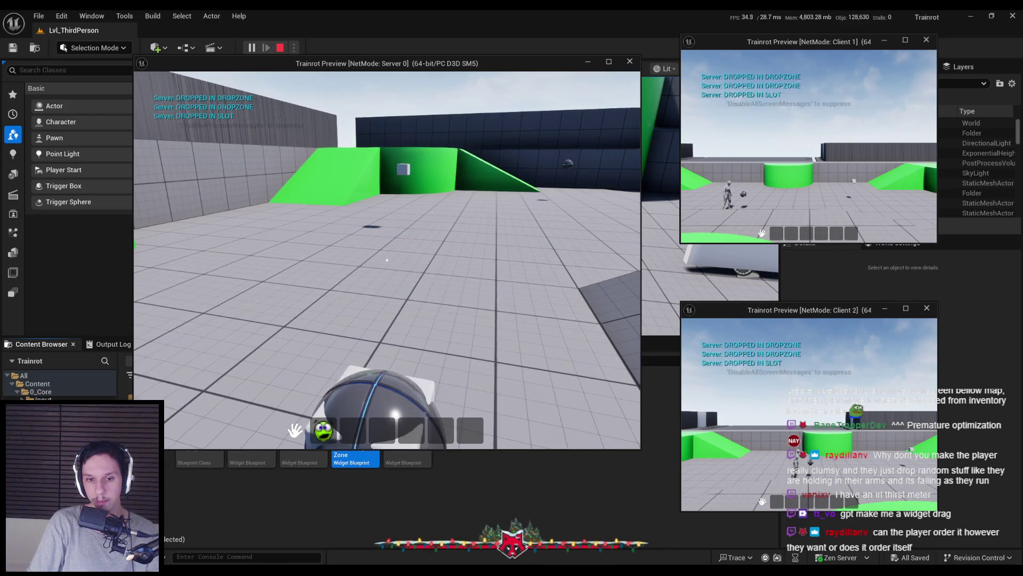
pyautogui.press('s')
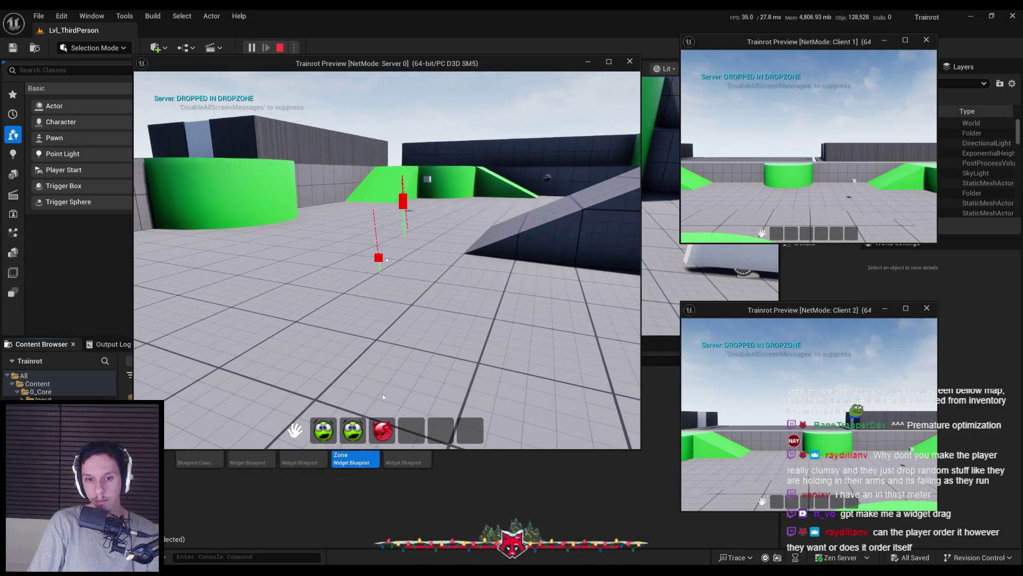
# Walk the server player onto the green platform and drop all three of its hotbar items
pyautogui.press('w')
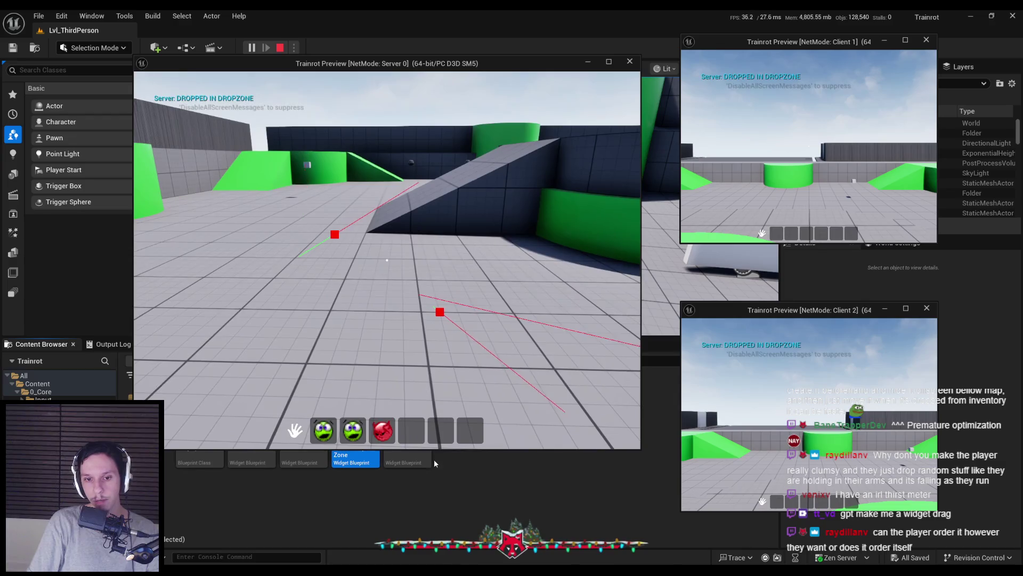
pyautogui.press('w')
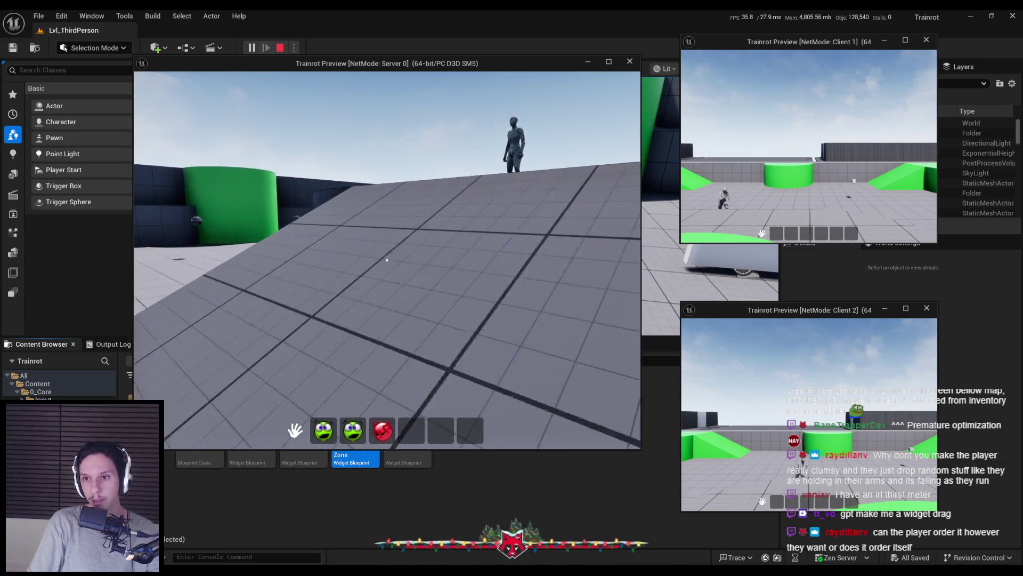
pyautogui.press('w')
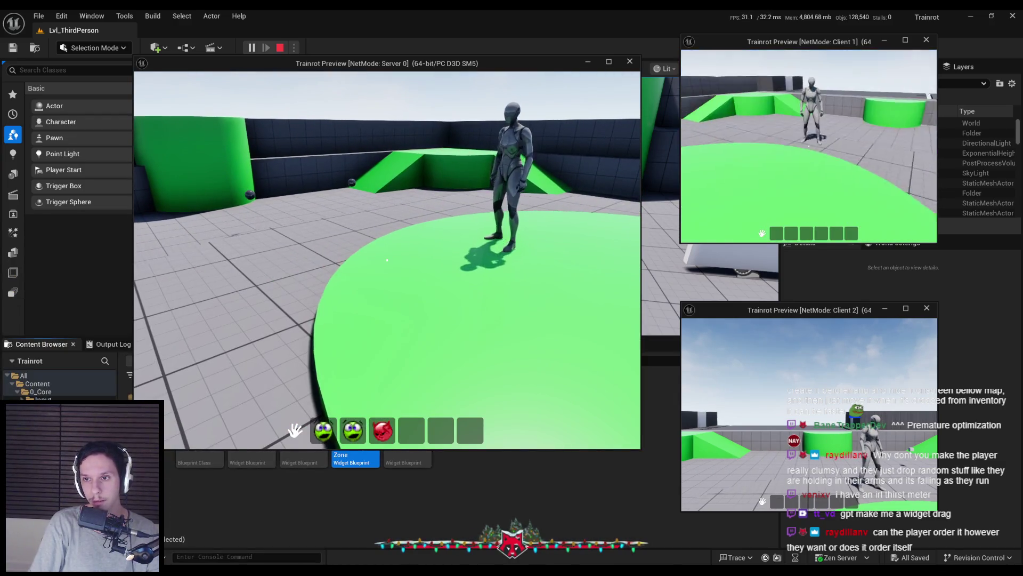
pyautogui.press('w')
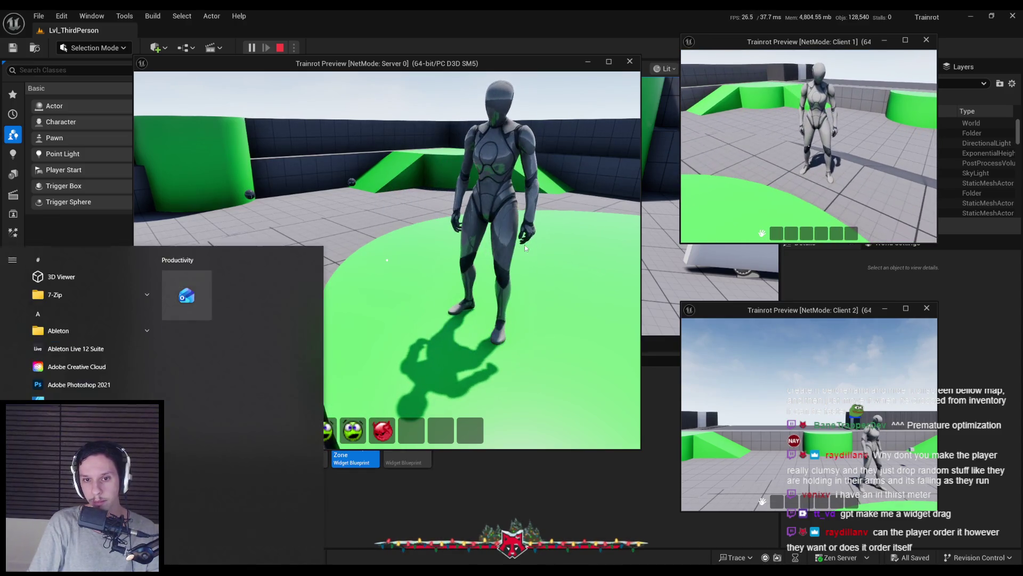
pyautogui.moveTo(383, 431); pyautogui.dragTo(388, 373)
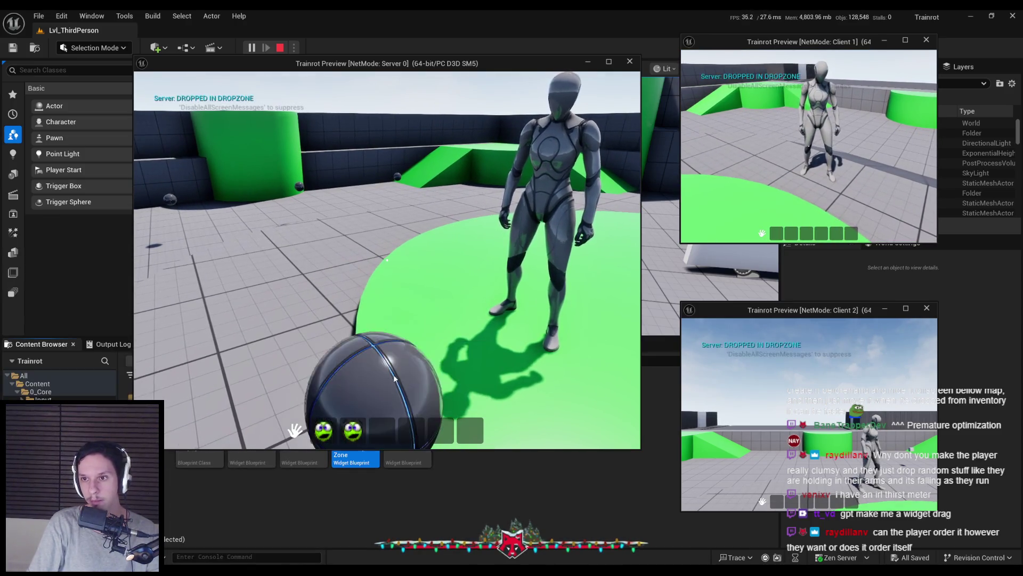
pyautogui.moveTo(353, 430); pyautogui.dragTo(389, 372)
pyautogui.moveTo(323, 430); pyautogui.dragTo(357, 380)
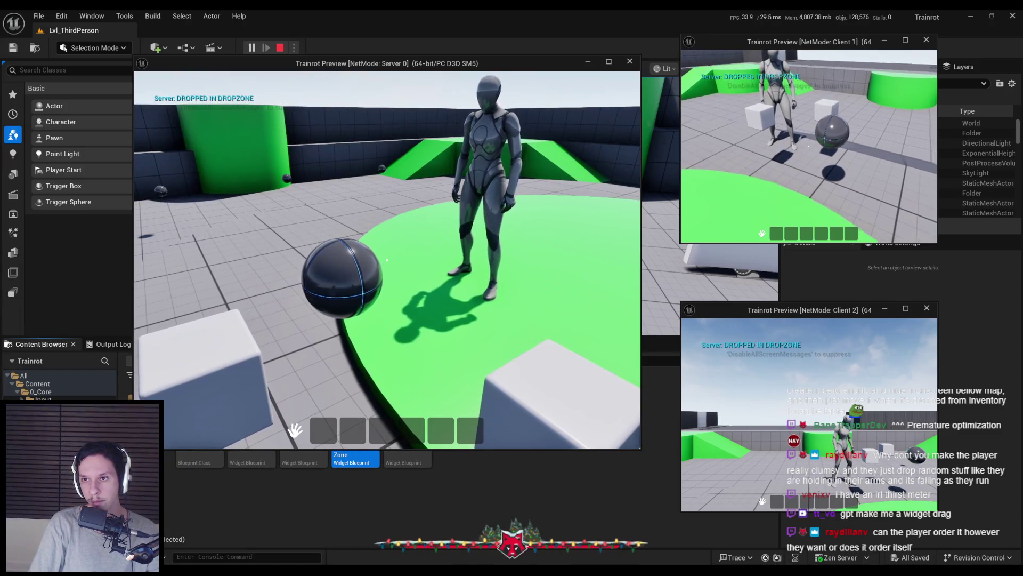
# Drop Client 1's three hotbar items, end the play test, and open WBP_ItemHotbarDropZone
pyautogui.click(783, 158)
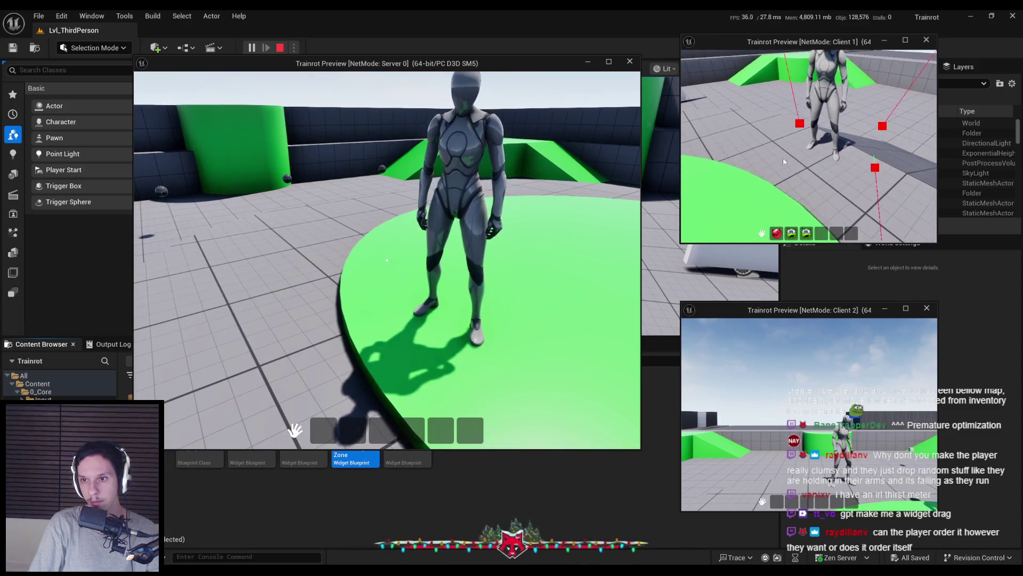
pyautogui.moveTo(807, 233); pyautogui.dragTo(791, 210)
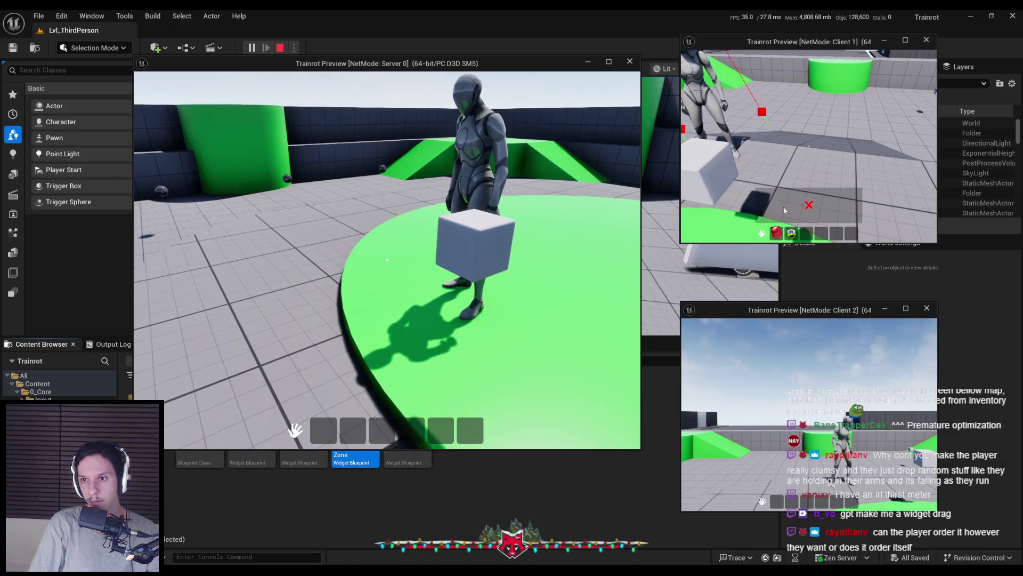
pyautogui.moveTo(777, 233); pyautogui.dragTo(881, 203)
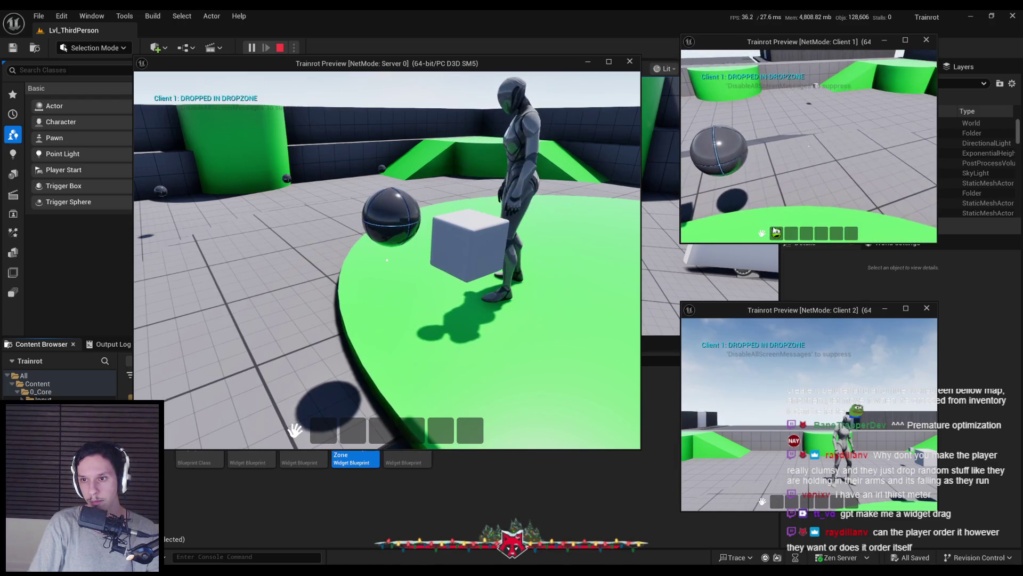
pyautogui.moveTo(776, 233); pyautogui.dragTo(832, 176)
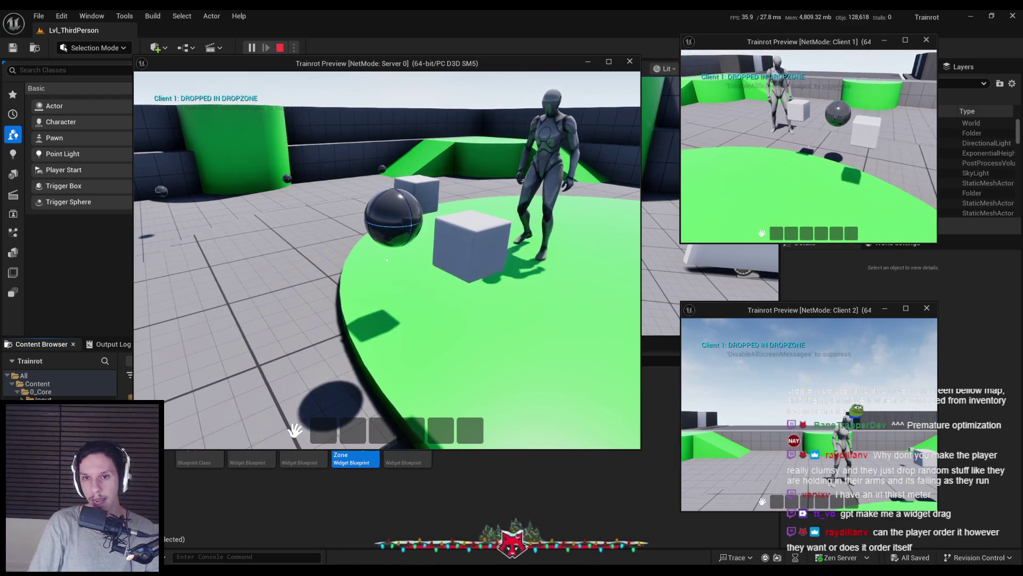
pyautogui.press('Escape')
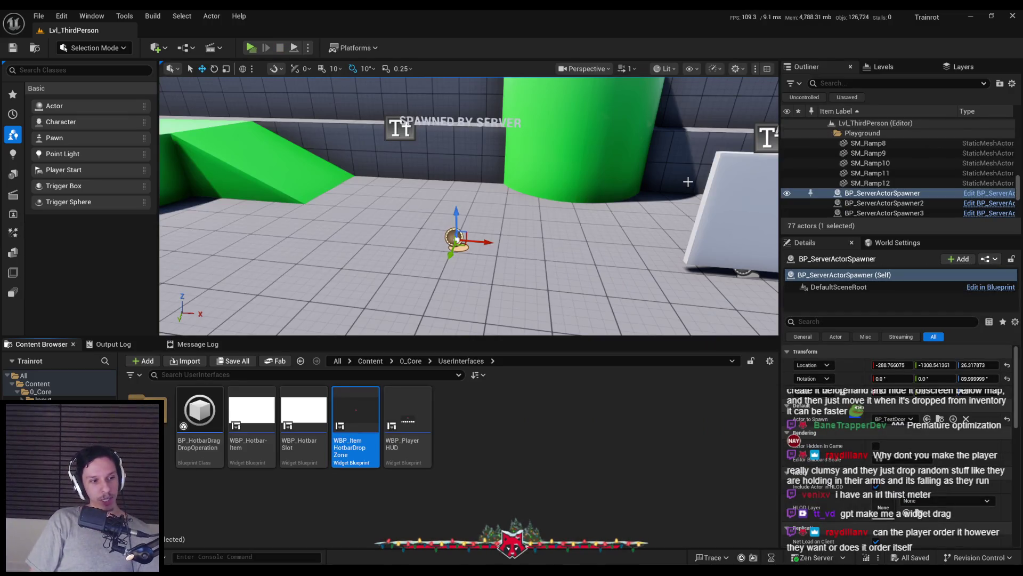
pyautogui.doubleClick(356, 427)
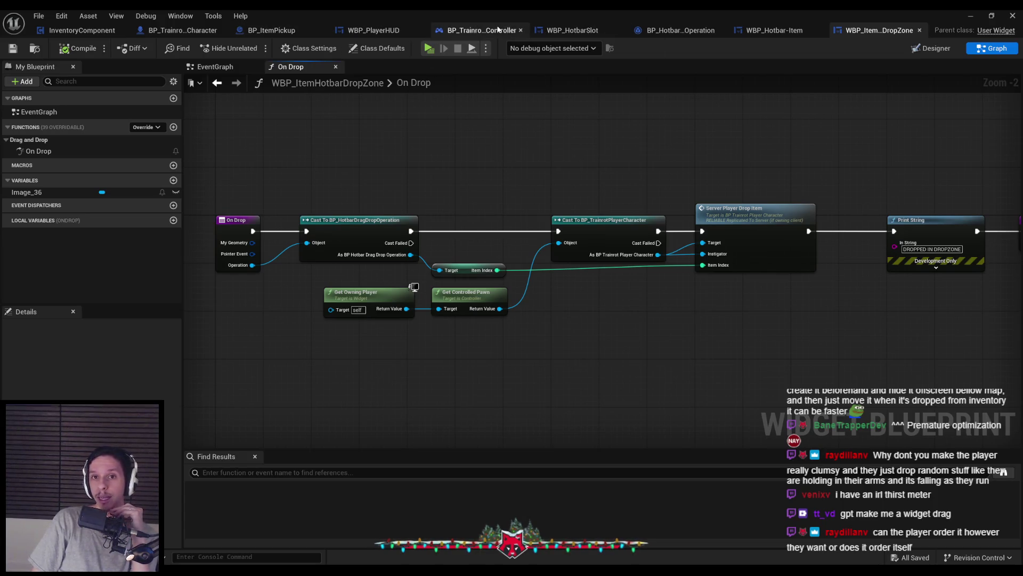
# In WBP_HotbarSlot, nudge the Item Index node left and start renaming the ItemIndex variable
pyautogui.click(557, 32)
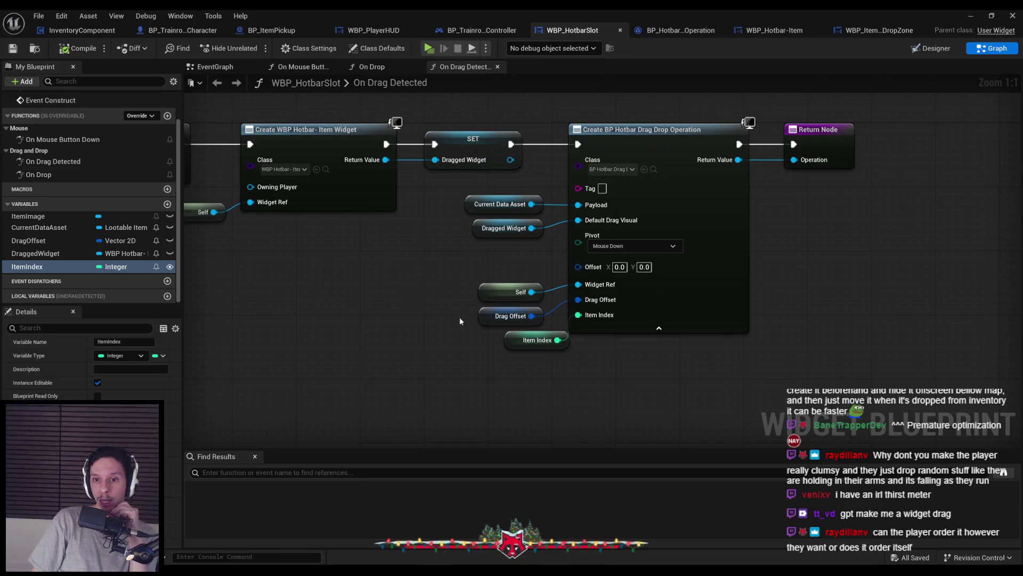
pyautogui.moveTo(527, 347); pyautogui.dragTo(503, 348)
pyautogui.scroll(-1, 499, 352)
pyautogui.doubleClick(28, 266)
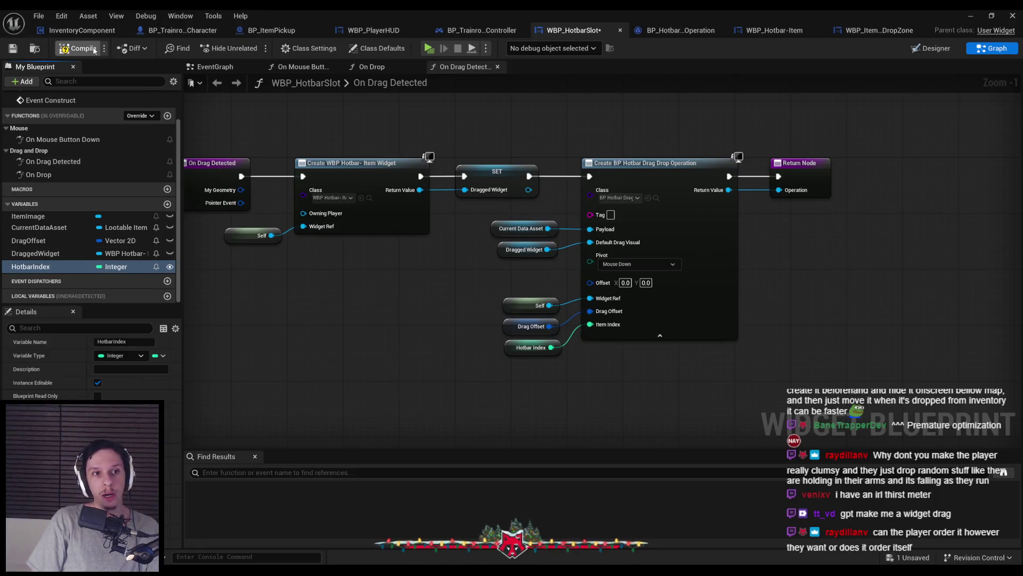
# Rename BP_HotbarDragDropOperation's ItemIndex to HotbarIndex, compile and save, and return to the On Drop graph
pyautogui.click(681, 32)
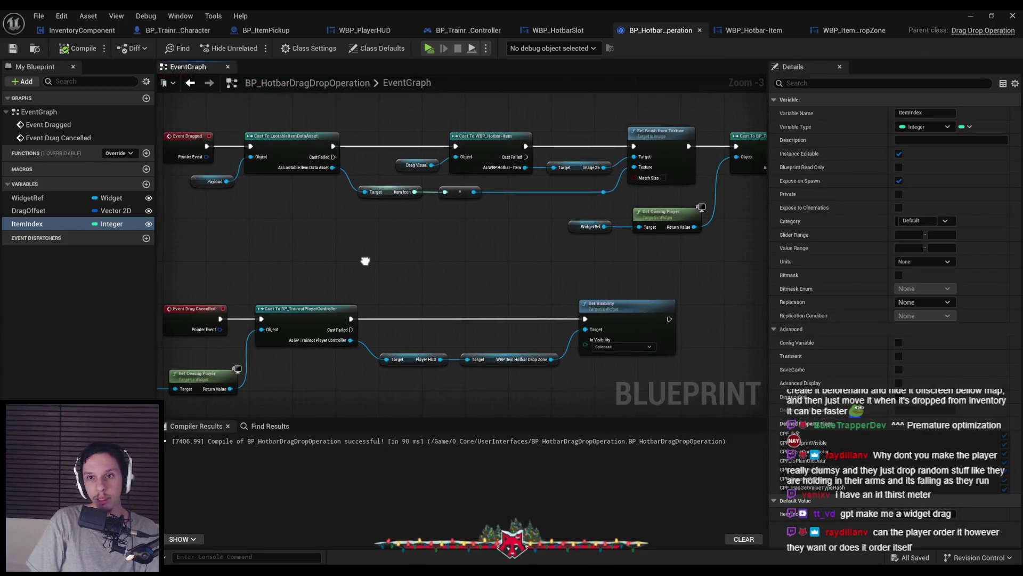
pyautogui.scroll(-1, 367, 250)
pyautogui.doubleClick(29, 224)
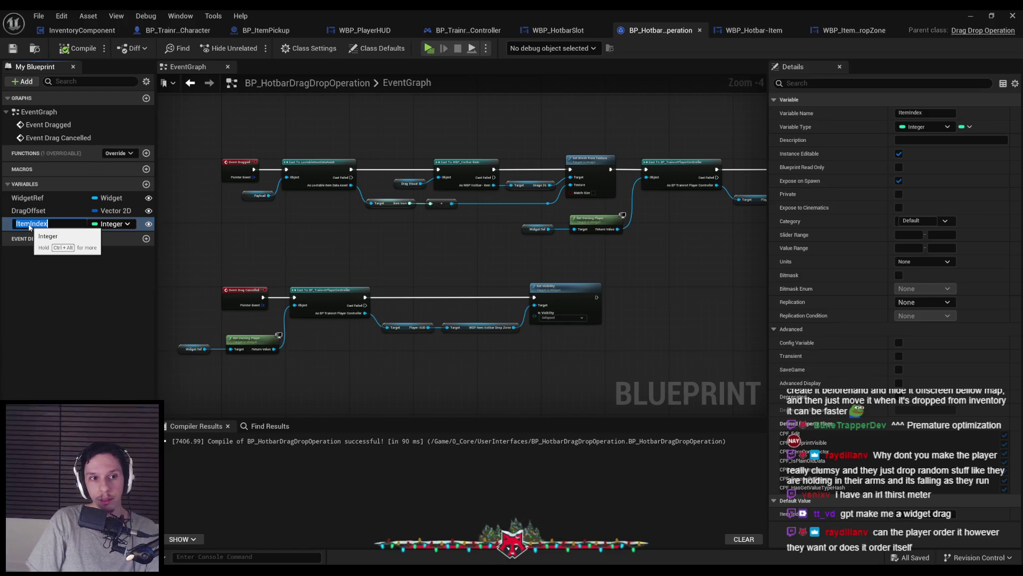
pyautogui.write('Hobar')
pyautogui.press('Return')
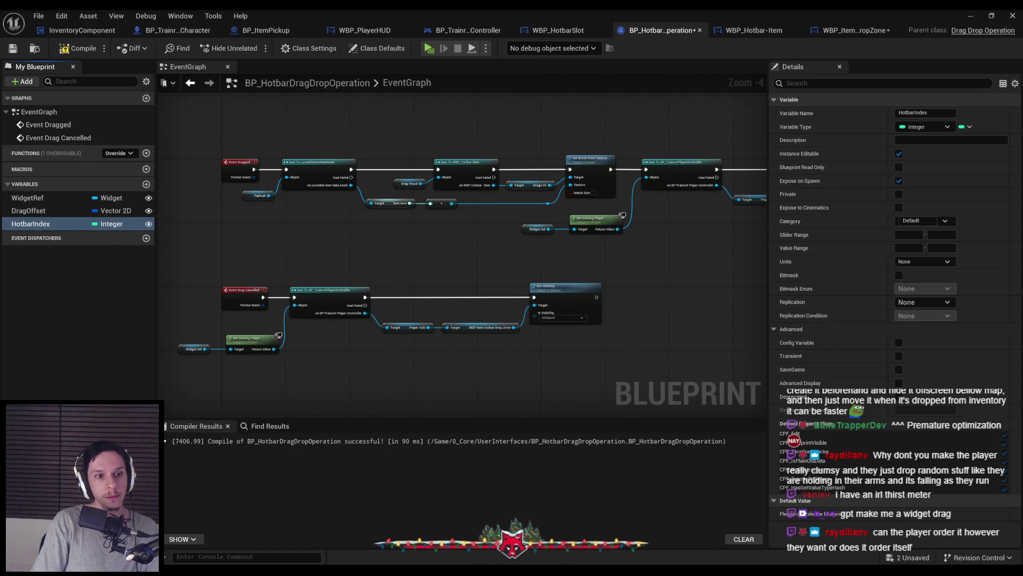
pyautogui.click(24, 49)
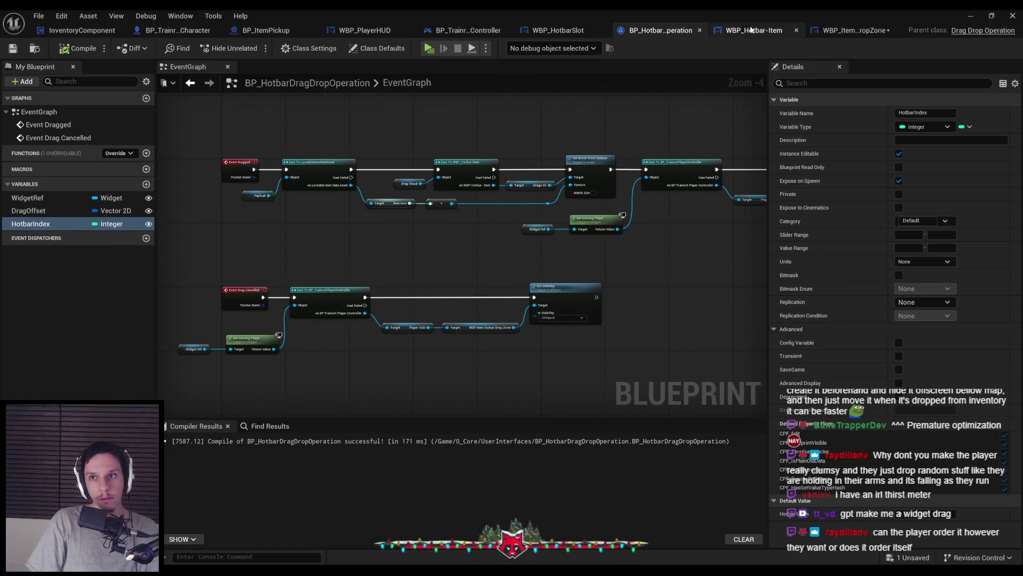
pyautogui.click(751, 31)
pyautogui.click(851, 34)
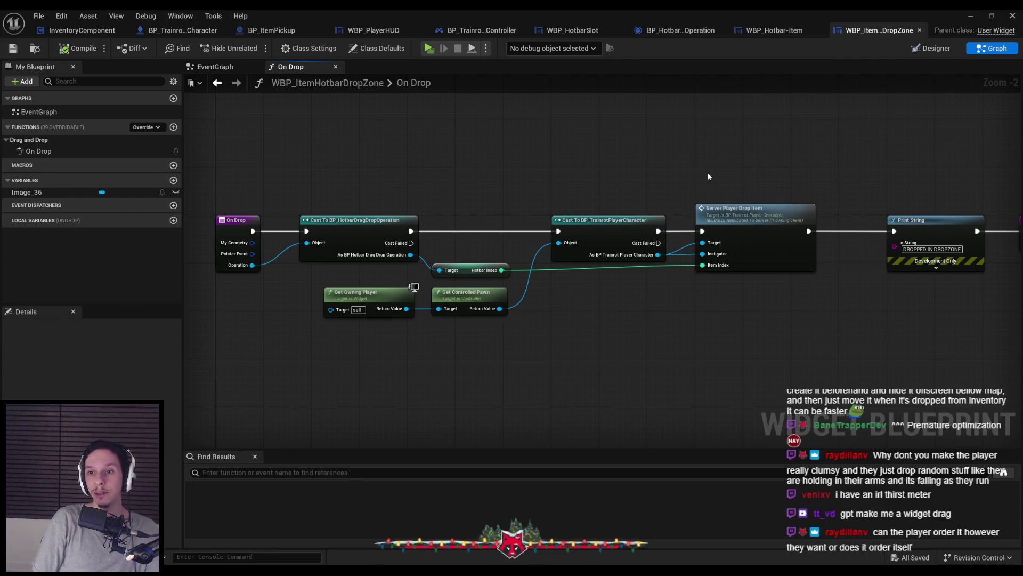
# Lower the Get Owning Player/Get Controlled Pawn nodes, check WBP_PlayerHUD, and start a server-plus-two-clients session
pyautogui.moveTo(382, 292); pyautogui.dragTo(382, 299)
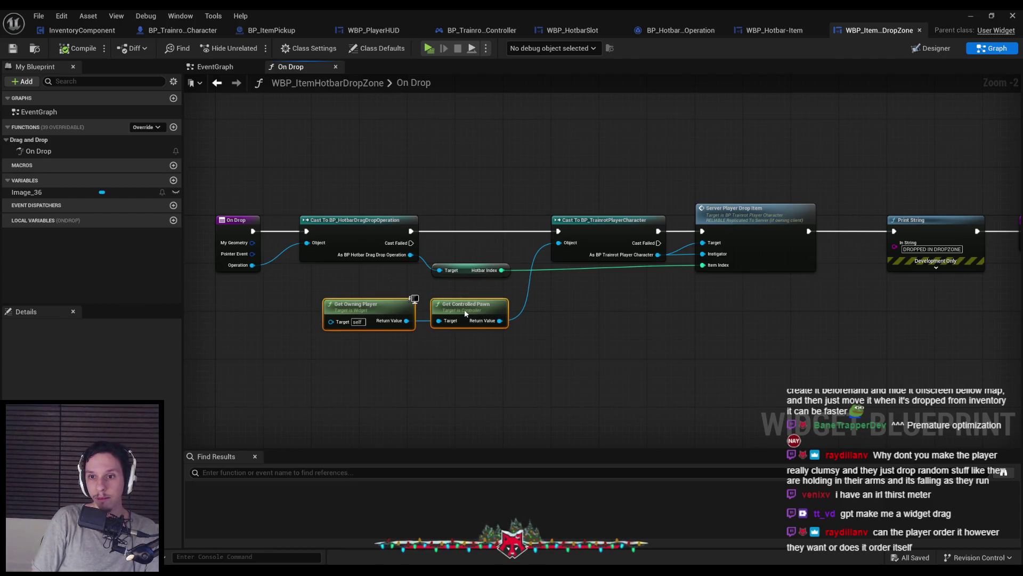
pyautogui.click(628, 327)
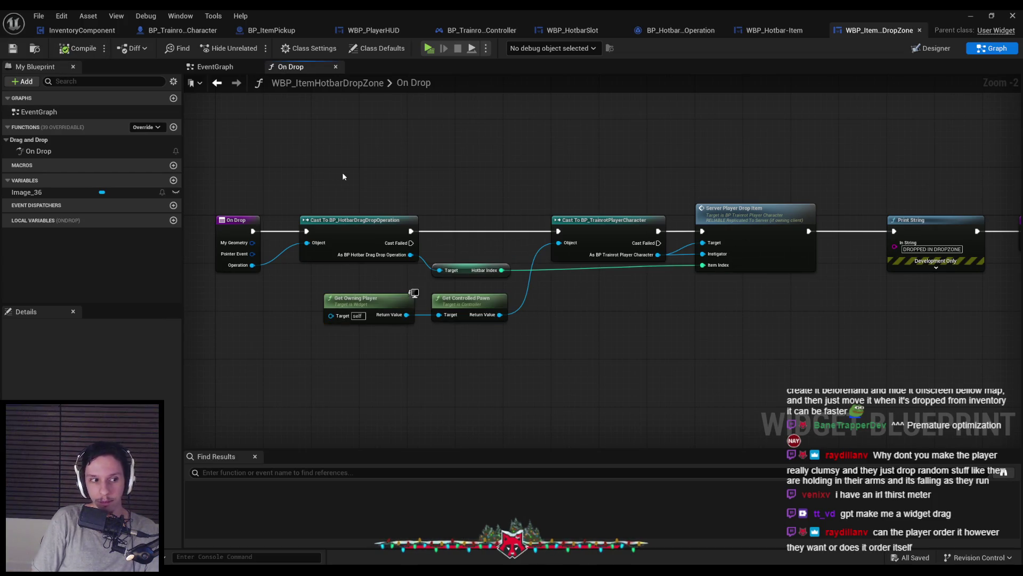
pyautogui.click(373, 30)
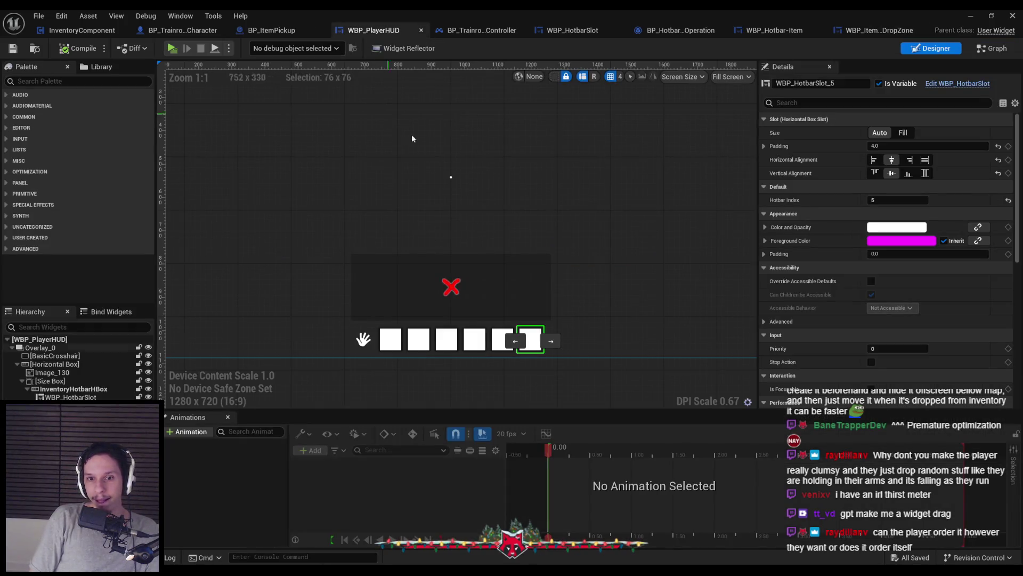
pyautogui.click(971, 15)
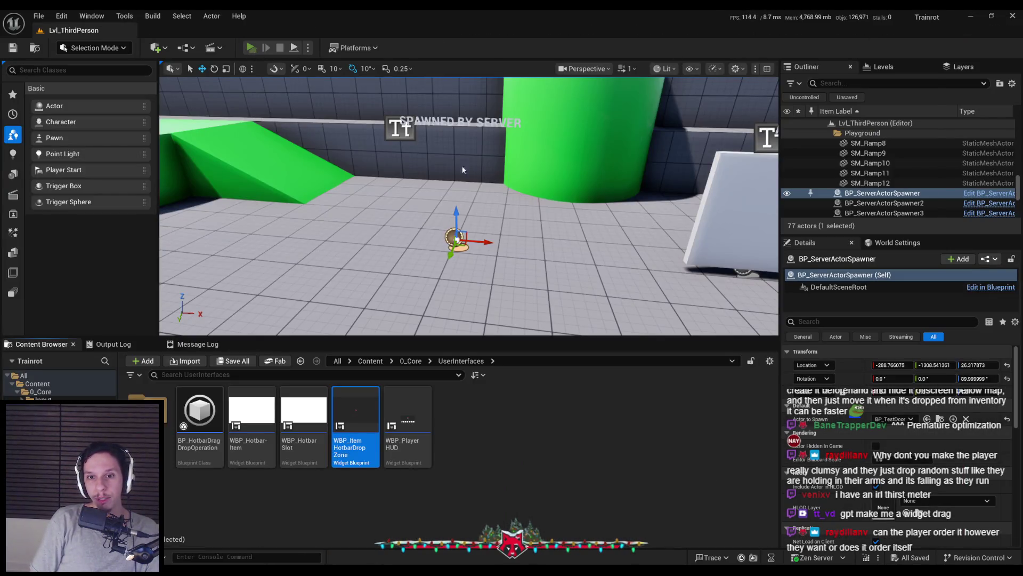
pyautogui.hotkey('alt', 'p')
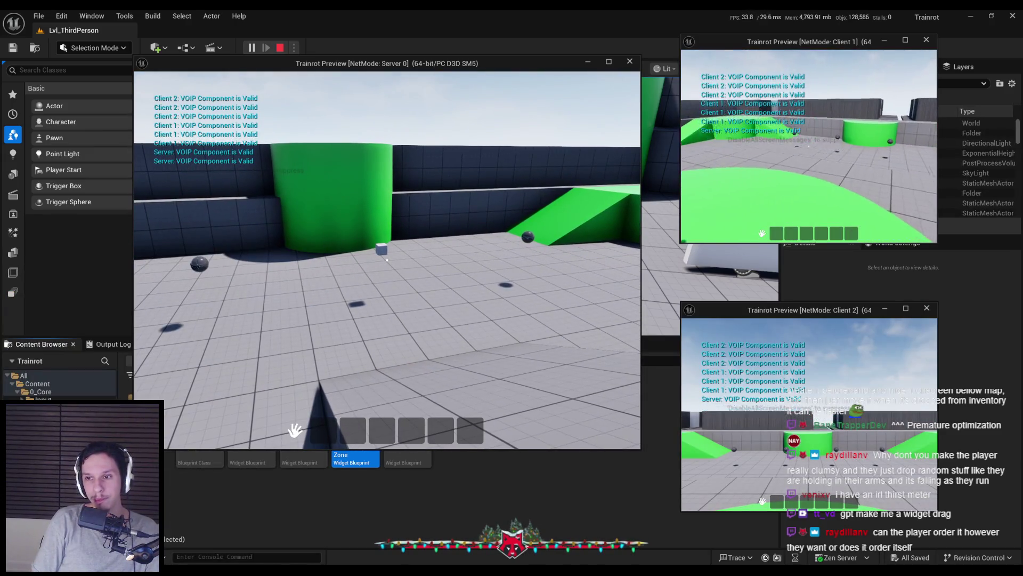
# Drop green and red items from Client 1's hotbar and pick the sphere back up
pyautogui.press('w')
pyautogui.press('w')
pyautogui.press('w')
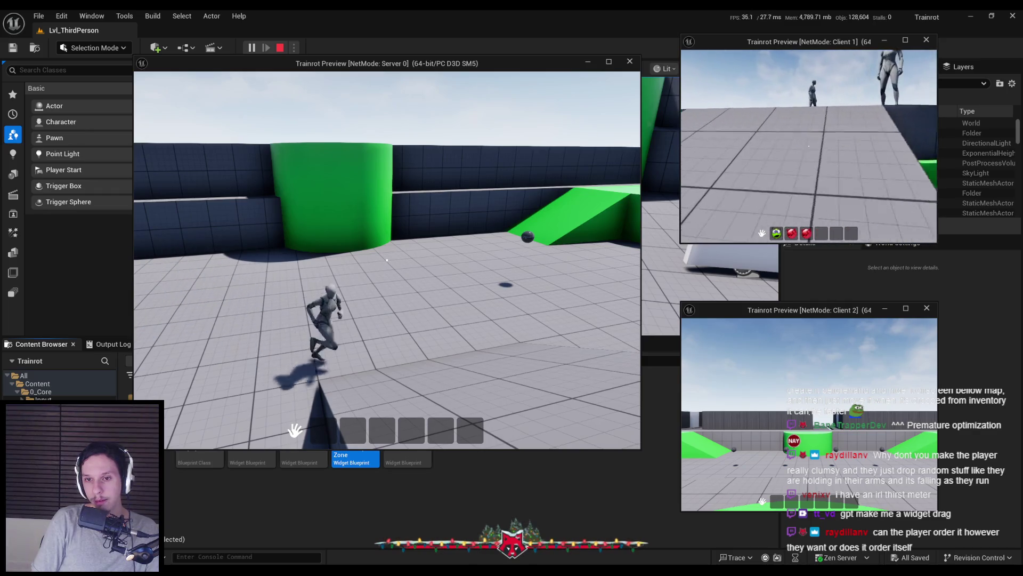
pyautogui.press('w')
pyautogui.moveTo(777, 234)
pyautogui.mouseDown()
pyautogui.moveTo(792, 227)
pyautogui.moveTo(783, 215)
pyautogui.mouseUp()
pyautogui.moveTo(724, 244)
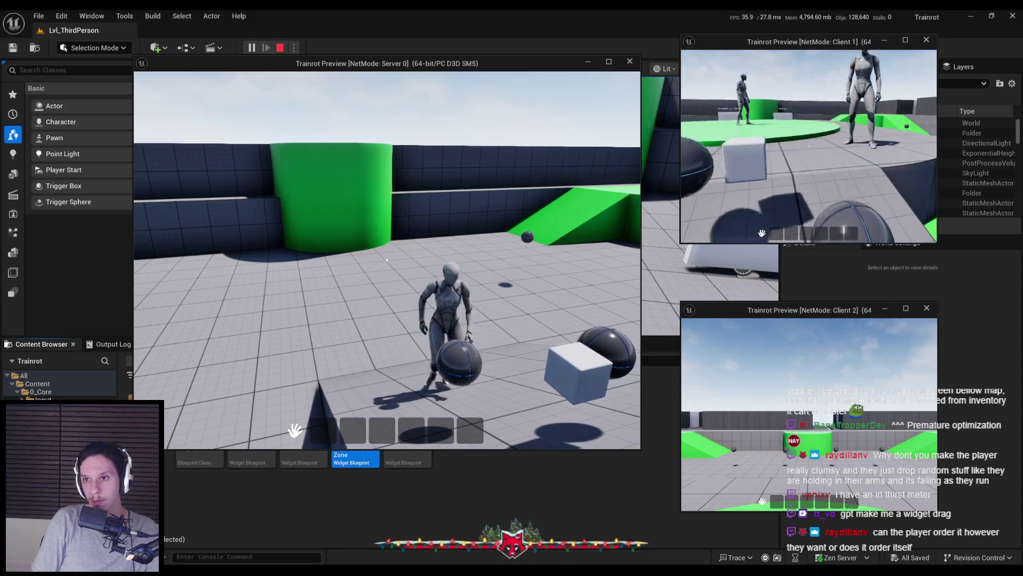
pyautogui.moveTo(791, 233); pyautogui.dragTo(786, 200)
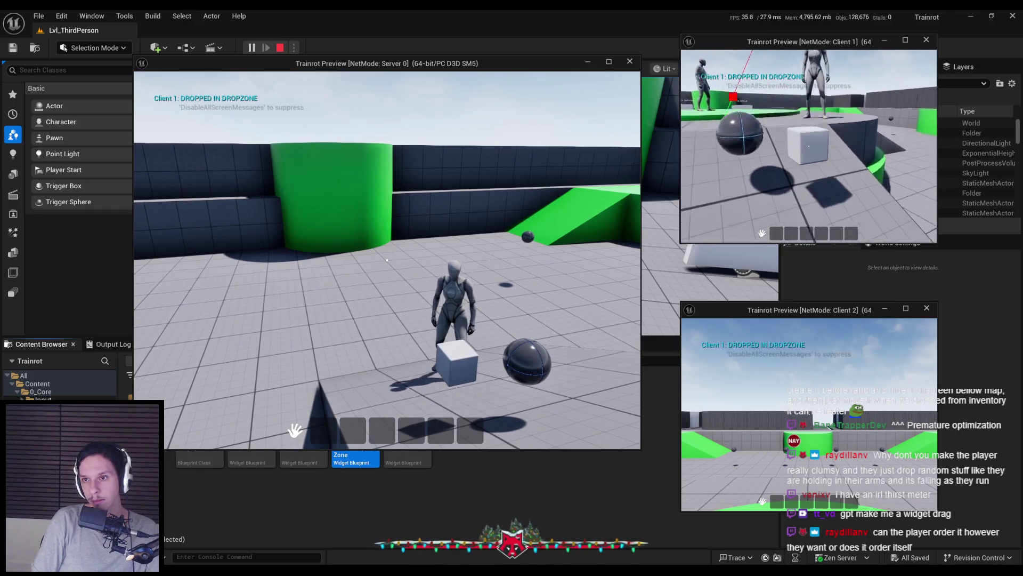
pyautogui.press('e')
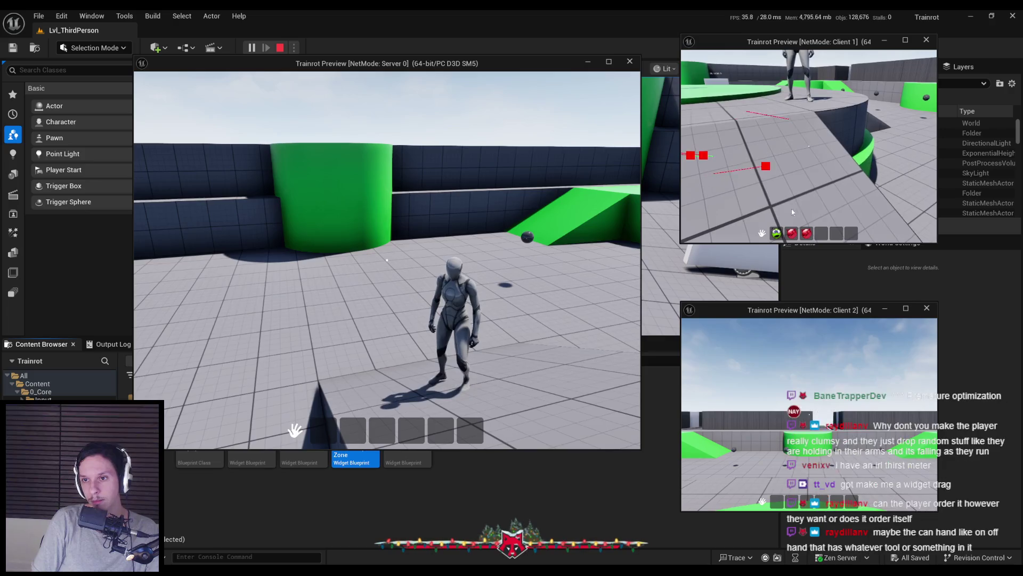
pyautogui.scroll(-2, 776, 233)
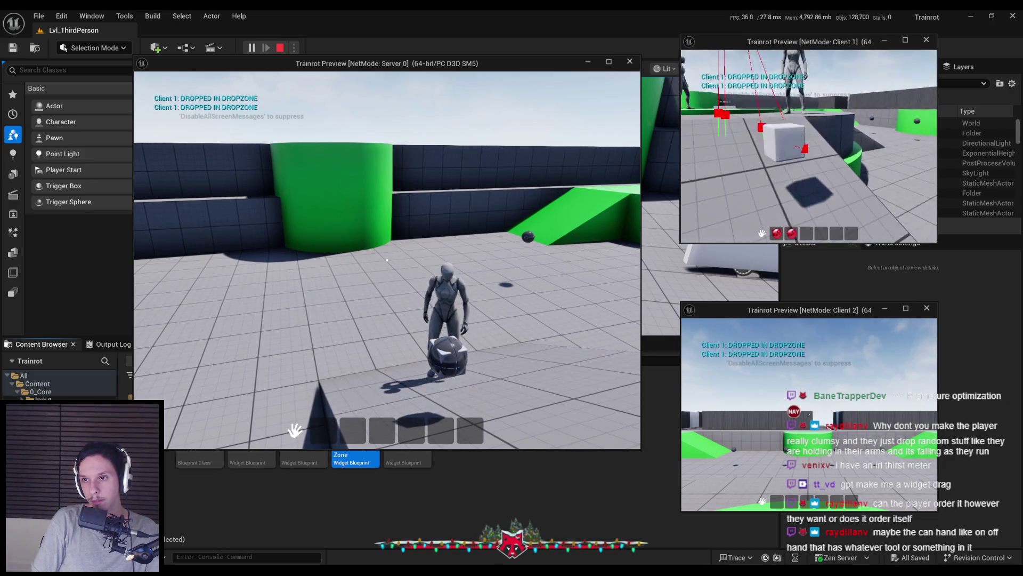
pyautogui.moveTo(791, 206); pyautogui.dragTo(789, 213)
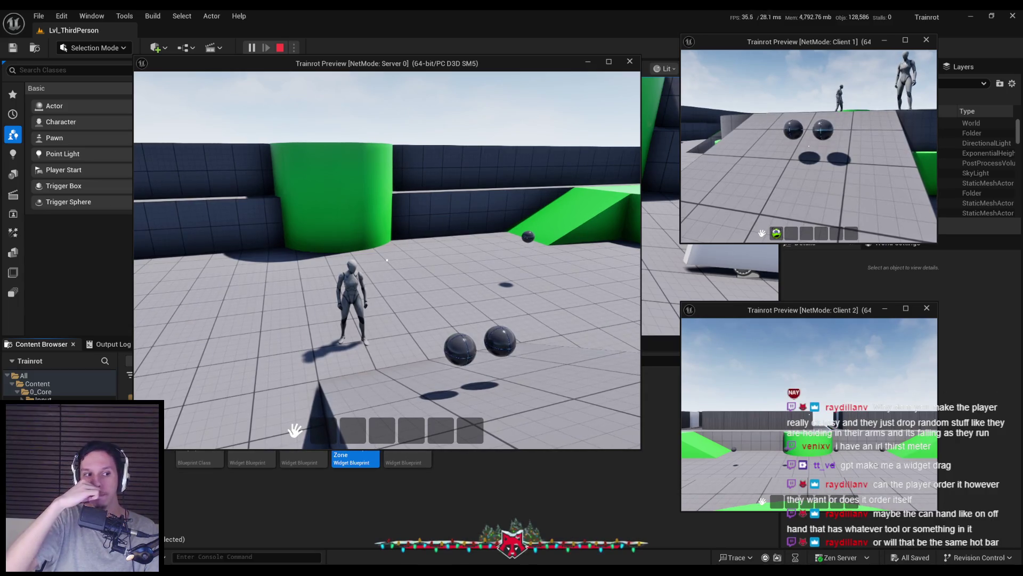
# Walk Client 1 to the two dropped spheres and collect both into the hotbar
pyautogui.press('w')
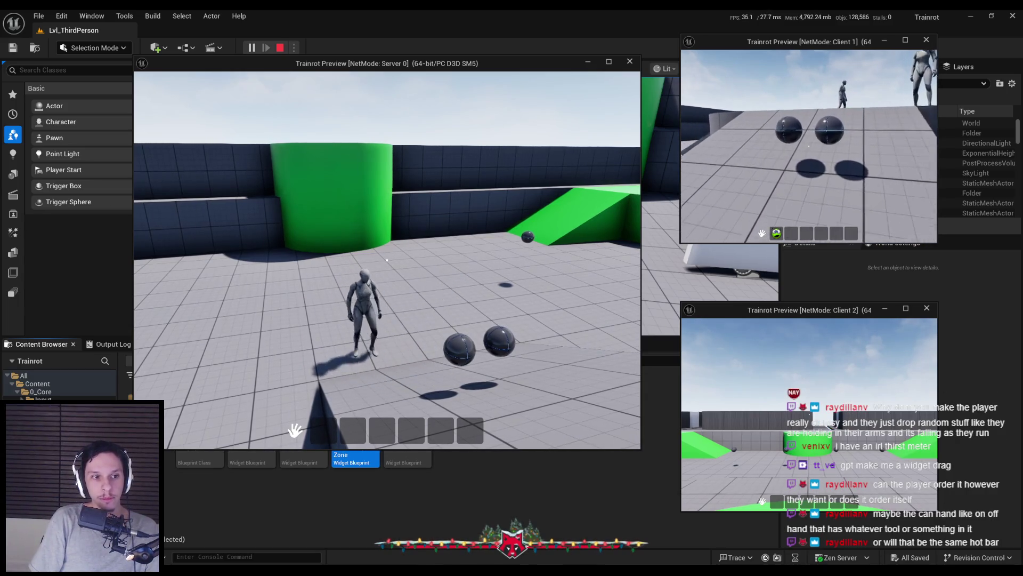
pyautogui.press('w')
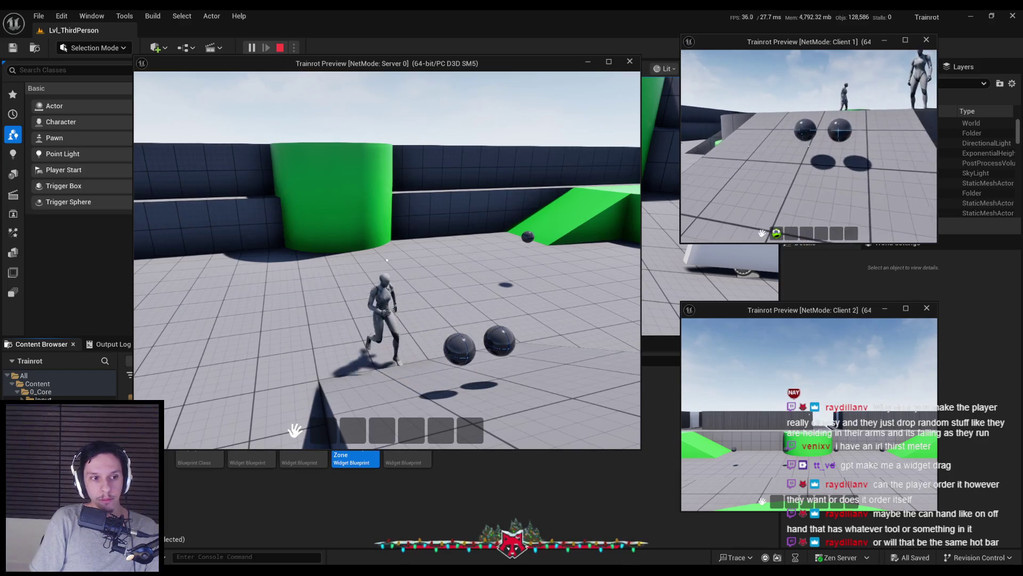
pyautogui.press('w')
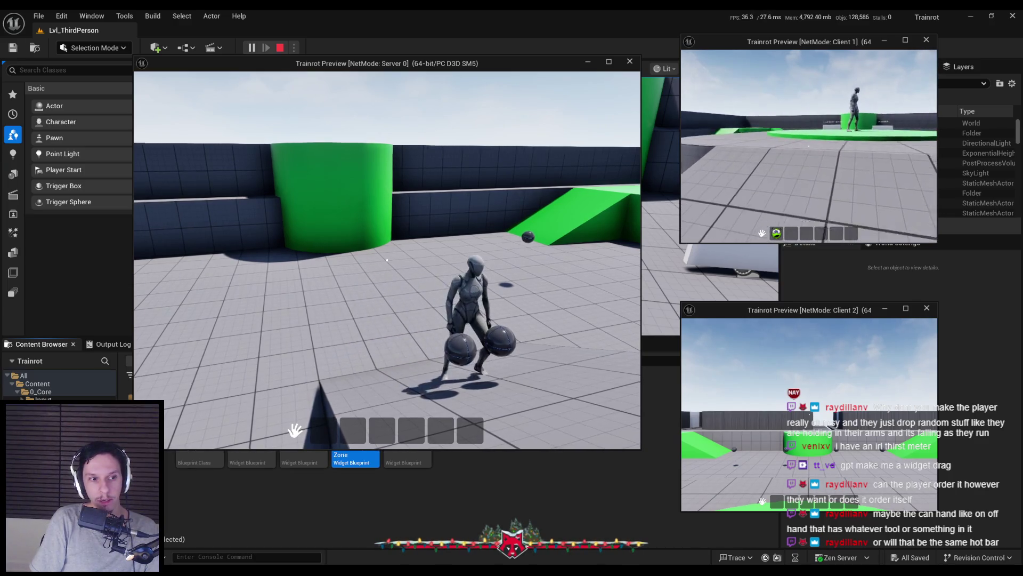
pyautogui.press('w')
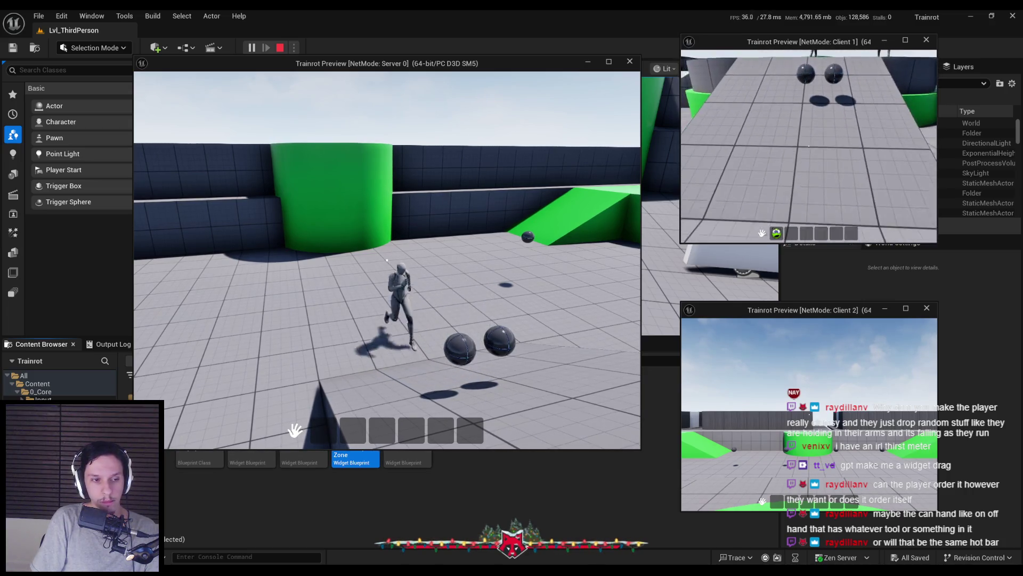
pyautogui.press('w')
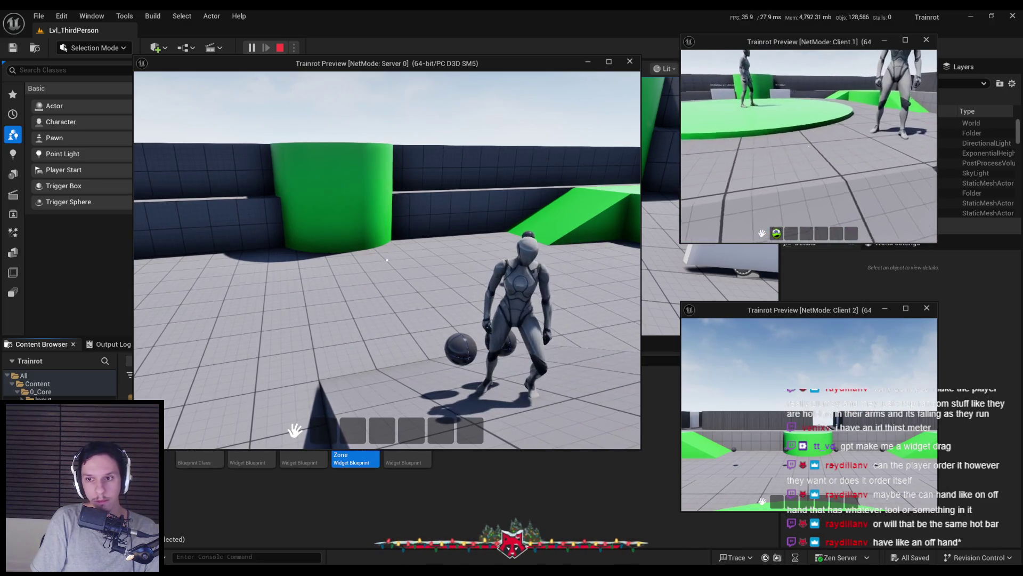
pyautogui.press('w')
pyautogui.press('w')
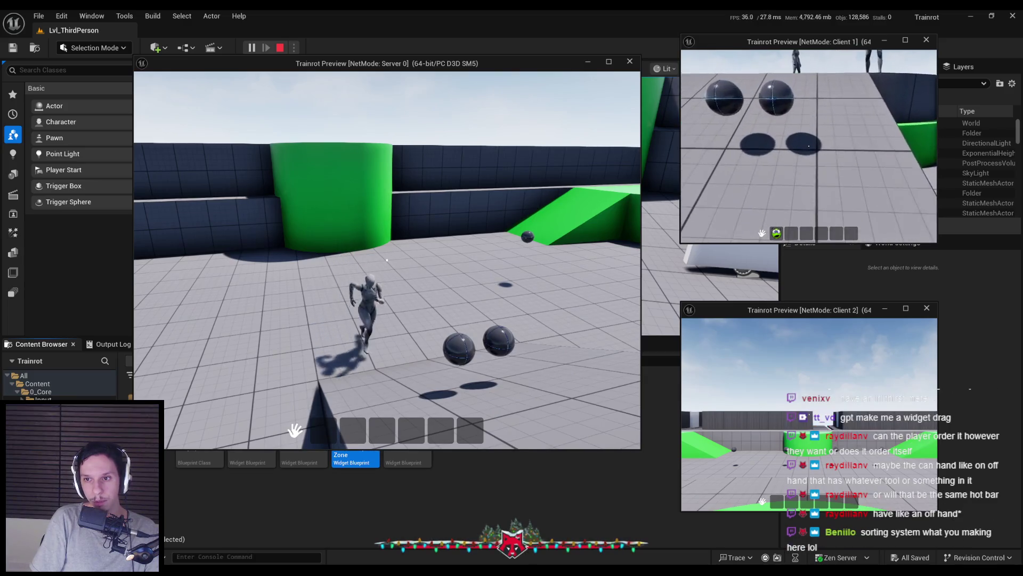
pyautogui.press('w')
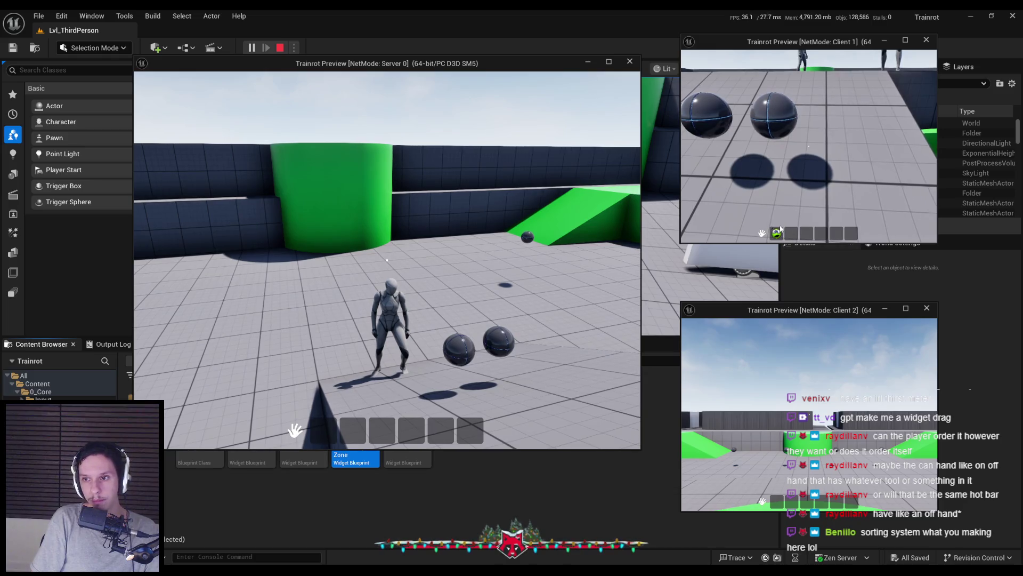
pyautogui.moveTo(772, 239)
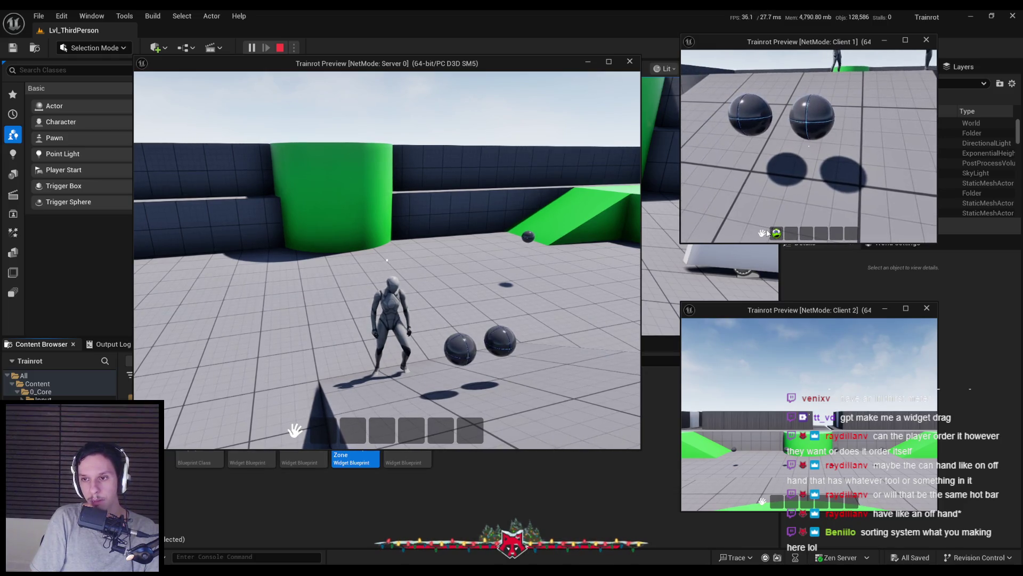
pyautogui.press('w')
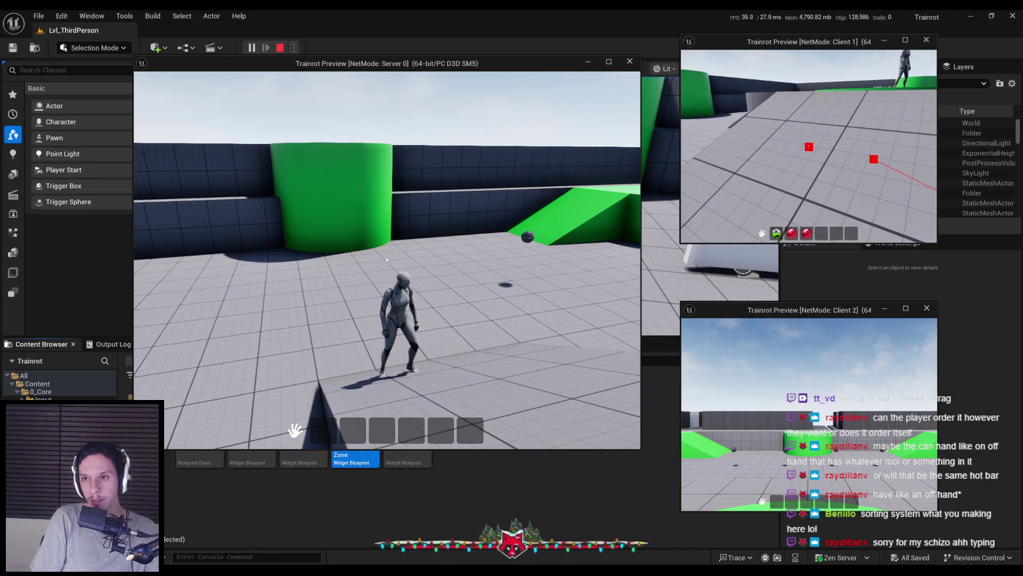
pyautogui.press('w')
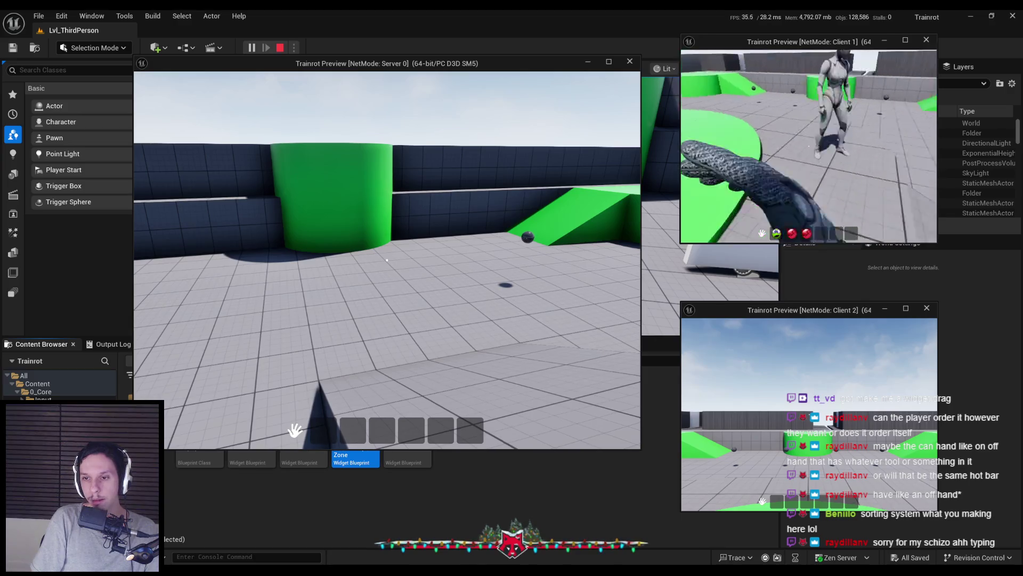
# Drop and recollect an item, move a hotbar item into another slot, then stop and open WBP_PlayerHUD
pyautogui.moveTo(776, 233); pyautogui.dragTo(779, 211)
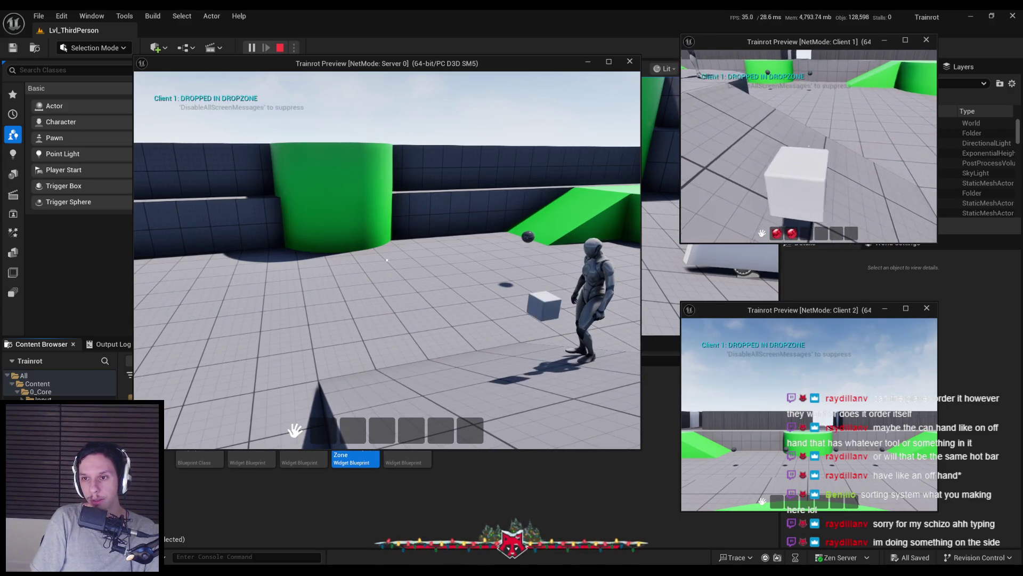
pyautogui.press('w')
pyautogui.click(777, 233)
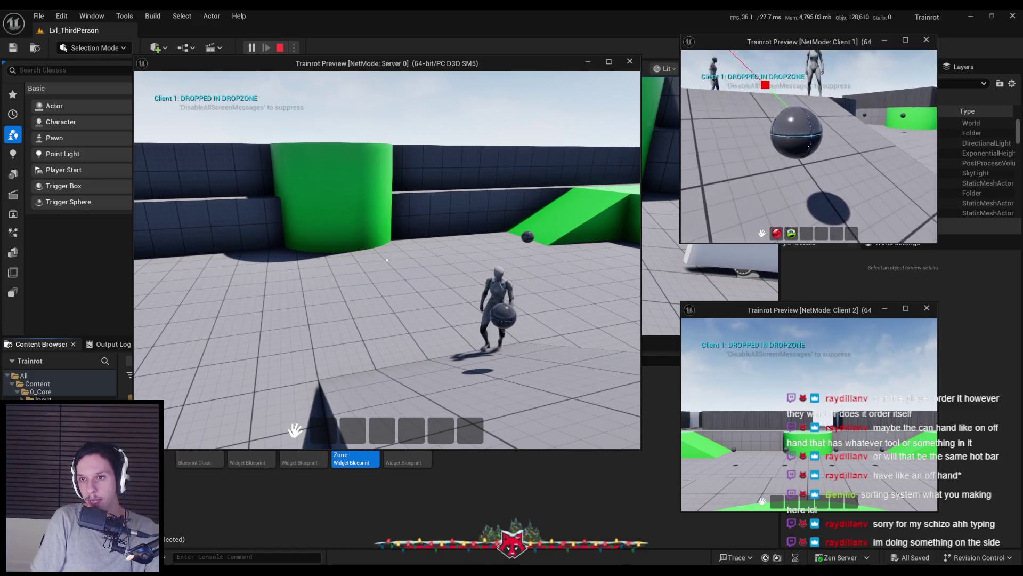
pyautogui.press('Tab')
pyautogui.moveTo(803, 234); pyautogui.dragTo(800, 191)
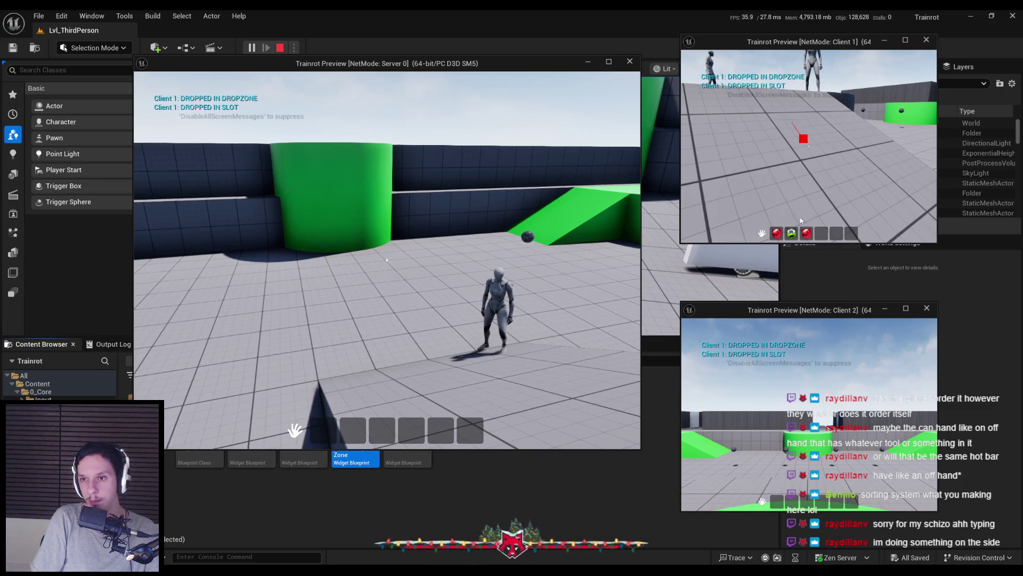
pyautogui.press('w')
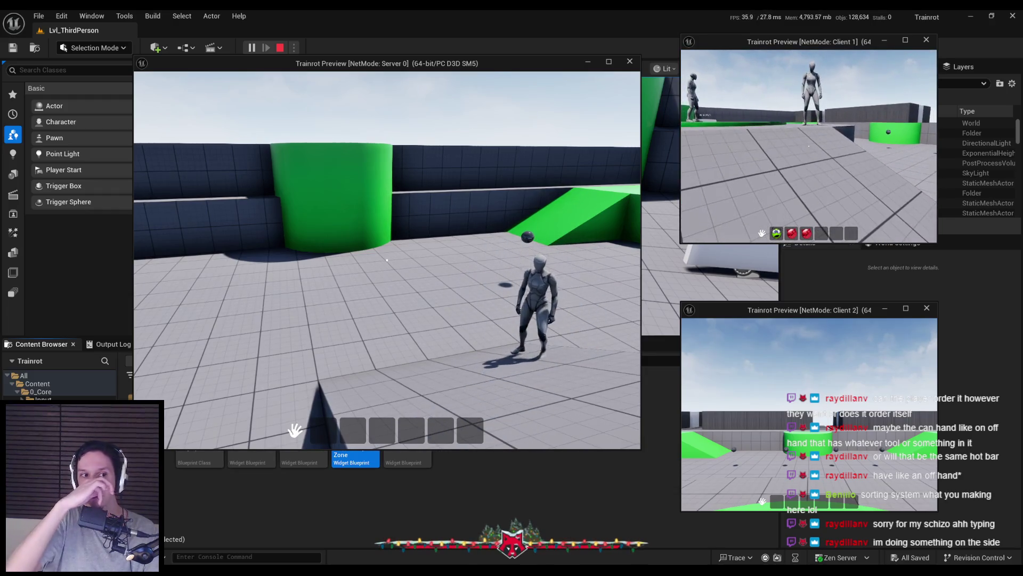
pyautogui.press('Escape')
pyautogui.doubleClick(408, 421)
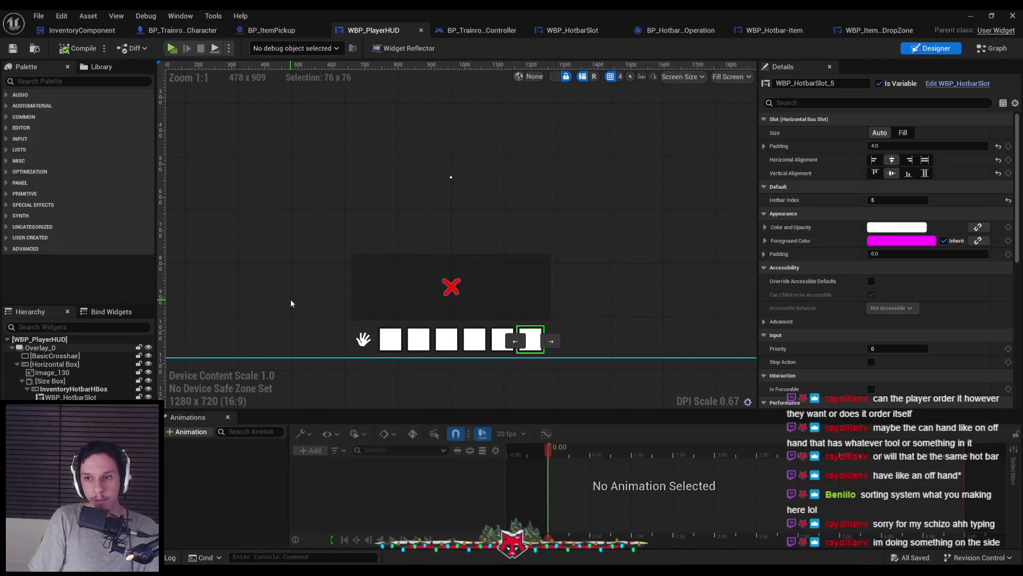
# Deselect the hotbar slot in WBP_PlayerHUD's designer, then switch to the Notion task list
pyautogui.click(290, 299)
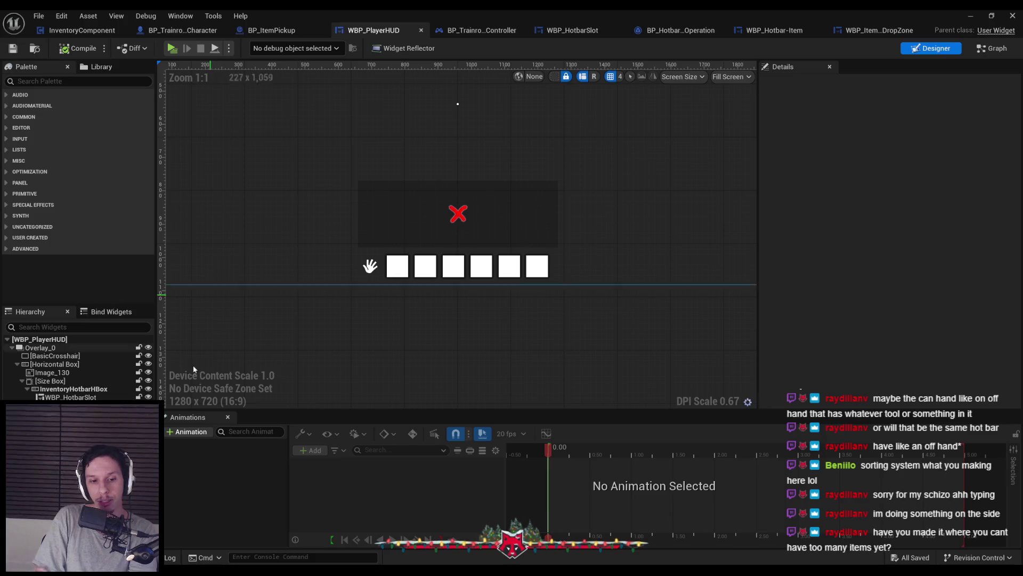
pyautogui.hotkey('alt', 'Tab')
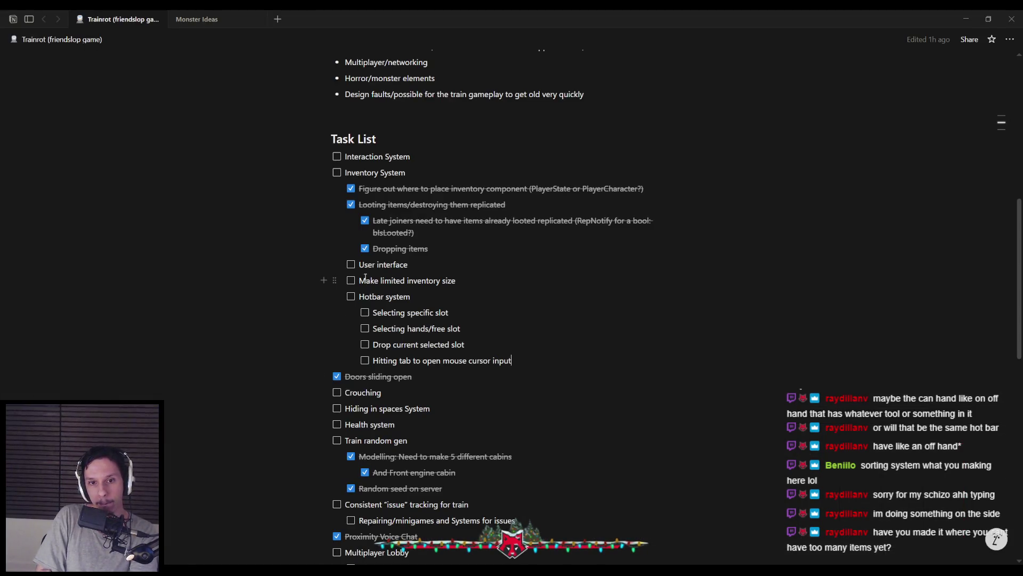
# Tick 'Hitting tab to open mouse cursor input' in Notion's Task List and return to Unreal
pyautogui.scroll(-3, 349, 412)
pyautogui.scroll(-2, 349, 412)
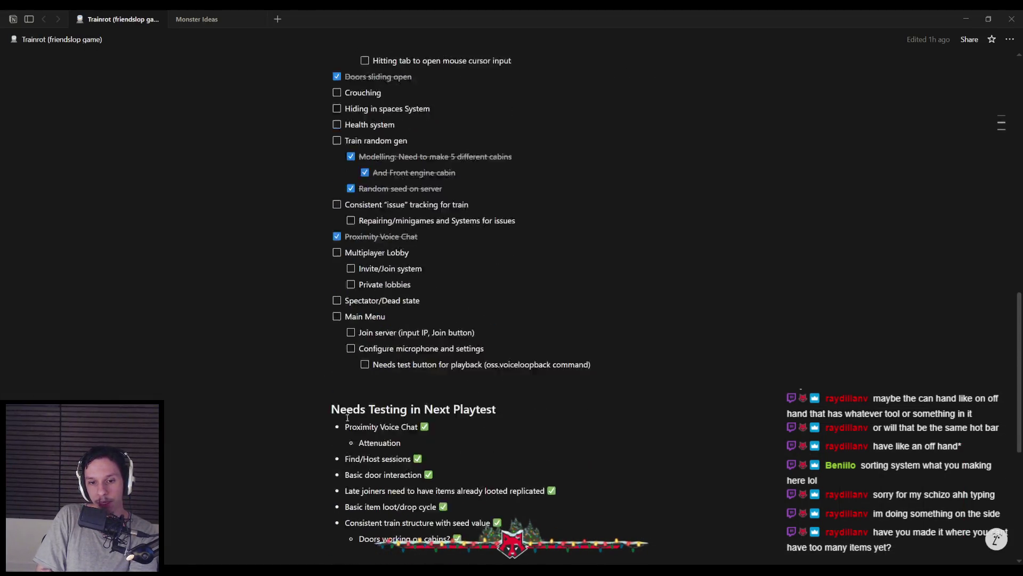
pyautogui.scroll(-2, 347, 417)
pyautogui.scroll(10, 344, 411)
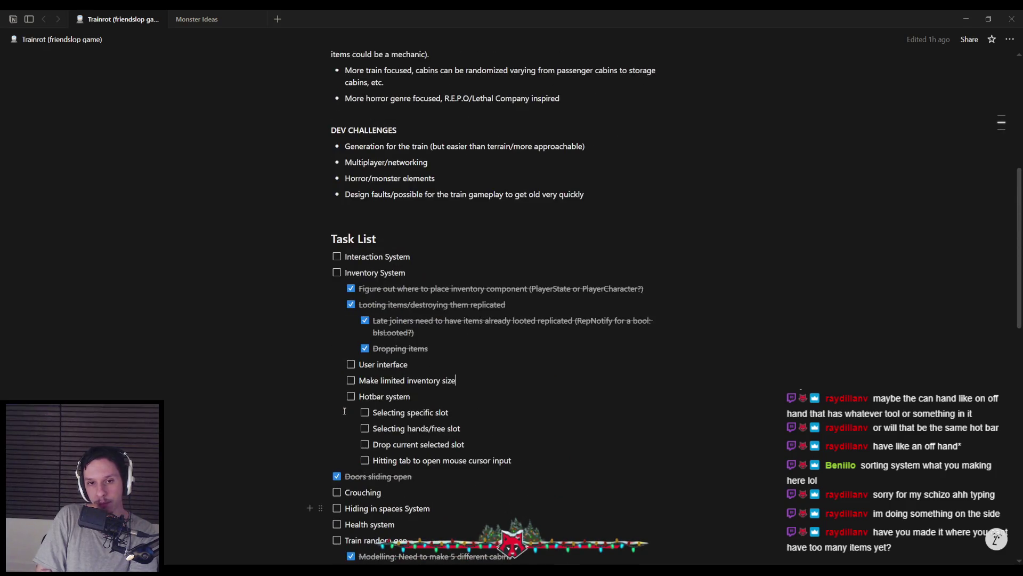
pyautogui.moveTo(312, 570)
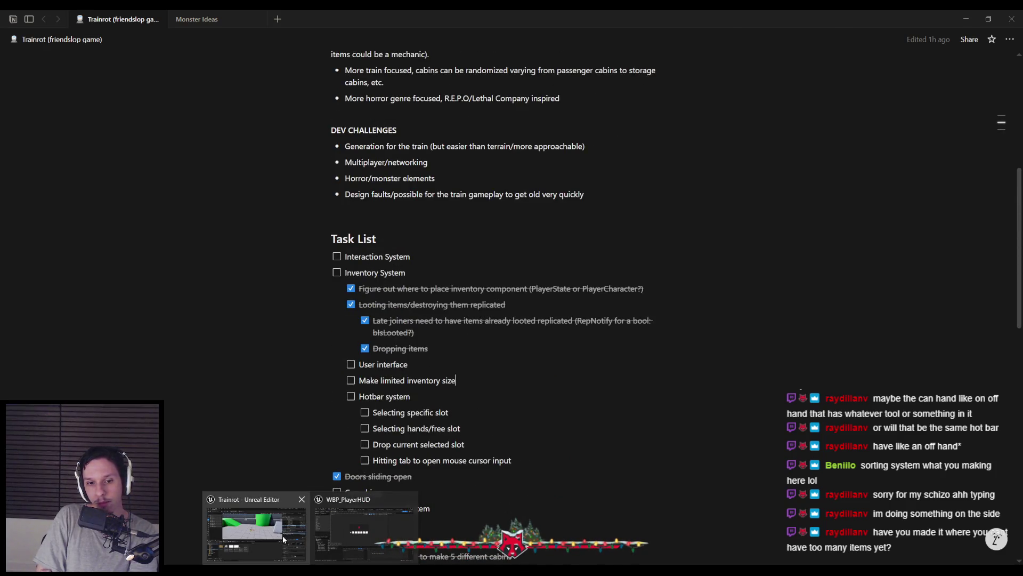
pyautogui.moveTo(341, 535)
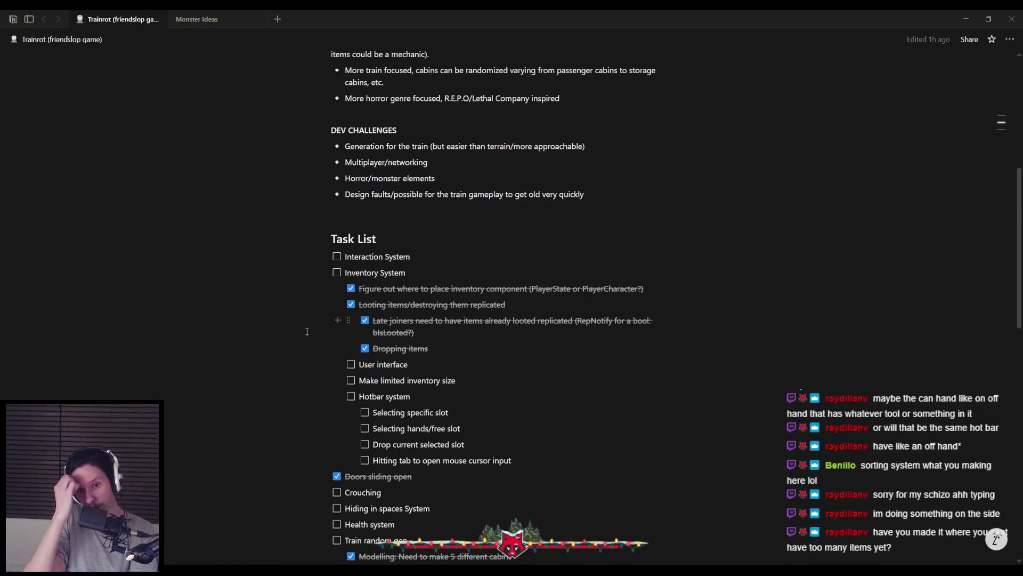
pyautogui.scroll(-4, 308, 336)
pyautogui.scroll(-4, 308, 344)
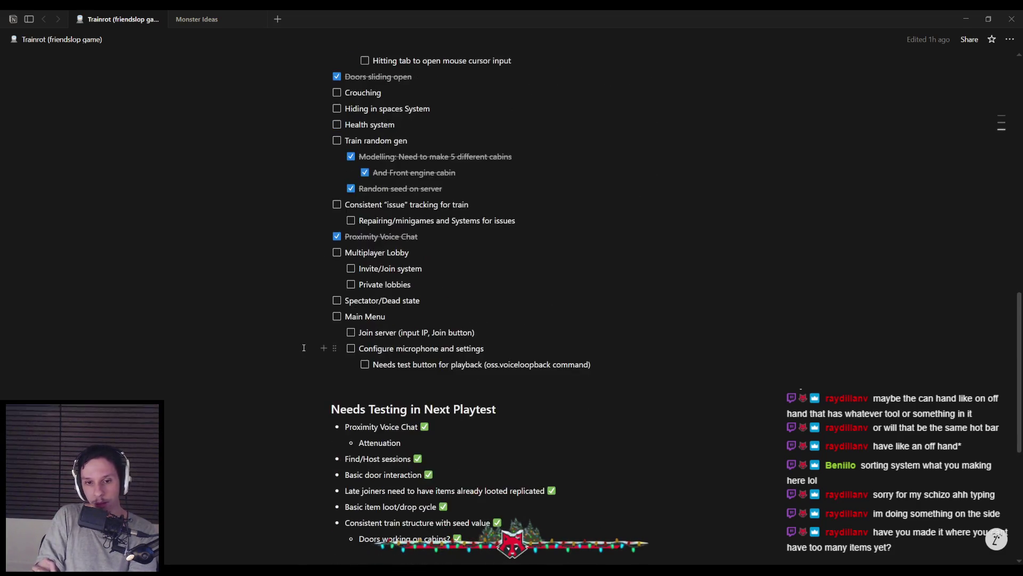
pyautogui.scroll(7, 304, 346)
pyautogui.scroll(1, 300, 352)
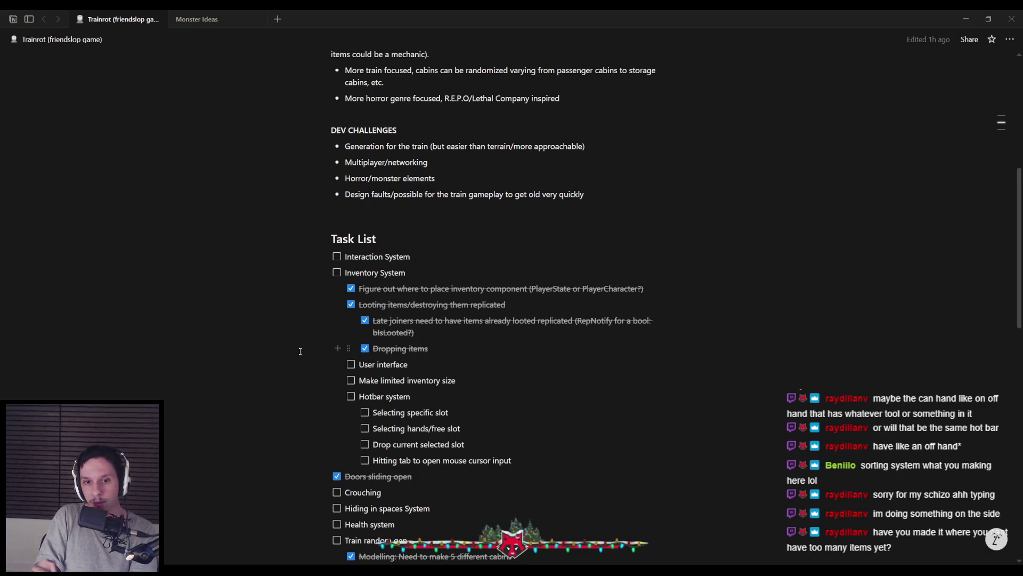
pyautogui.scroll(-1, 380, 395)
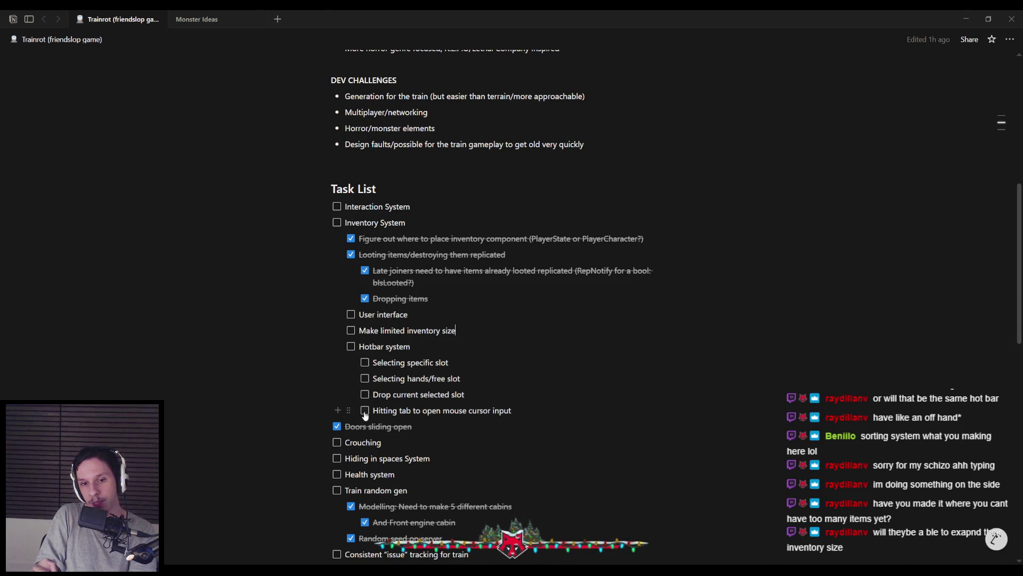
pyautogui.click(518, 410)
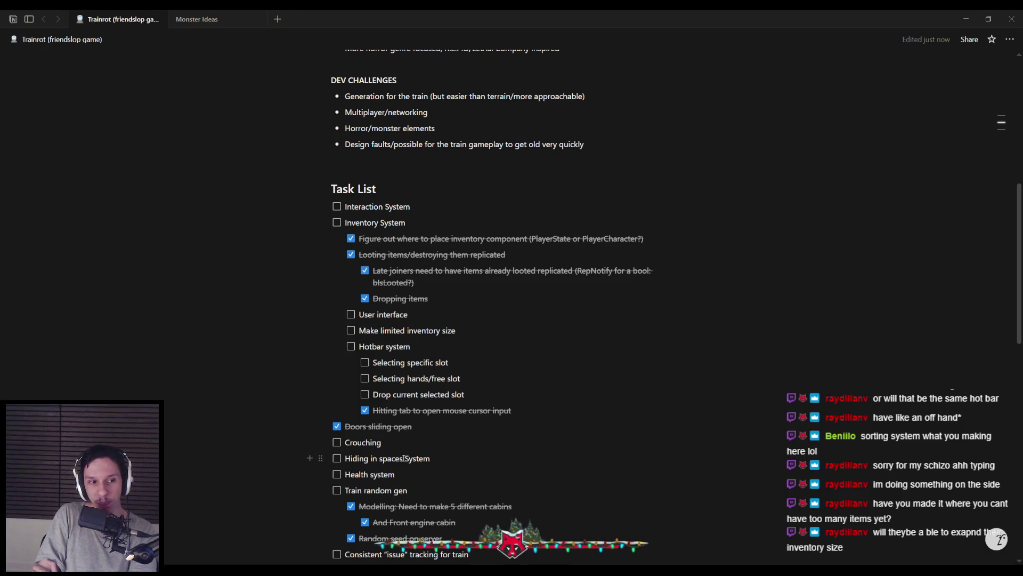
pyautogui.click(343, 542)
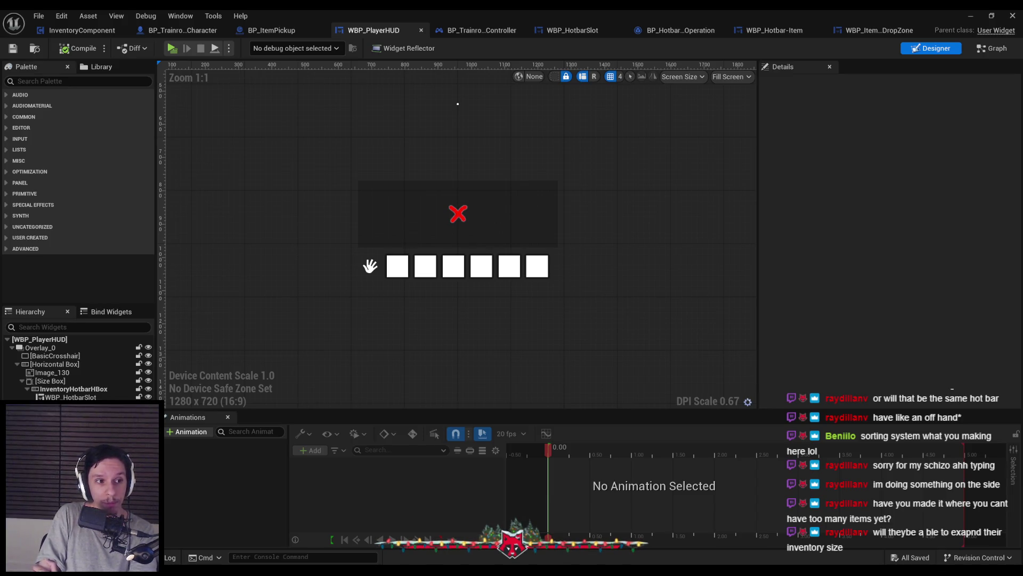
pyautogui.click(399, 268)
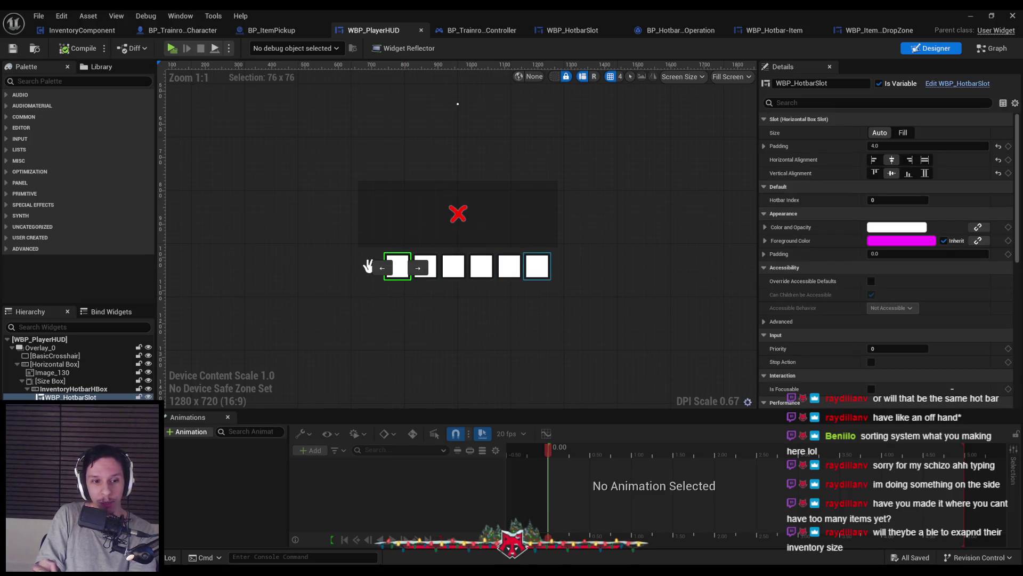
pyautogui.press('Down')
pyautogui.press('Down')
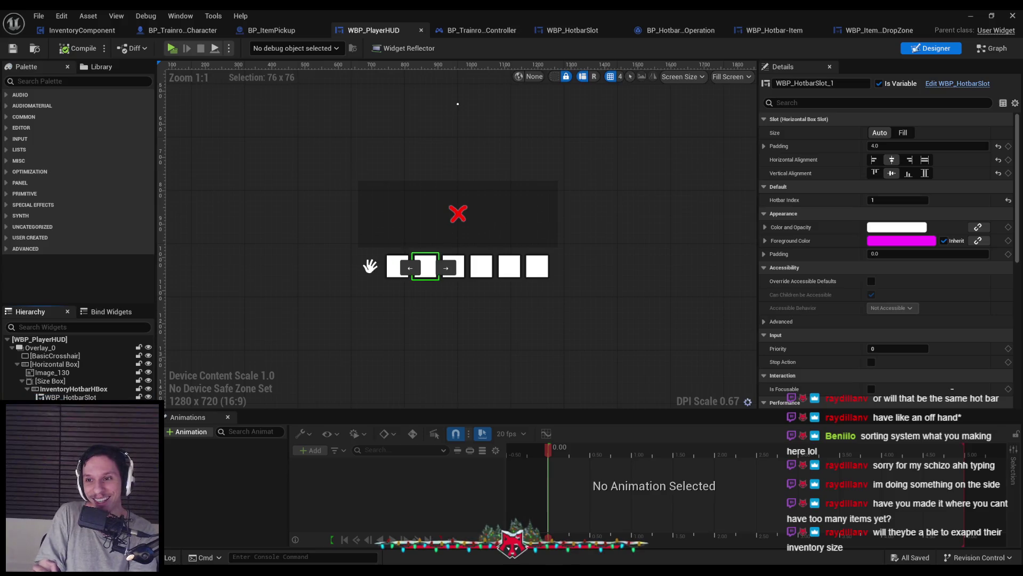
pyautogui.press('Down')
pyautogui.press('Down')
pyautogui.press('Down')
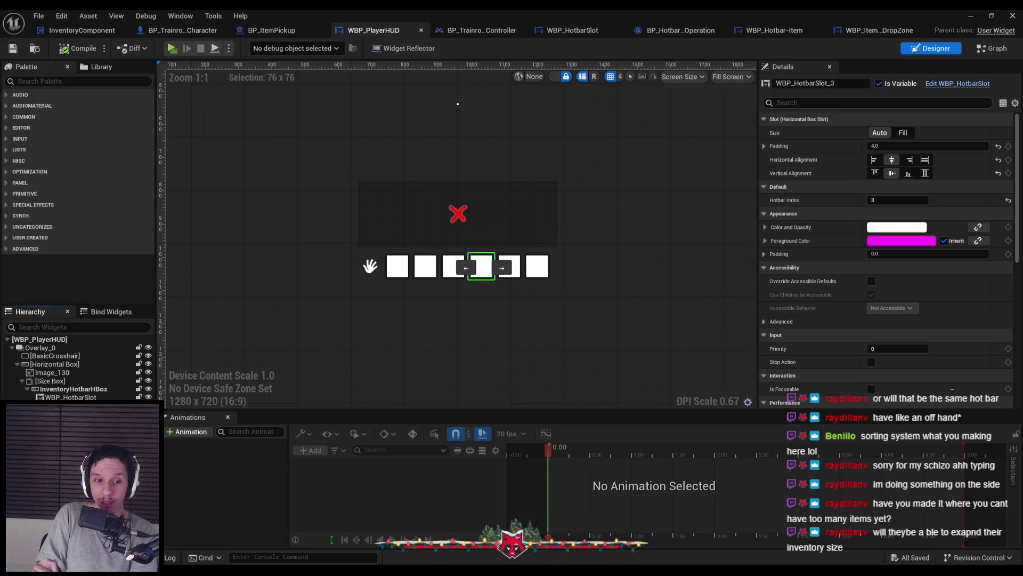
pyautogui.press('Up')
pyautogui.press('Up')
pyautogui.press('Up')
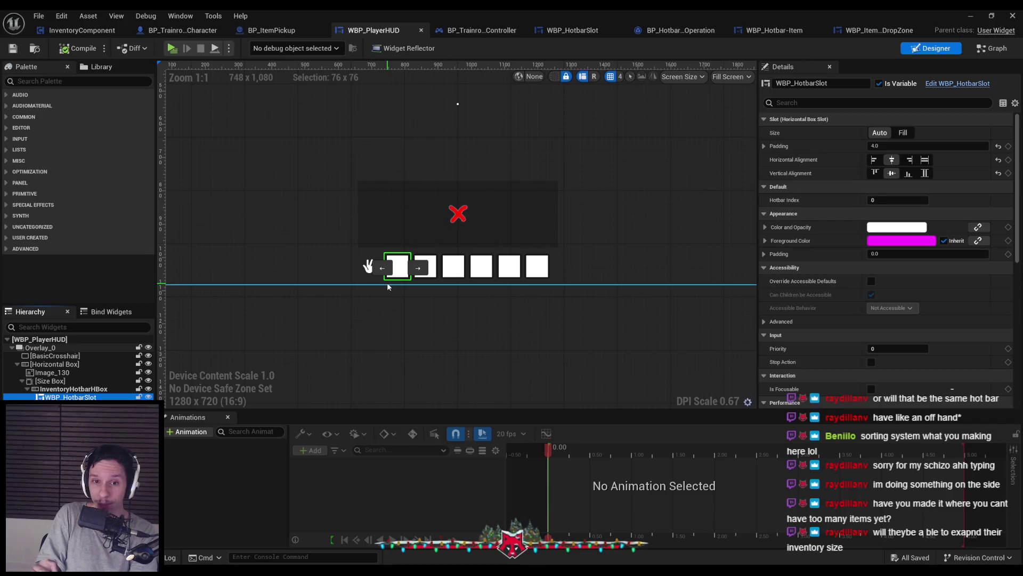
pyautogui.click(215, 405)
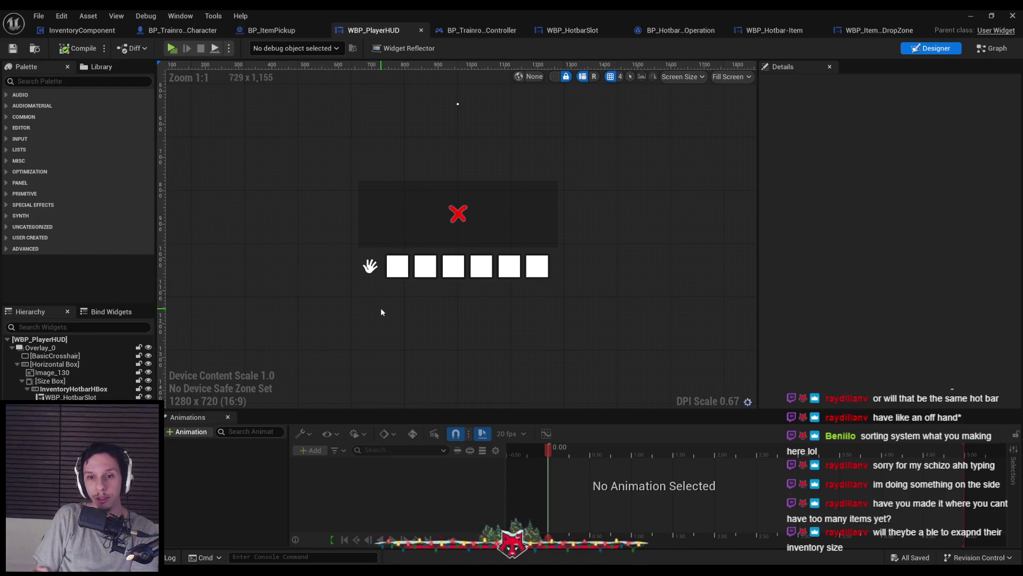
# In WBP_HotbarSlot's On Drag Detected, refresh the drag-drop node, wire Hotbar Index to it, compile and save
pyautogui.click(480, 30)
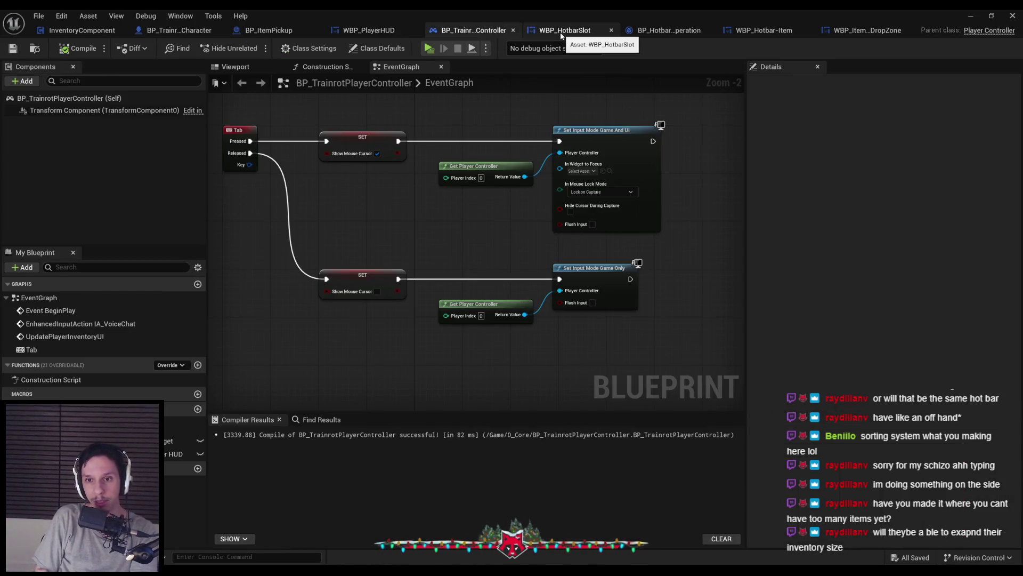
pyautogui.click(561, 32)
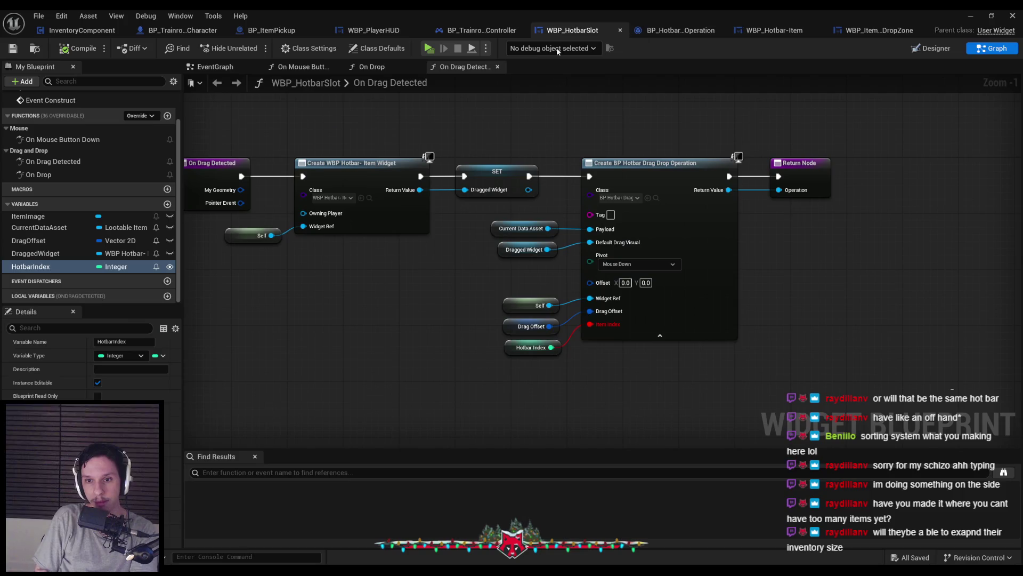
pyautogui.keyDown('alt'); pyautogui.click(552, 347); pyautogui.keyUp('alt')
pyautogui.rightClick(630, 303)
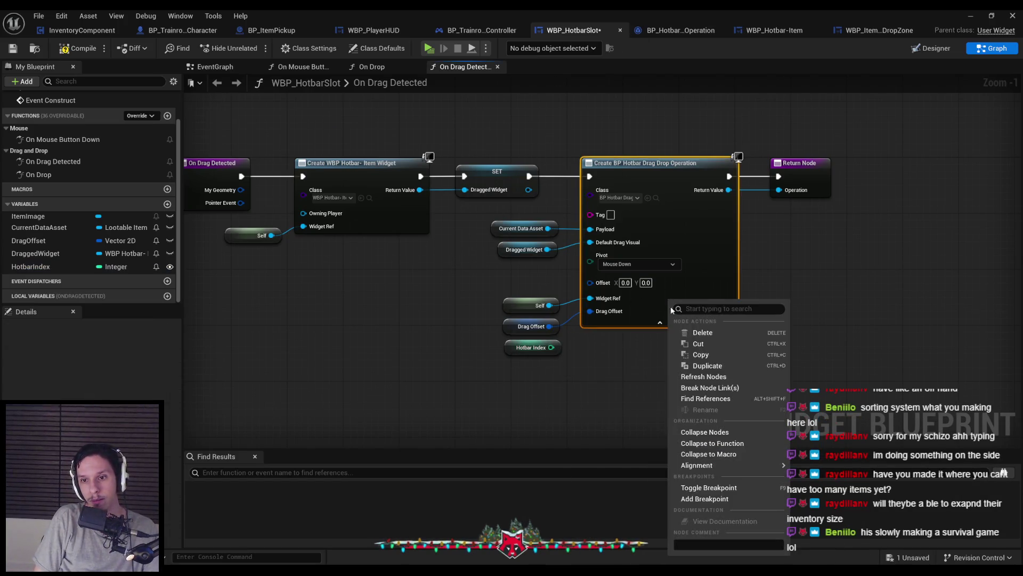
pyautogui.click(692, 376)
pyautogui.moveTo(552, 347); pyautogui.dragTo(590, 325)
pyautogui.click(77, 48)
pyautogui.click(13, 48)
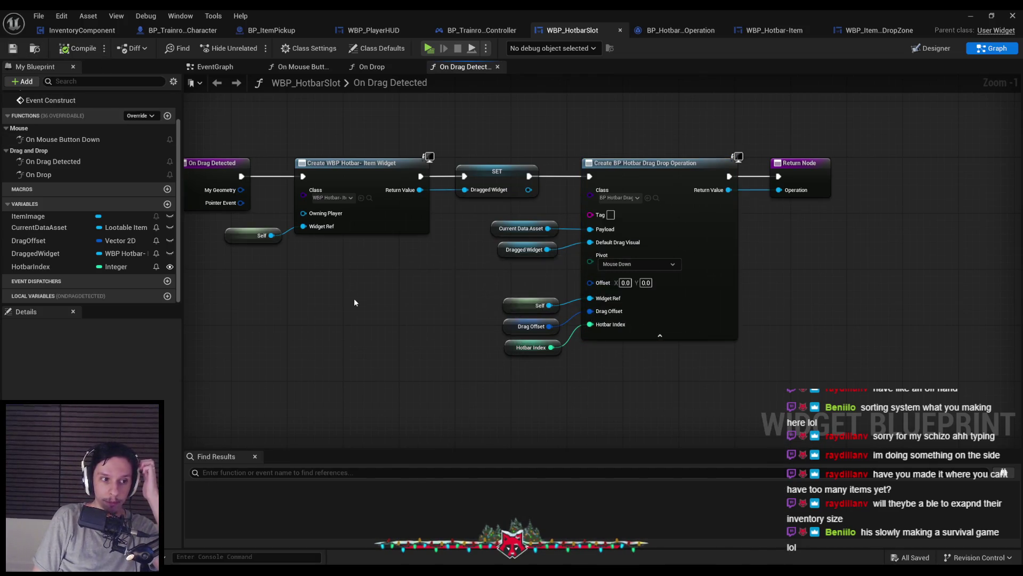
# Return to the level and start a multiplayer test with a server and two clients
pyautogui.scroll(-2, 368, 296)
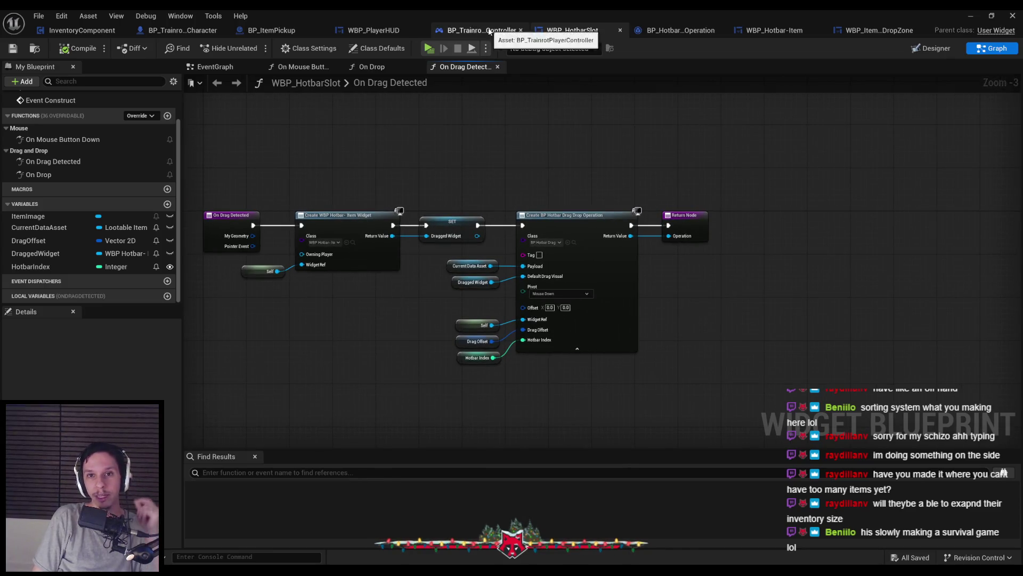
pyautogui.click(480, 31)
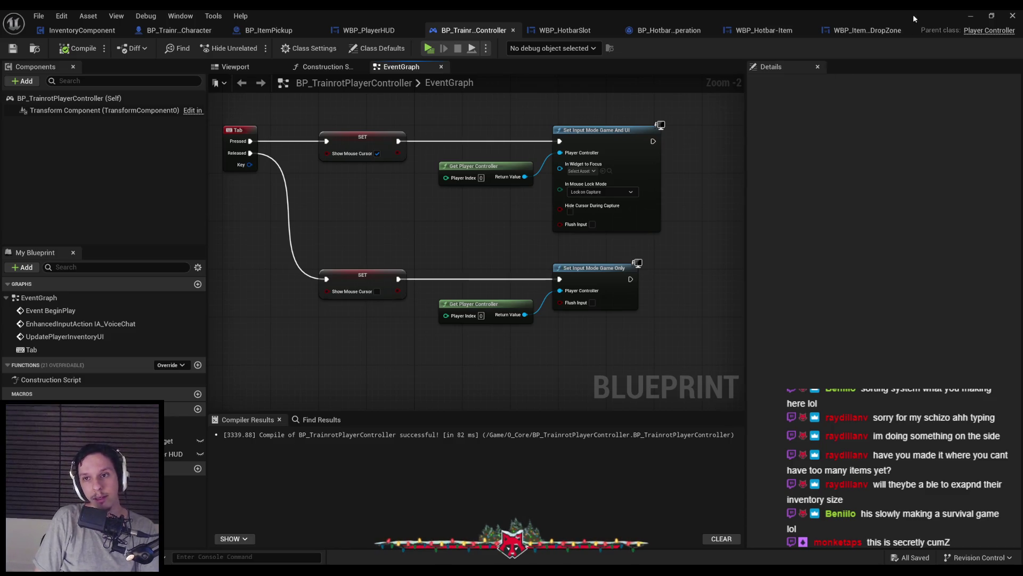
pyautogui.click(970, 16)
pyautogui.click(249, 48)
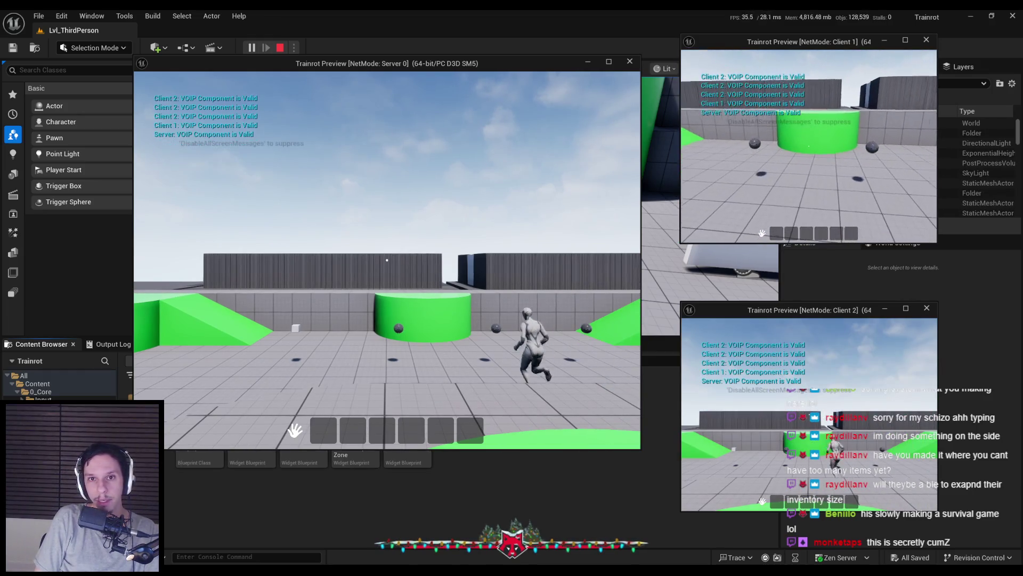
# Rearrange and enlarge the server, Client 1 and Client 2 preview windows
pyautogui.moveTo(334, 68); pyautogui.dragTo(238, 52)
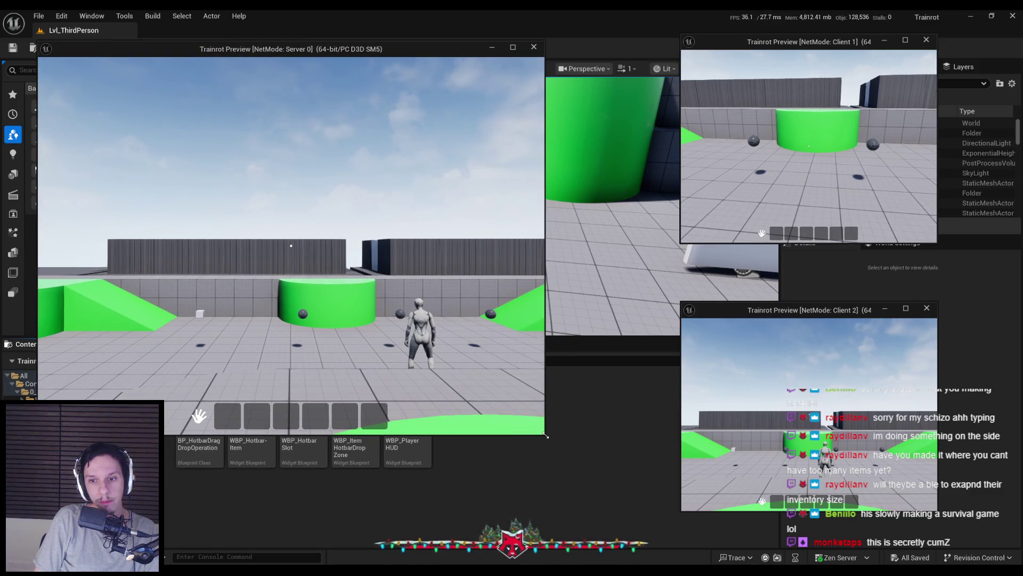
pyautogui.moveTo(710, 315); pyautogui.dragTo(592, 299)
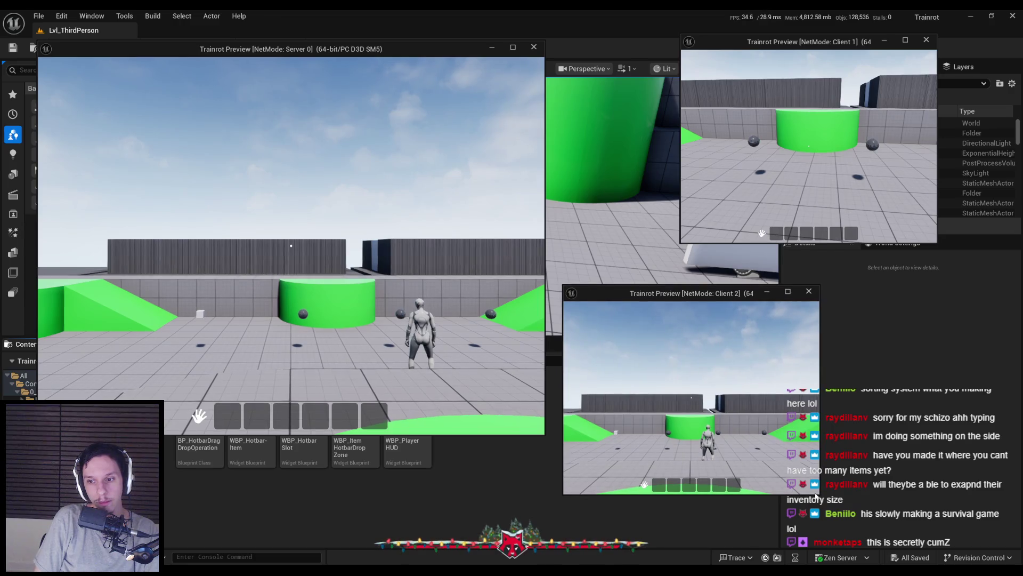
pyautogui.moveTo(821, 495); pyautogui.dragTo(952, 538)
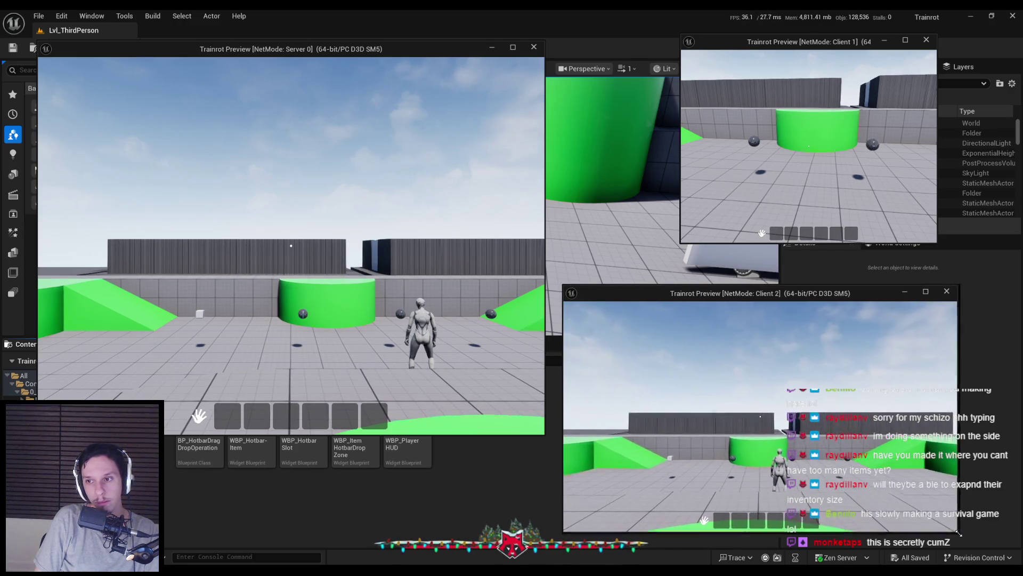
pyautogui.moveTo(747, 44)
pyautogui.mouseDown()
pyautogui.moveTo(620, 48)
pyautogui.moveTo(629, 52)
pyautogui.mouseUp()
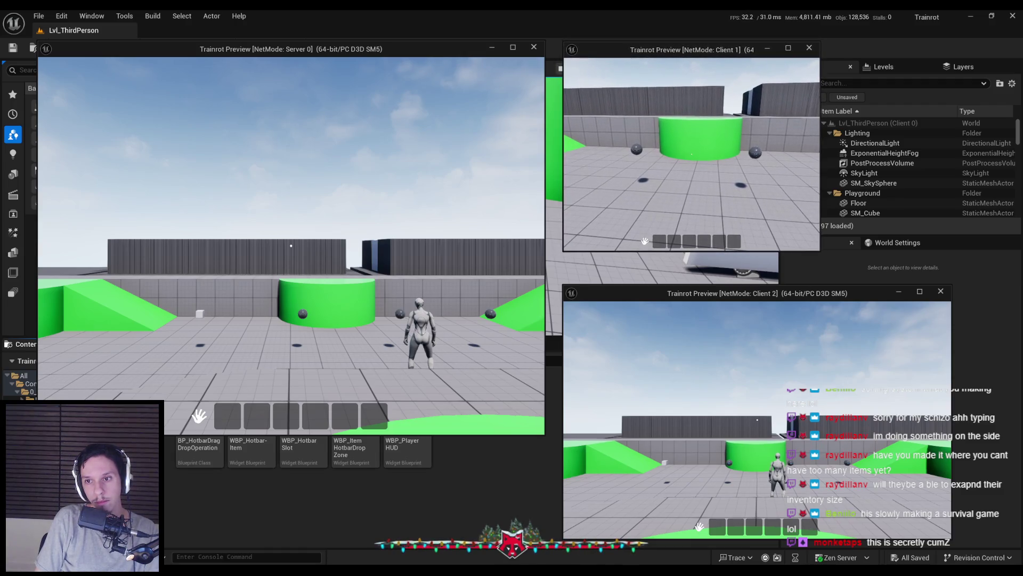
pyautogui.moveTo(821, 253); pyautogui.dragTo(951, 274)
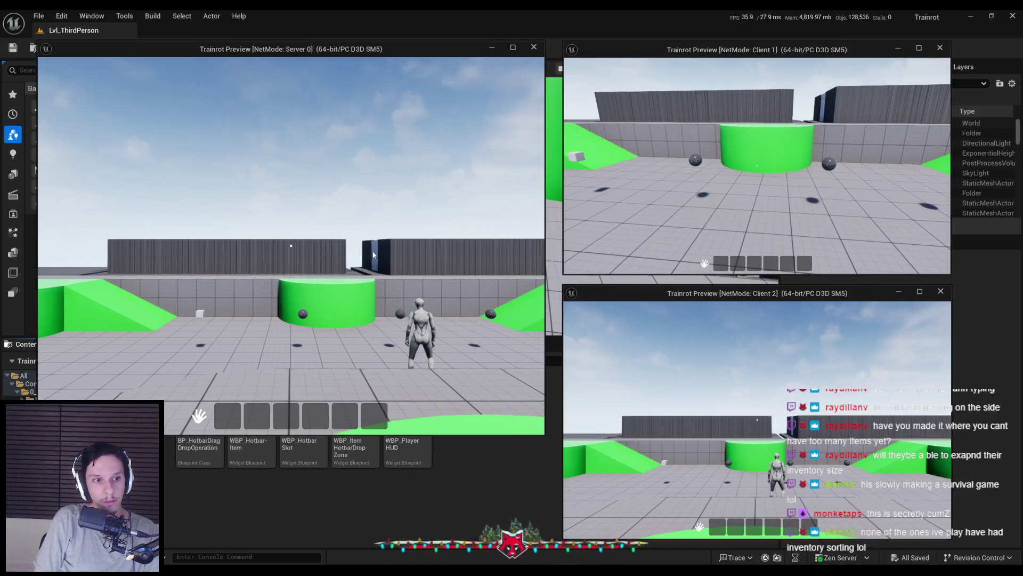
# Walk the server player to pick up the metal sphere, then drop the red item from slot 1
pyautogui.press('w')
pyautogui.press('w')
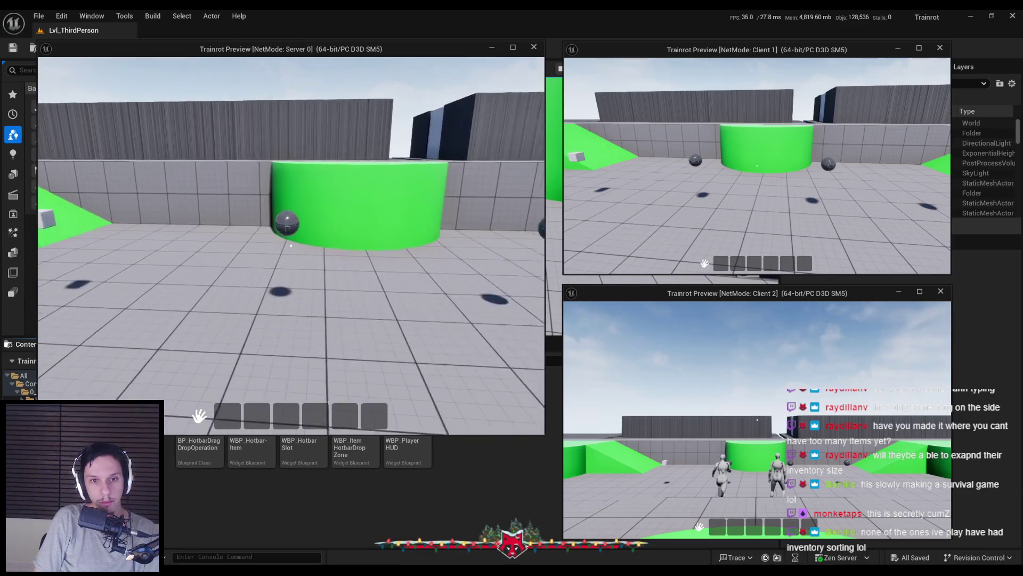
pyautogui.press('w')
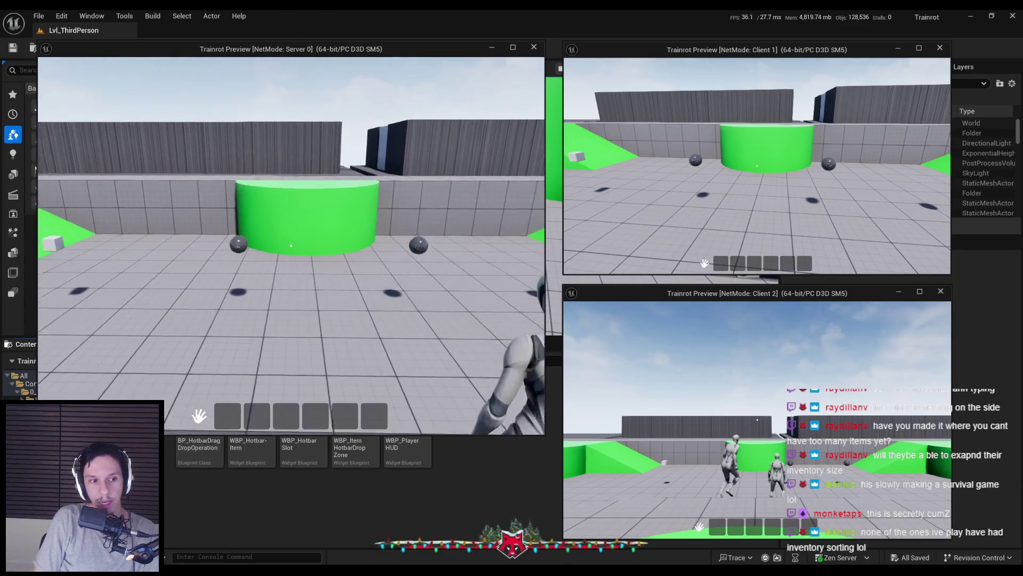
pyautogui.press('w')
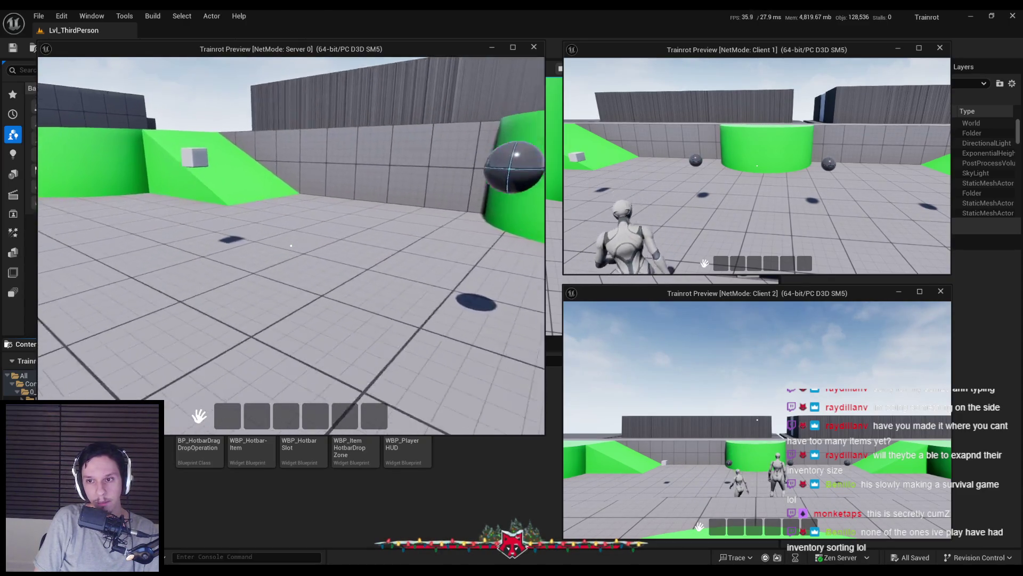
pyautogui.press('w')
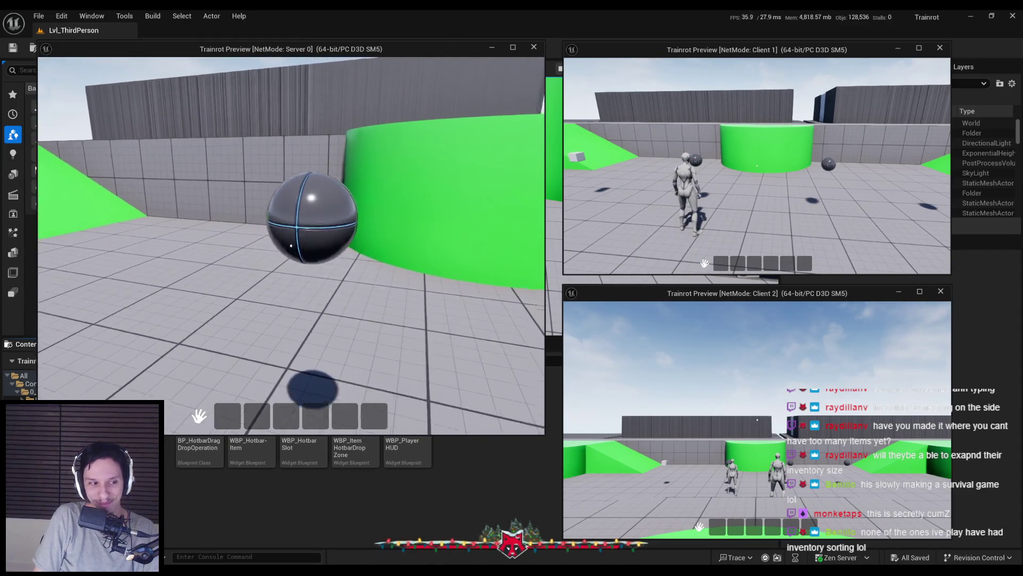
pyautogui.press('s')
pyautogui.press('e')
pyautogui.press('s')
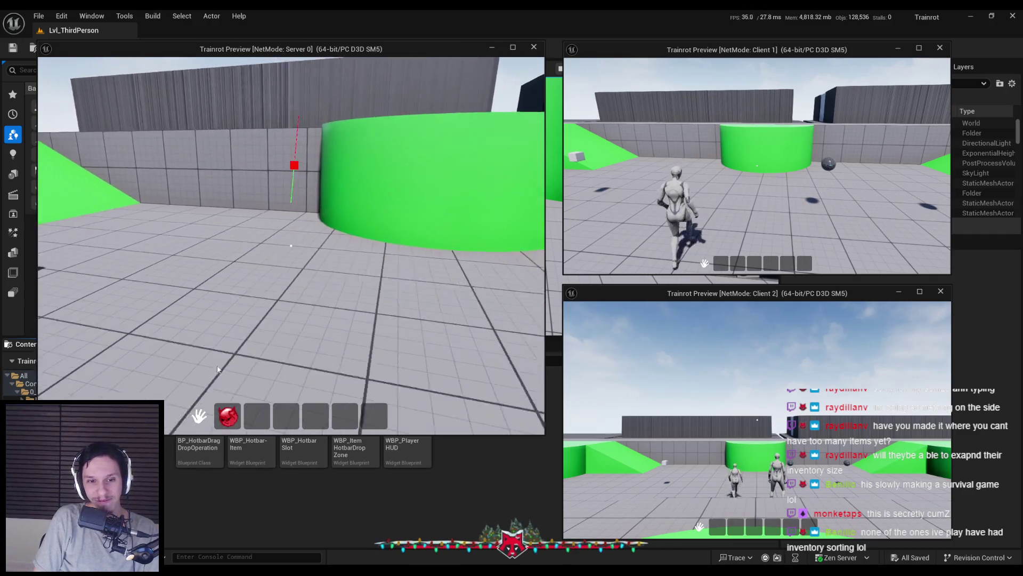
pyautogui.moveTo(246, 375); pyautogui.dragTo(248, 373)
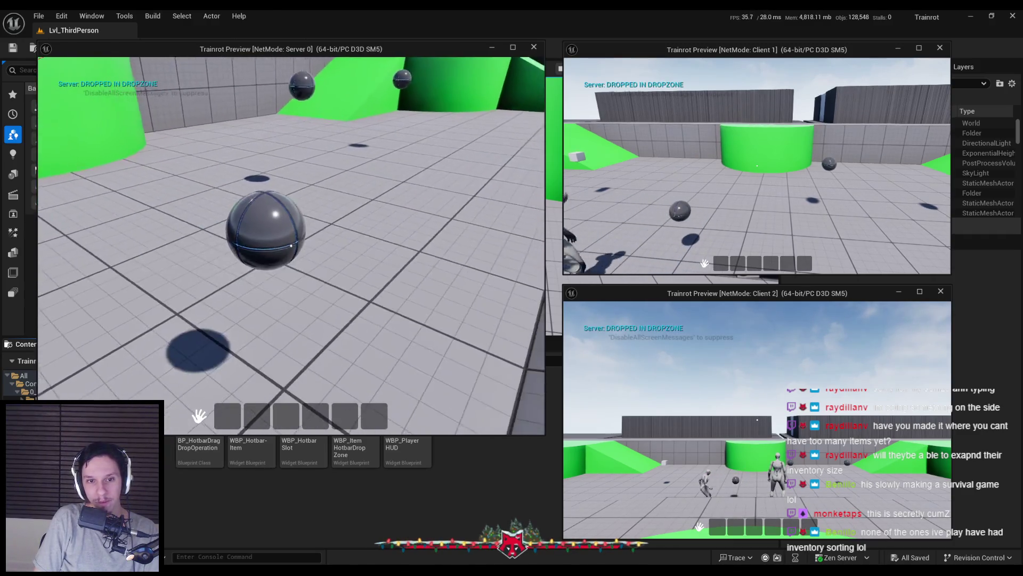
# Drop server items into the drop zone, recollect them into slots 1 and 2, then stop playing
pyautogui.press('w')
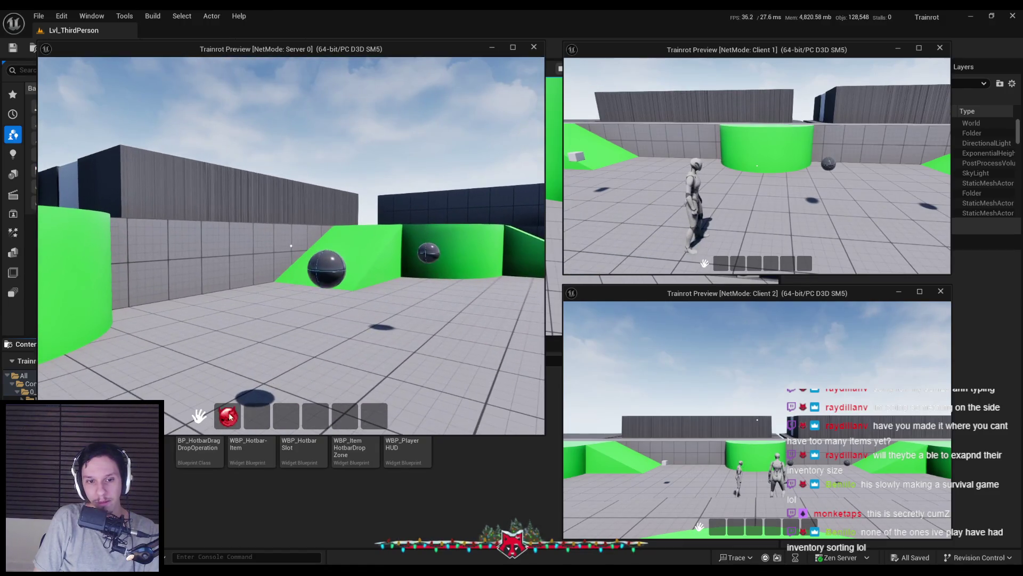
pyautogui.press('s')
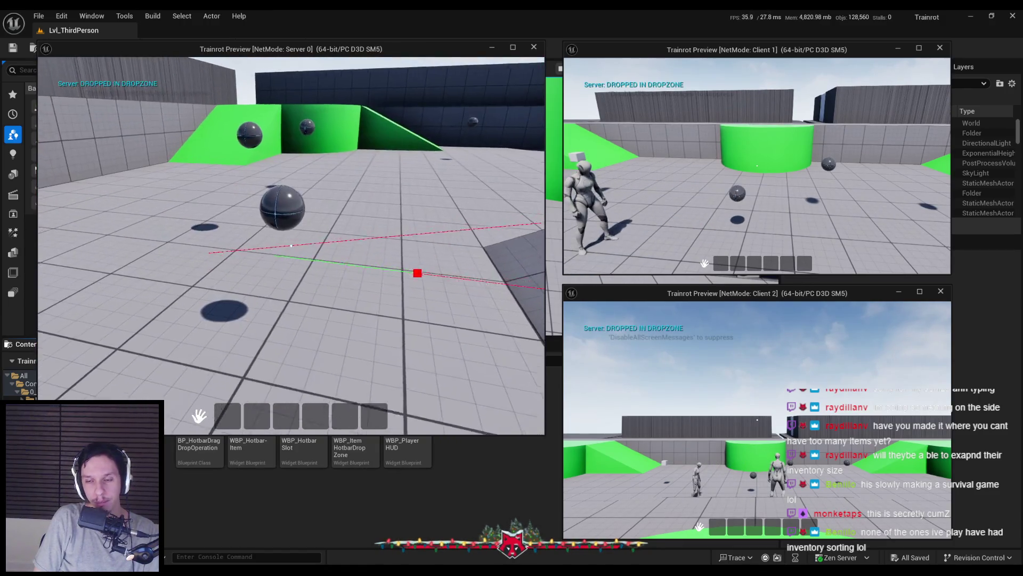
pyautogui.moveTo(227, 415)
pyautogui.mouseDown()
pyautogui.moveTo(286, 418)
pyautogui.moveTo(304, 245)
pyautogui.mouseUp()
pyautogui.moveTo(228, 416)
pyautogui.mouseDown()
pyautogui.moveTo(290, 359)
pyautogui.moveTo(301, 268)
pyautogui.mouseUp()
pyautogui.press('e')
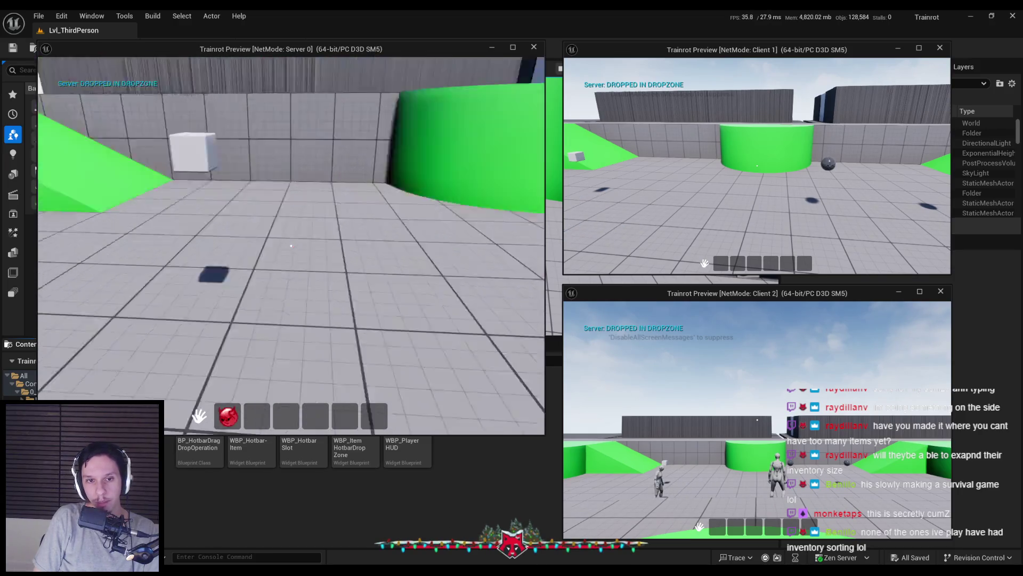
pyautogui.press('e')
pyautogui.moveTo(228, 416); pyautogui.dragTo(239, 367)
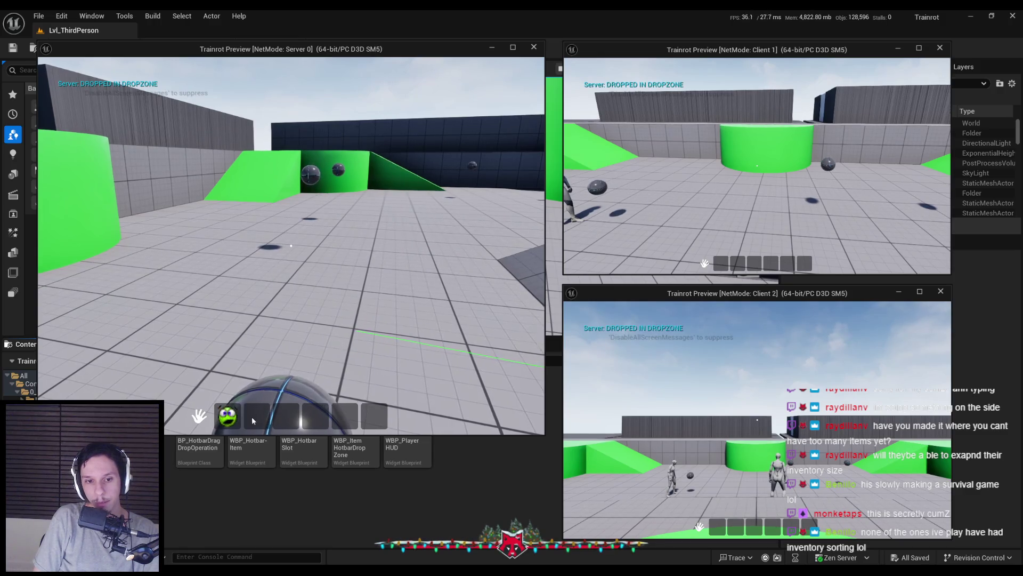
pyautogui.press('Escape')
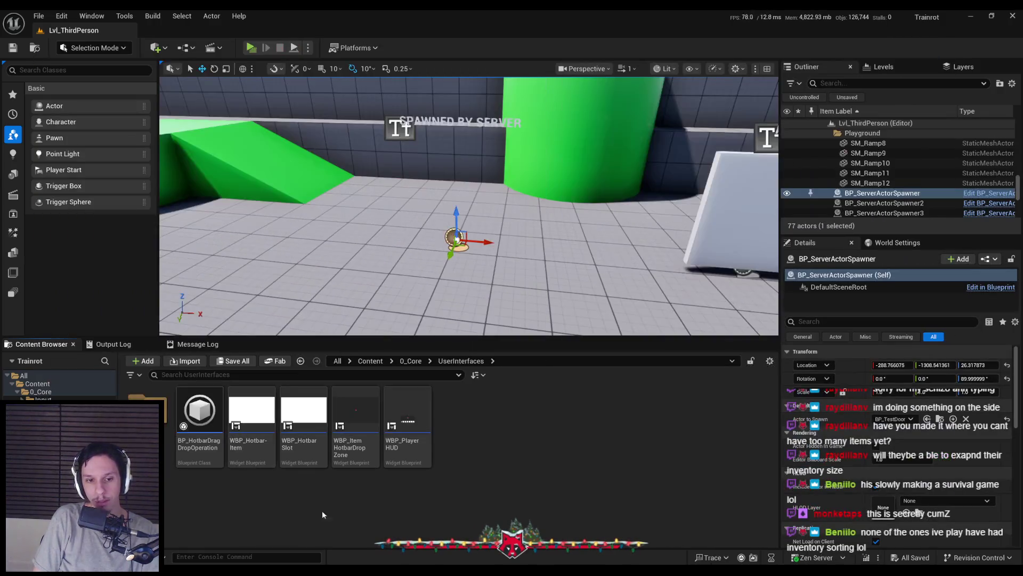
pyautogui.click(359, 526)
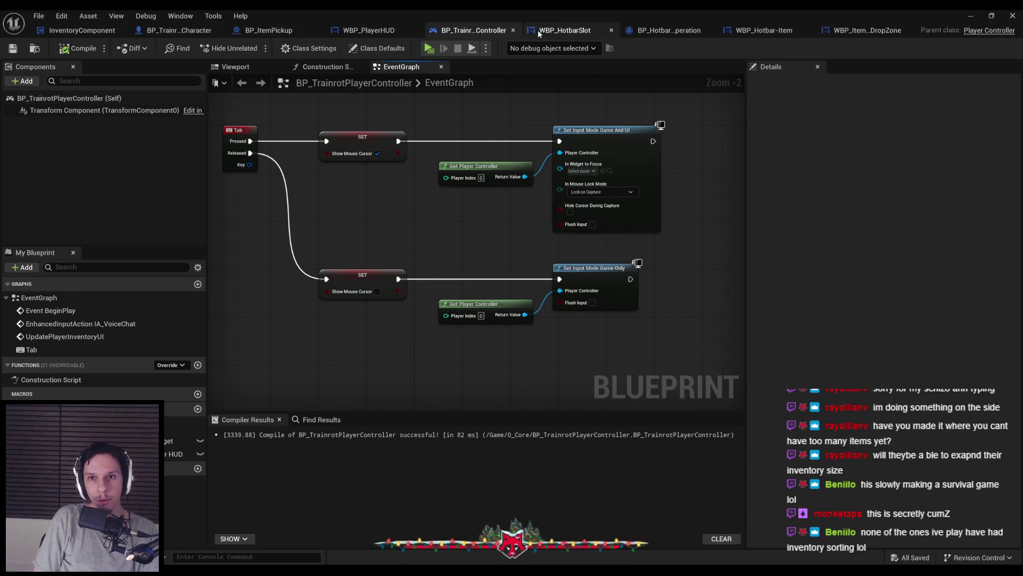
# Look over the WBP_PlayerHUD event graph and the player character blueprint
pyautogui.click(373, 31)
pyautogui.doubleClick(454, 223)
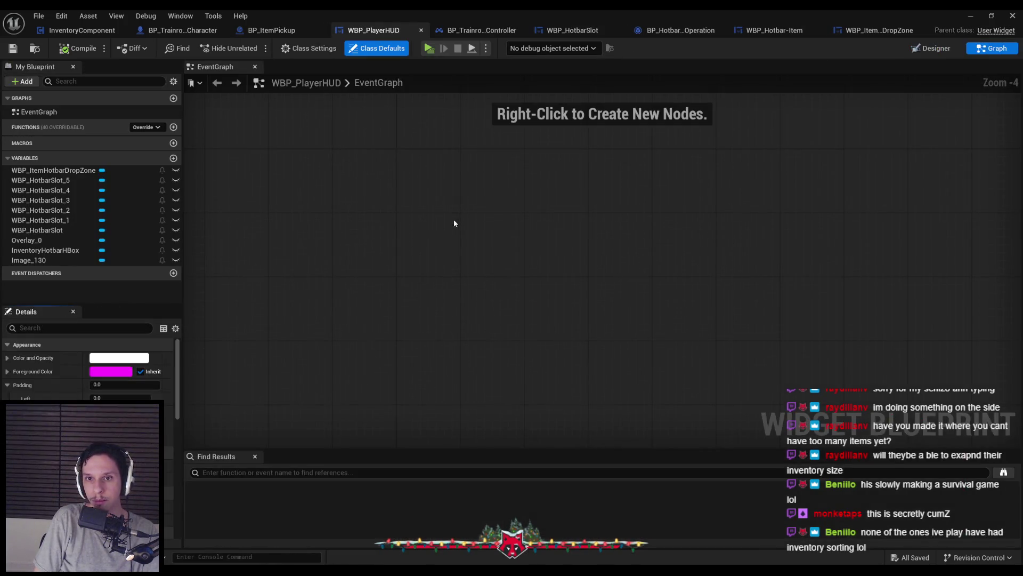
pyautogui.click(187, 31)
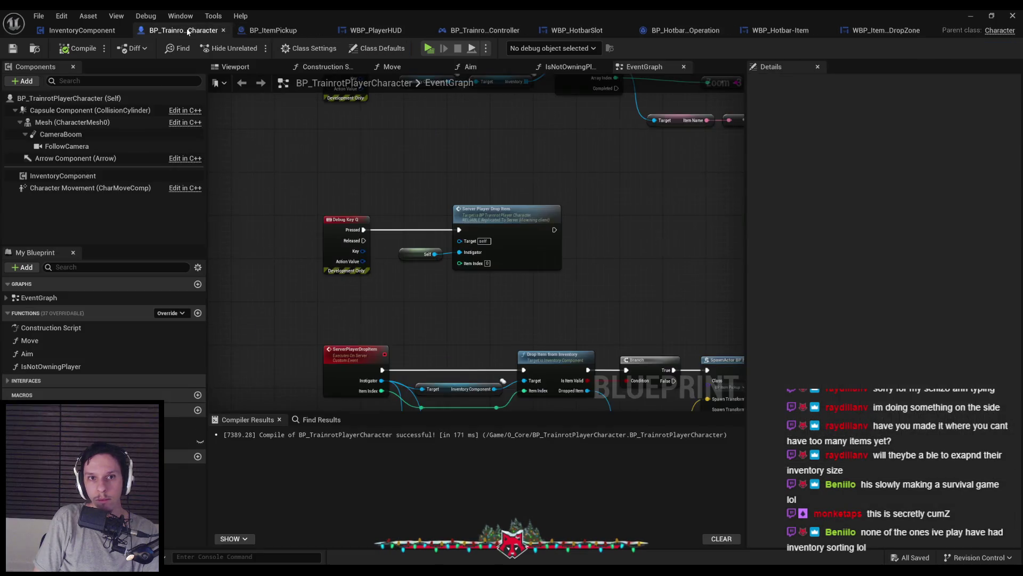
pyautogui.scroll(-2, 411, 212)
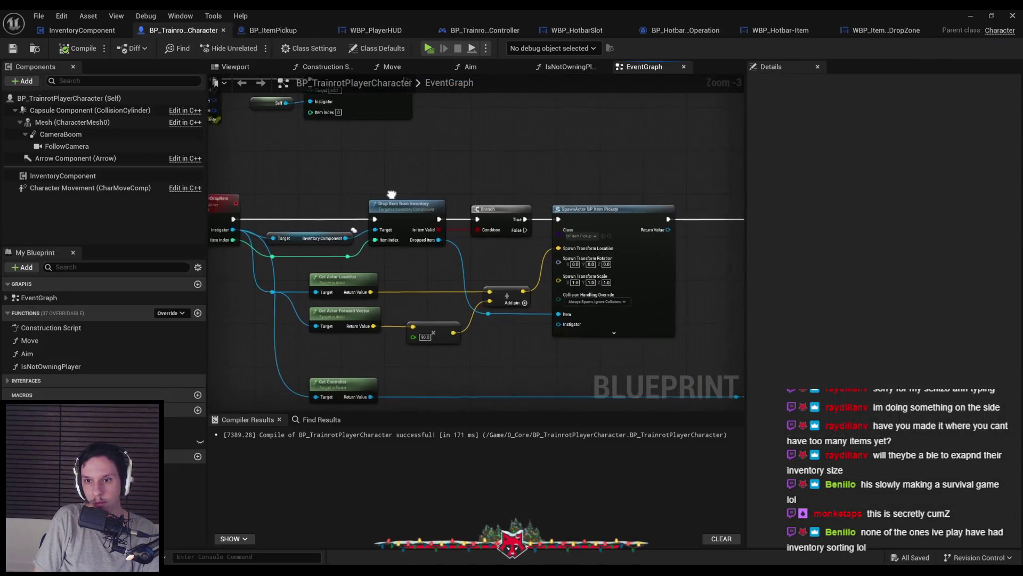
pyautogui.scroll(2, 430, 250)
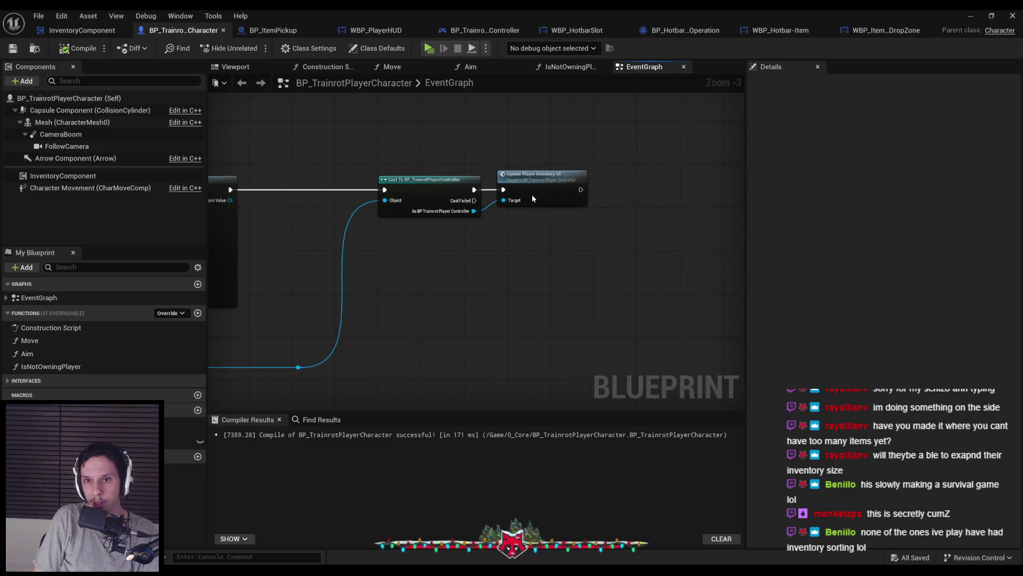
# Jump to UpdatePlayerInventoryUI in BP_TrainrotPlayerController and pan over its two hotbar slot loops
pyautogui.doubleClick(532, 194)
pyautogui.click(318, 284)
pyautogui.scroll(-2, 319, 284)
pyautogui.moveTo(474, 333)
pyautogui.mouseDown()
pyautogui.moveTo(428, 301)
pyautogui.moveTo(398, 299)
pyautogui.mouseUp()
pyautogui.scroll(1, 398, 299)
pyautogui.scroll(-1, 405, 297)
pyautogui.scroll(1, 412, 295)
pyautogui.scroll(-1, 529, 289)
pyautogui.moveTo(529, 289)
pyautogui.mouseDown()
pyautogui.moveTo(495, 236)
pyautogui.moveTo(597, 240)
pyautogui.mouseUp()
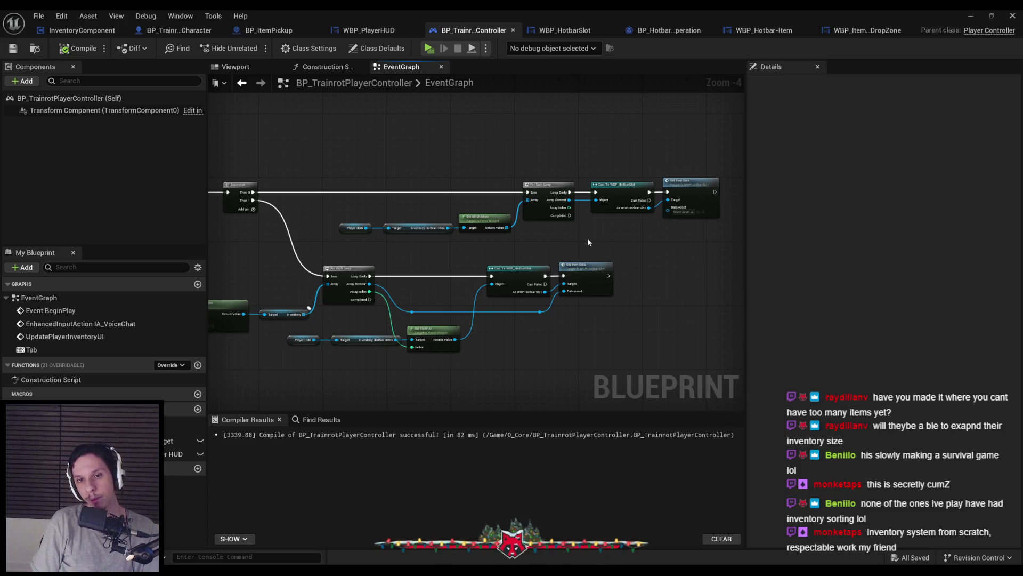
# Duplicate the UpdatePlayerInventoryUI, Branch and Sequence node group and place the copy to the left
pyautogui.hotkey('alt', 'Left')
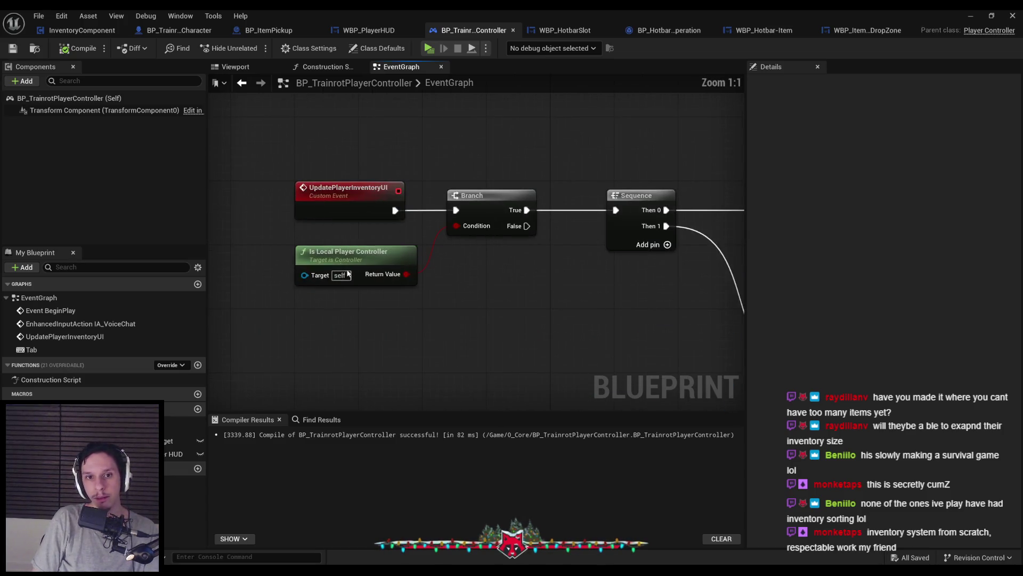
pyautogui.scroll(-5, 483, 302)
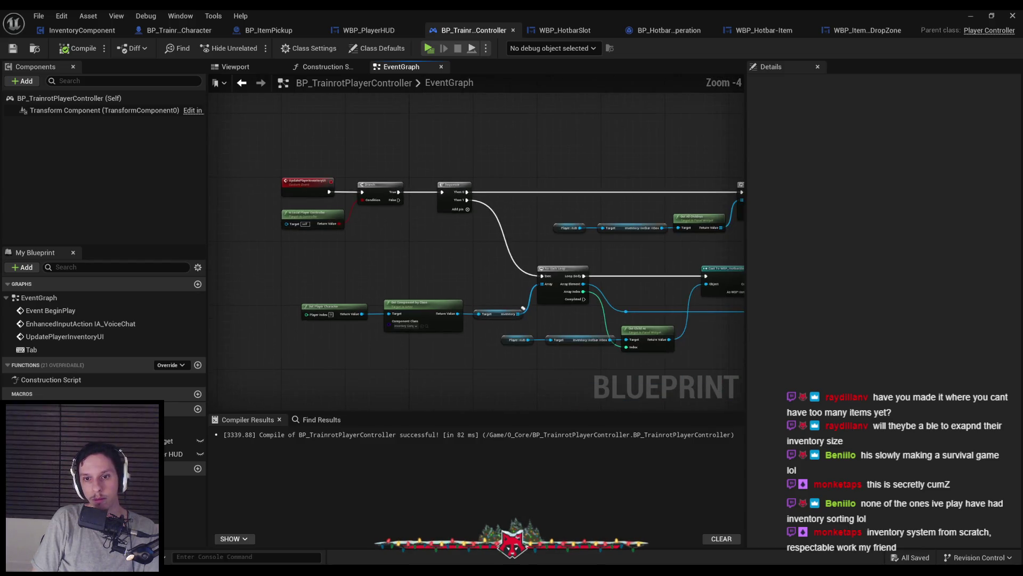
pyautogui.moveTo(313, 247)
pyautogui.mouseDown()
pyautogui.moveTo(375, 235)
pyautogui.moveTo(381, 251)
pyautogui.moveTo(396, 233)
pyautogui.moveTo(389, 214)
pyautogui.moveTo(331, 232)
pyautogui.moveTo(345, 202)
pyautogui.moveTo(343, 354)
pyautogui.moveTo(398, 294)
pyautogui.moveTo(362, 290)
pyautogui.moveTo(435, 230)
pyautogui.moveTo(356, 268)
pyautogui.moveTo(418, 260)
pyautogui.mouseUp()
pyautogui.scroll(2, 320, 217)
pyautogui.scroll(-1, 356, 268)
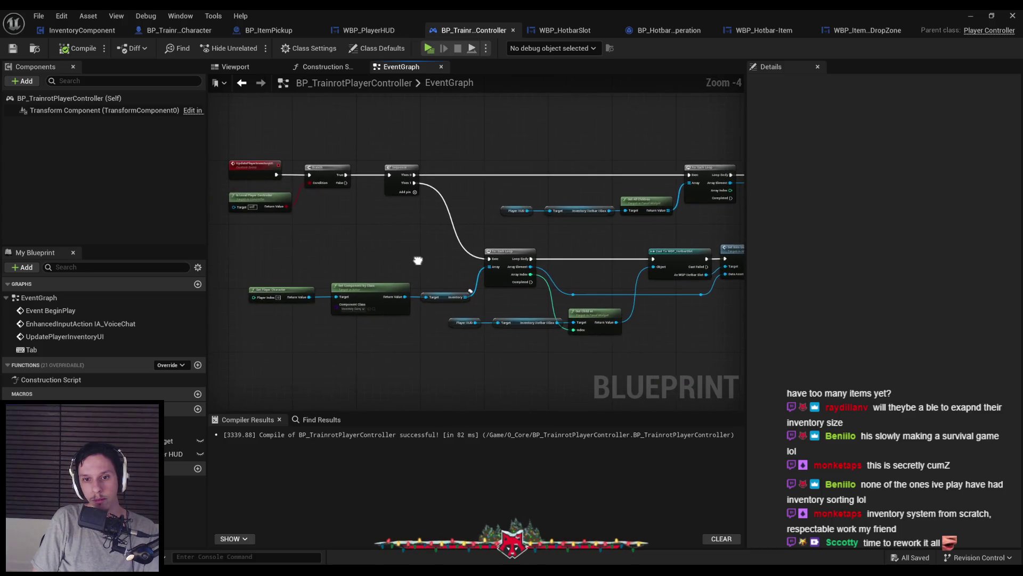
pyautogui.scroll(-1, 417, 259)
pyautogui.scroll(-1, 361, 247)
pyautogui.moveTo(290, 171)
pyautogui.mouseDown()
pyautogui.moveTo(637, 277)
pyautogui.moveTo(548, 126)
pyautogui.mouseUp()
pyautogui.hotkey('ctrl', 'c')
pyautogui.hotkey('ctrl', 'v')
pyautogui.scroll(5, 473, 302)
pyautogui.scroll(-1, 457, 296)
pyautogui.moveTo(457, 296); pyautogui.dragTo(348, 270)
pyautogui.click(283, 277)
pyautogui.scroll(-3, 284, 277)
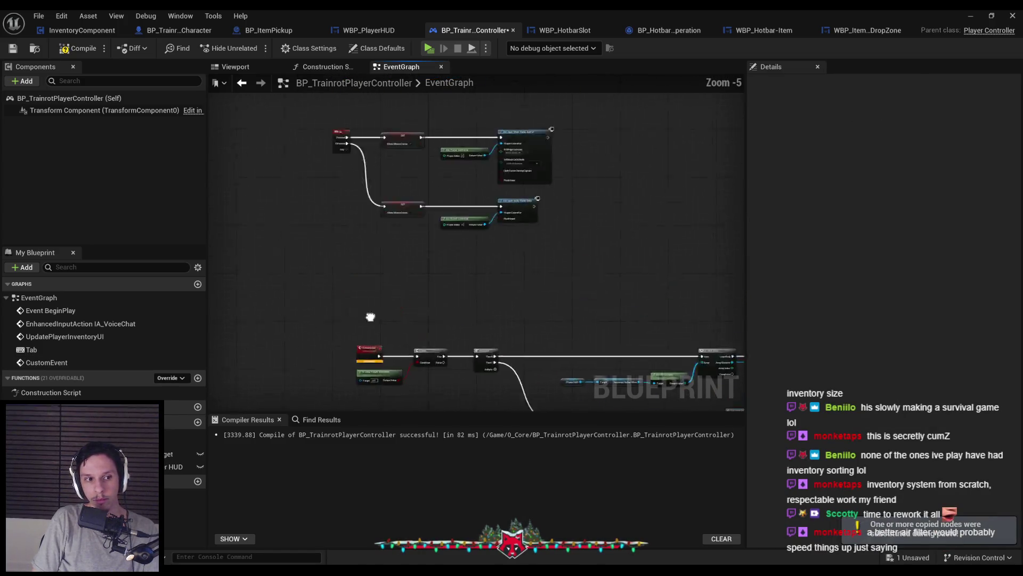
pyautogui.scroll(-2, 324, 162)
pyautogui.scroll(3, 324, 162)
# Rename the pasted custom event to UpdateInventorySlotUI
pyautogui.click(324, 230)
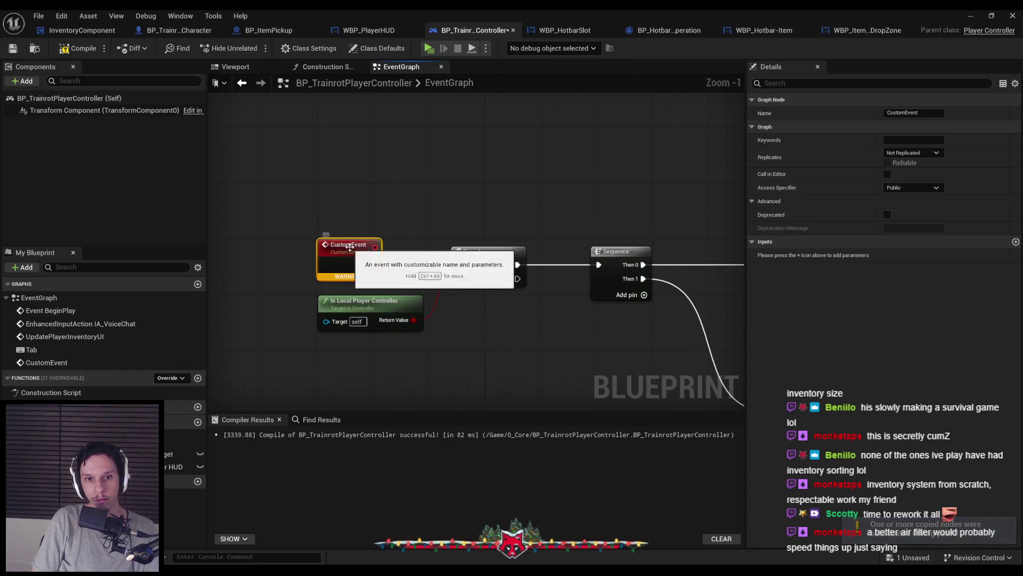
pyautogui.scroll(-2, 374, 299)
pyautogui.scroll(5, 375, 299)
pyautogui.scroll(-7, 395, 309)
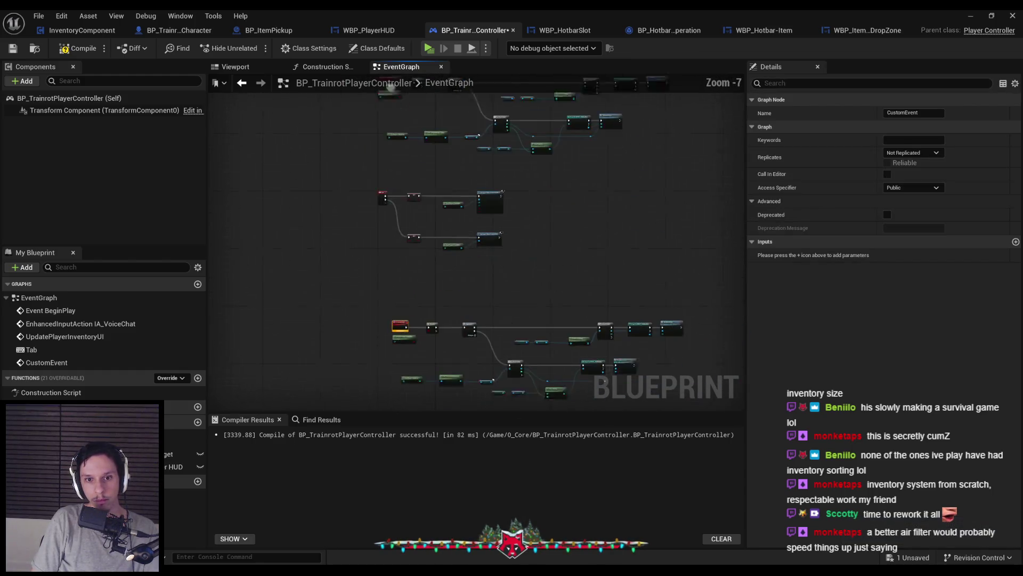
pyautogui.scroll(2, 394, 308)
pyautogui.scroll(5, 395, 308)
pyautogui.press('F2')
pyautogui.write('Drop')
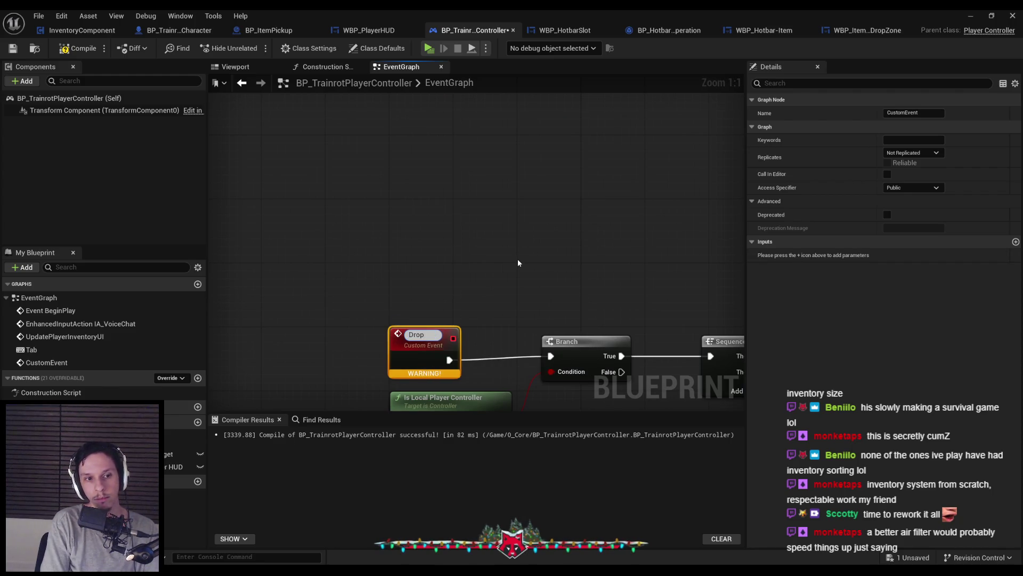
pyautogui.write('InventorySlo')
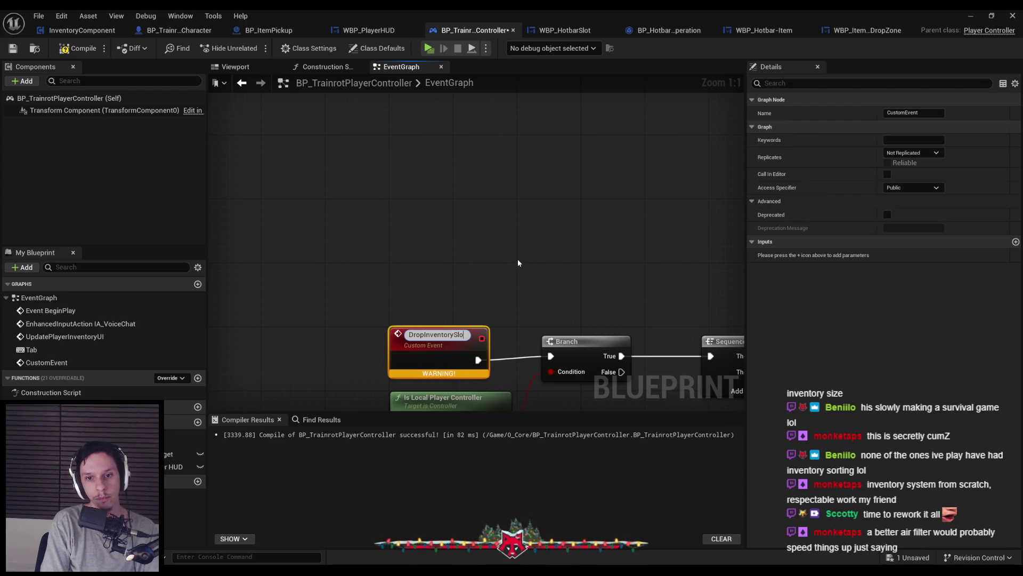
pyautogui.hotkey('ctrl', 'a')
pyautogui.press('BackSpace')
pyautogui.write('UpdateInventorySlotUI')
pyautogui.press('Return')
# Review the new UpdateInventorySlotUI chain and compile BP_TrainrotPlayerController
pyautogui.scroll(-2, 382, 260)
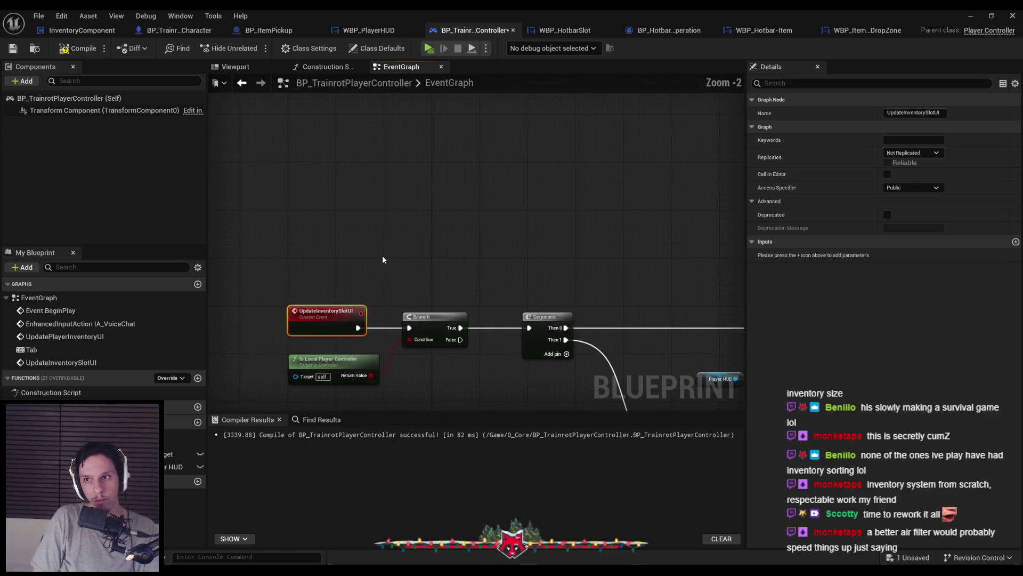
pyautogui.click(382, 260)
pyautogui.scroll(-3, 383, 259)
pyautogui.moveTo(406, 334); pyautogui.dragTo(370, 262)
pyautogui.scroll(2, 367, 263)
pyautogui.scroll(2, 618, 257)
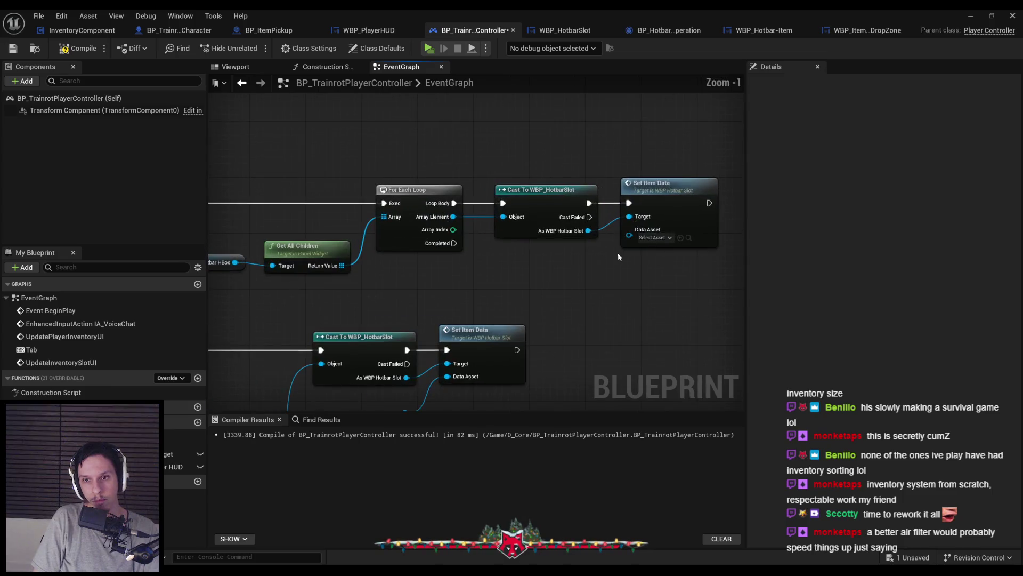
pyautogui.scroll(-2, 465, 275)
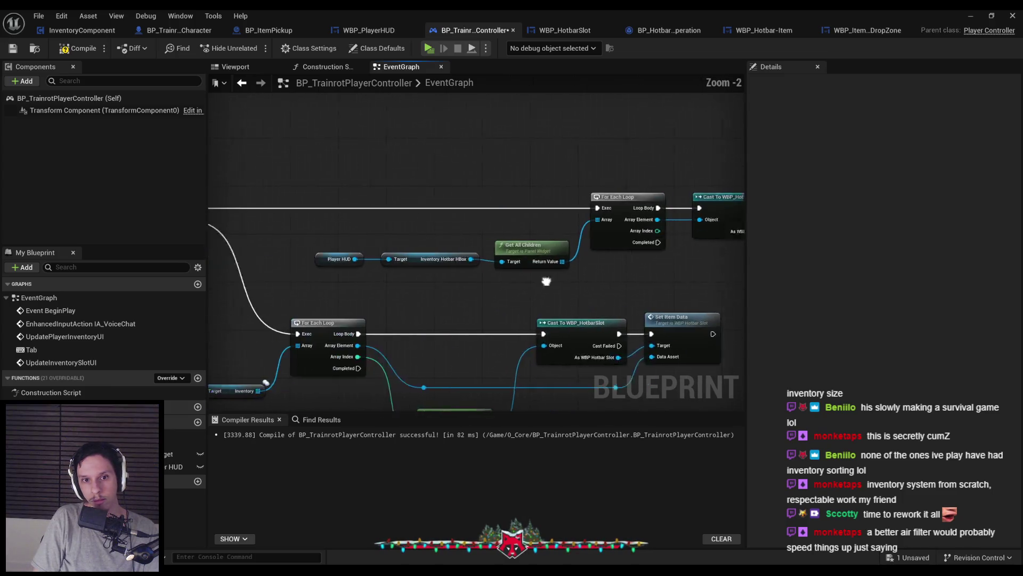
pyautogui.moveTo(431, 287); pyautogui.dragTo(695, 283)
pyautogui.click(277, 196)
pyautogui.moveTo(549, 299); pyautogui.dragTo(361, 276)
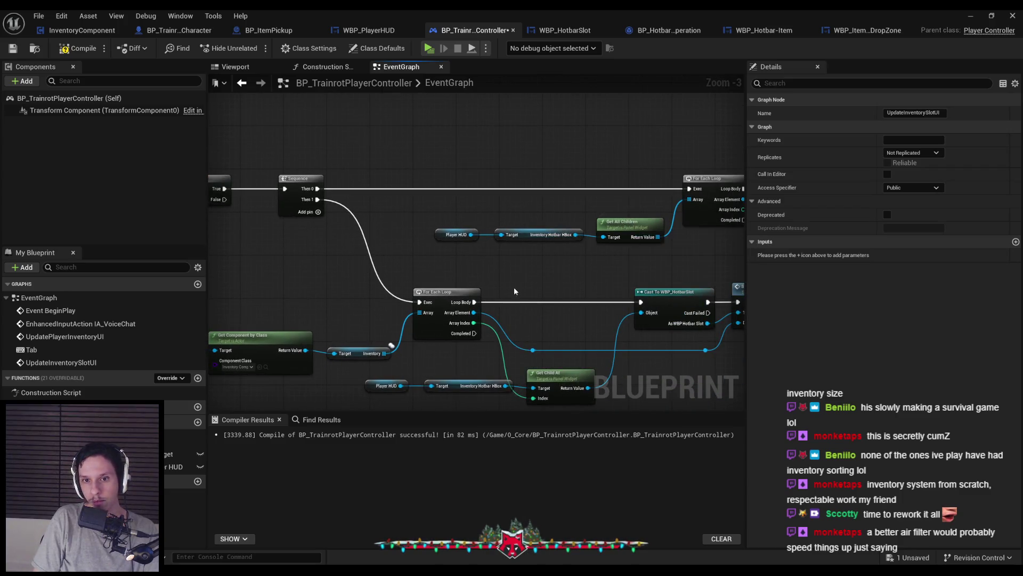
pyautogui.scroll(-1, 463, 283)
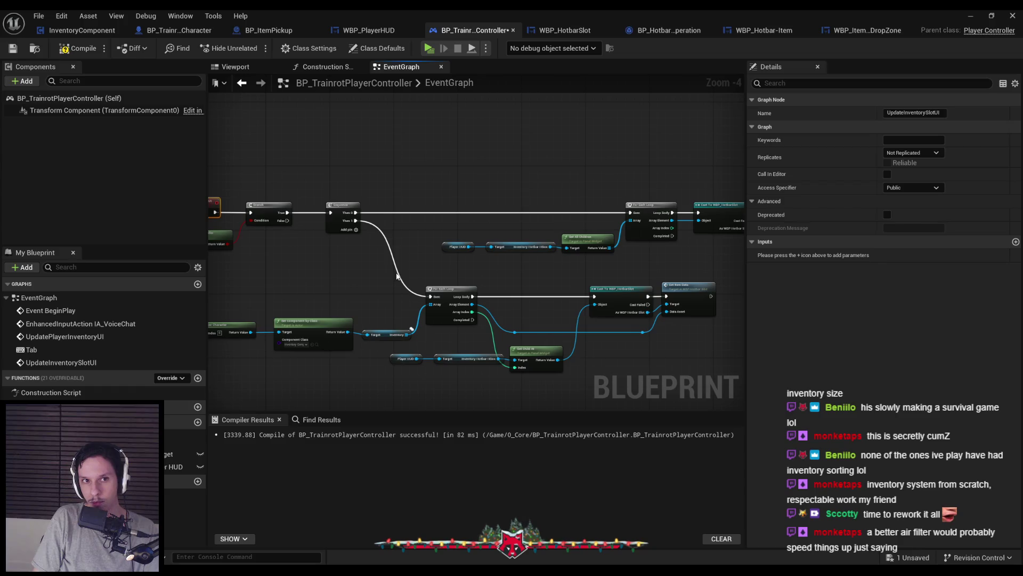
pyautogui.click(63, 49)
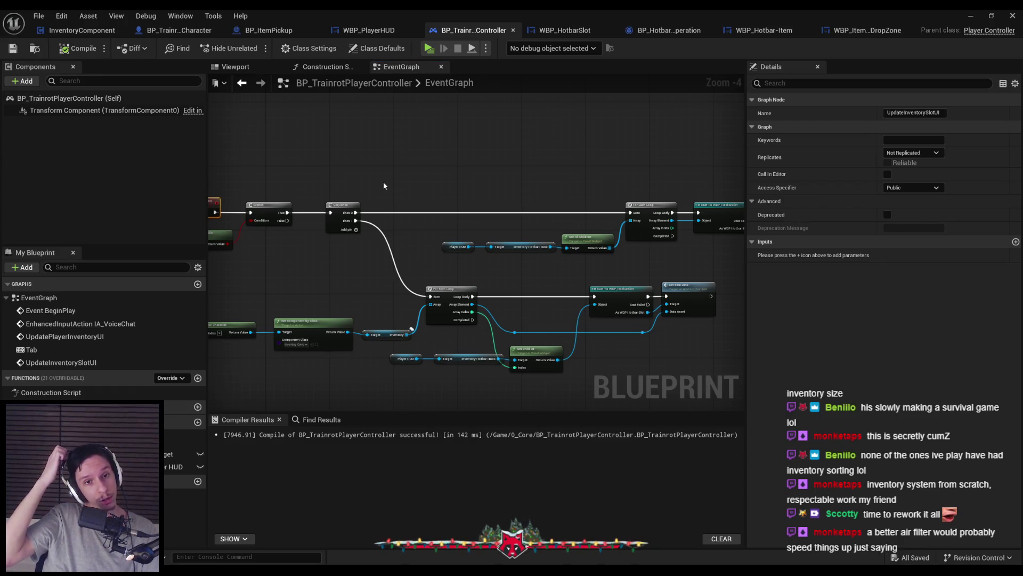
# Add an Integer input named HotbarIndex to UpdateInventorySlotUI and recompile
pyautogui.click(1015, 242)
pyautogui.click(815, 258)
pyautogui.write('HotbarIndex')
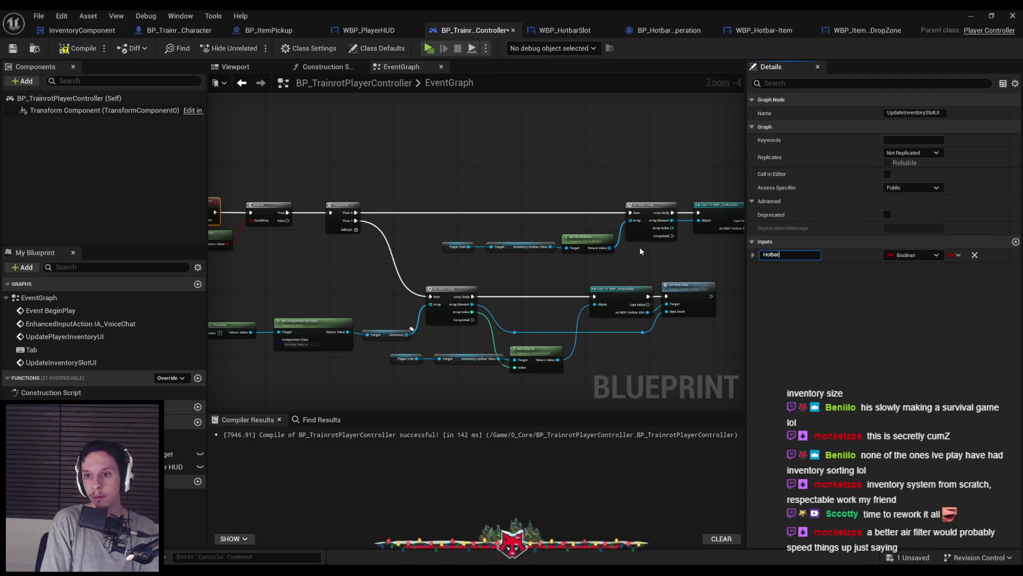
pyautogui.press('Return')
pyautogui.click(914, 255)
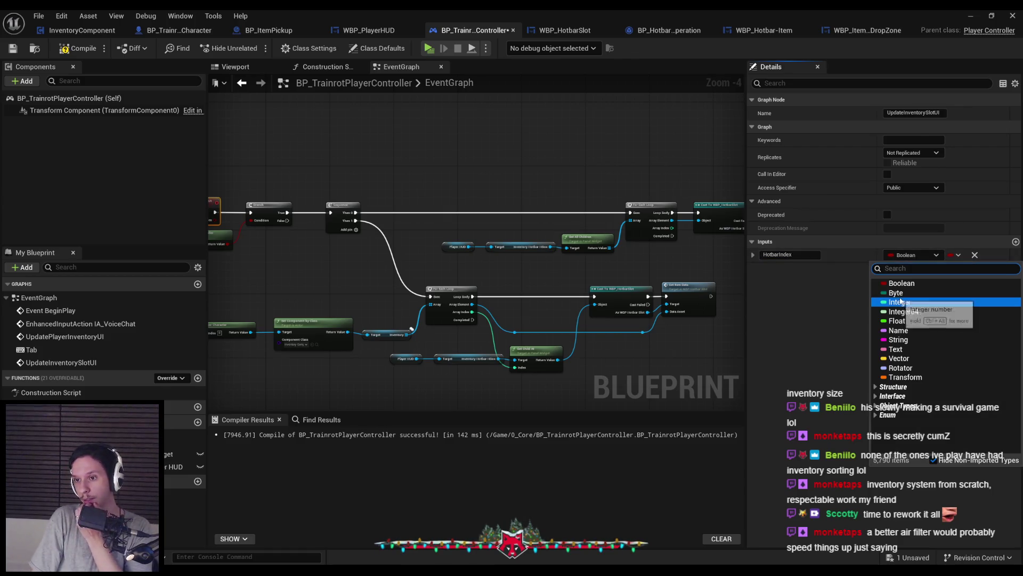
pyautogui.click(906, 302)
pyautogui.click(80, 49)
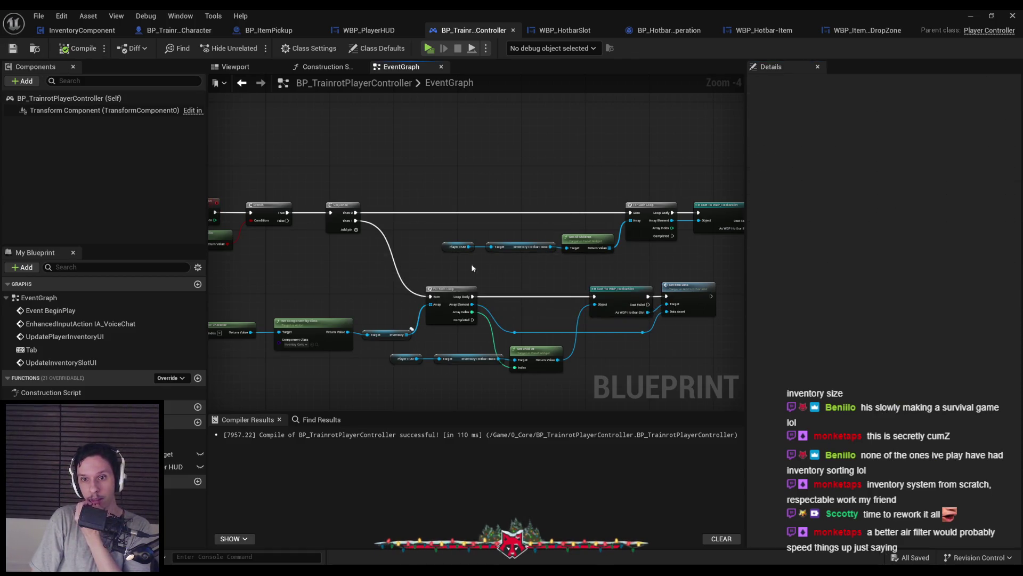
# Add a Get Child At node fed by the Inventory Hotbar HBox, removing the GET node and upper loop
pyautogui.scroll(3, 519, 271)
pyautogui.scroll(-2, 519, 271)
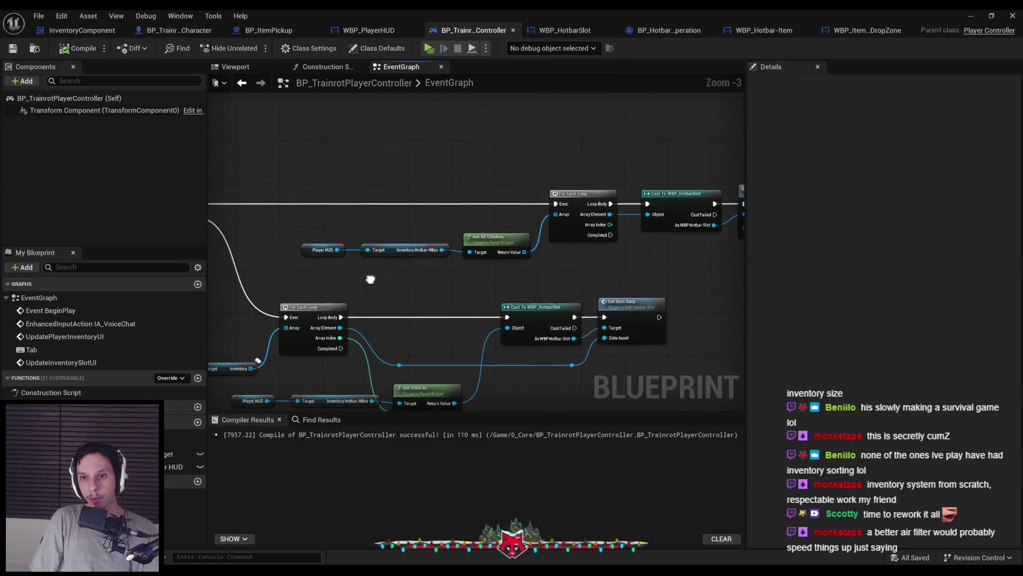
pyautogui.moveTo(374, 196); pyautogui.dragTo(590, 256)
pyautogui.click(588, 258)
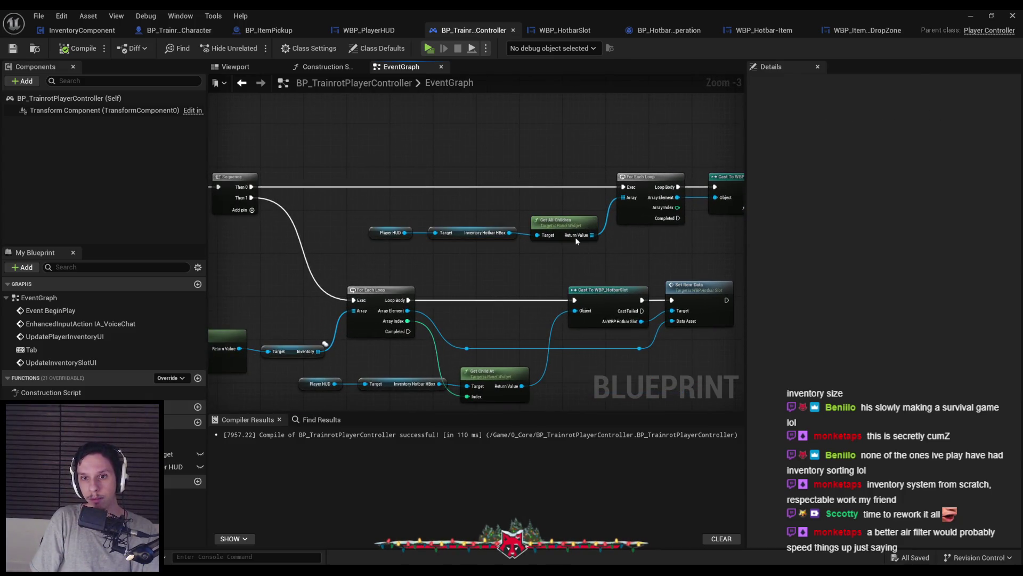
pyautogui.moveTo(346, 197); pyautogui.dragTo(535, 253)
pyautogui.press('q')
pyautogui.moveTo(591, 233)
pyautogui.mouseDown()
pyautogui.moveTo(641, 245)
pyautogui.moveTo(622, 245)
pyautogui.mouseUp()
pyautogui.write('get')
pyautogui.click(657, 302)
pyautogui.hotkey('ctrl', 'v')
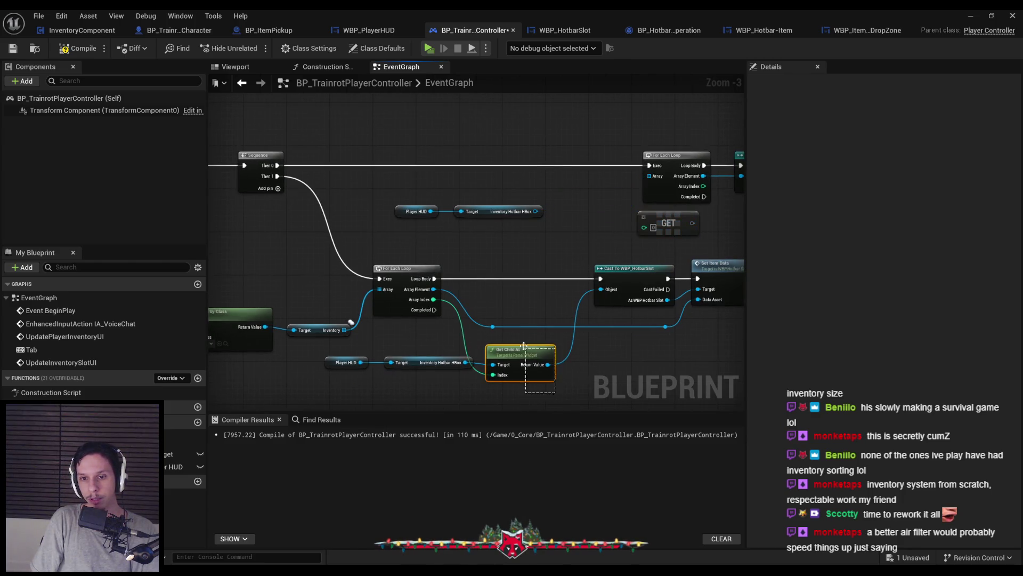
pyautogui.moveTo(570, 200); pyautogui.dragTo(568, 214)
pyautogui.click(669, 223)
pyautogui.press('Delete')
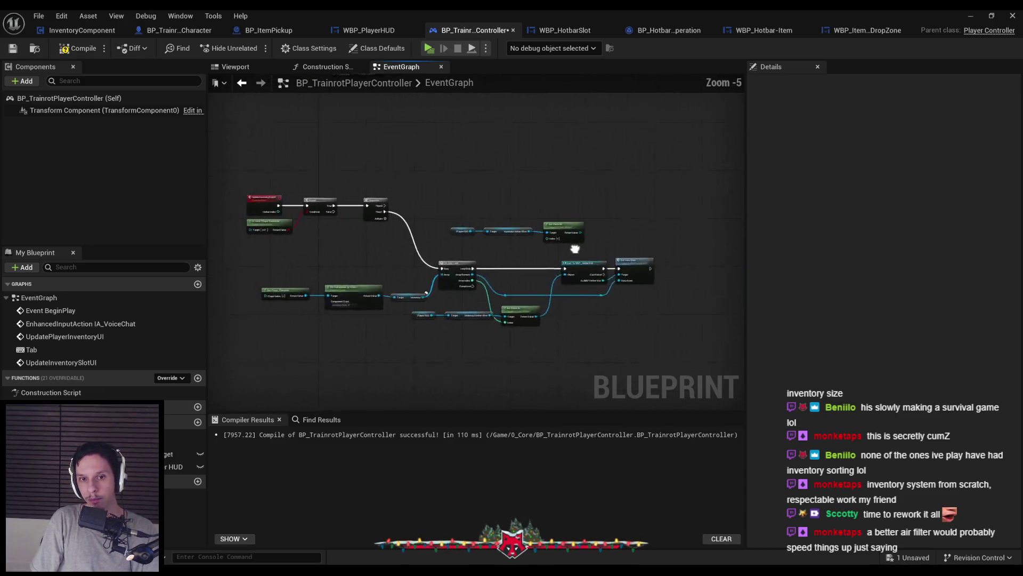
# Delete the lower For Each Loop, leftover reroute points and redundant Player HUD nodes
pyautogui.moveTo(424, 268); pyautogui.dragTo(617, 248)
pyautogui.moveTo(336, 272)
pyautogui.mouseDown()
pyautogui.moveTo(535, 319)
pyautogui.moveTo(535, 274)
pyautogui.moveTo(356, 279)
pyautogui.mouseUp()
pyautogui.moveTo(525, 312)
pyautogui.mouseDown()
pyautogui.moveTo(523, 303)
pyautogui.moveTo(525, 319)
pyautogui.mouseUp()
pyautogui.moveTo(702, 335); pyautogui.dragTo(657, 314)
pyautogui.moveTo(437, 318); pyautogui.dragTo(516, 297)
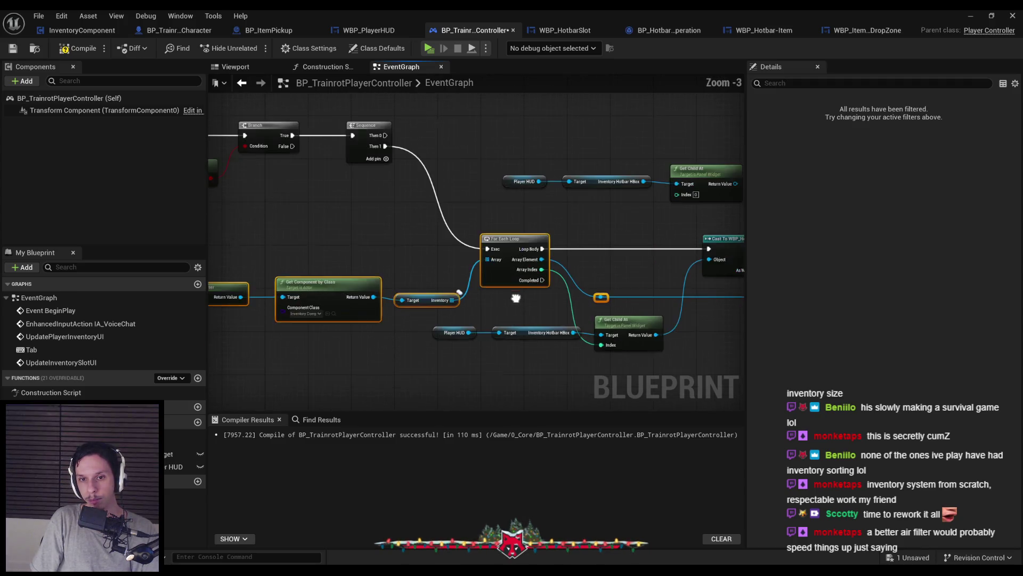
pyautogui.click(512, 239)
pyautogui.press('Delete')
pyautogui.moveTo(426, 296)
pyautogui.mouseDown()
pyautogui.moveTo(543, 293)
pyautogui.moveTo(500, 261)
pyautogui.moveTo(394, 280)
pyautogui.mouseUp()
pyautogui.moveTo(493, 284); pyautogui.dragTo(445, 288)
pyautogui.moveTo(483, 283); pyautogui.dragTo(666, 302)
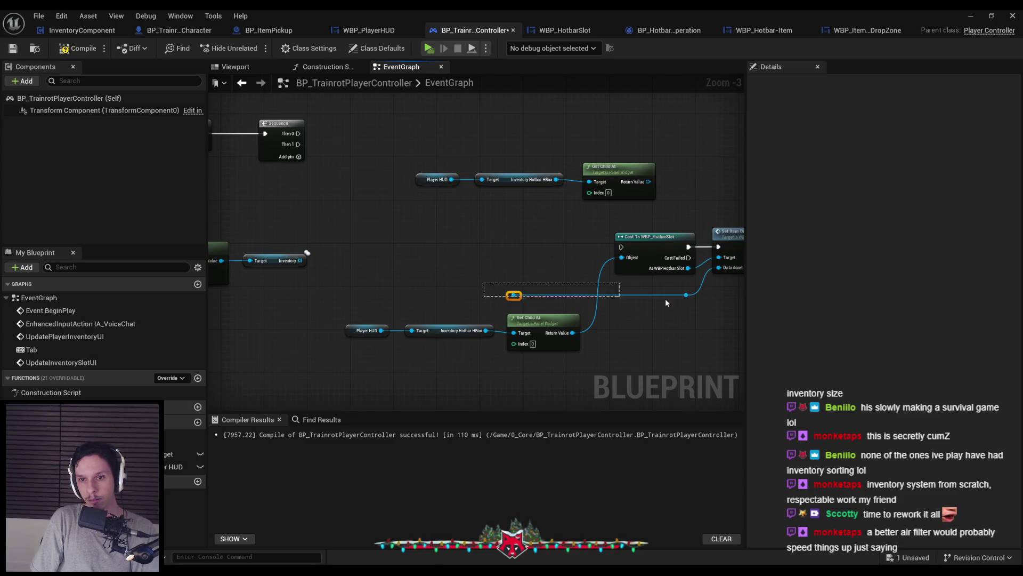
pyautogui.moveTo(599, 373); pyautogui.dragTo(341, 306)
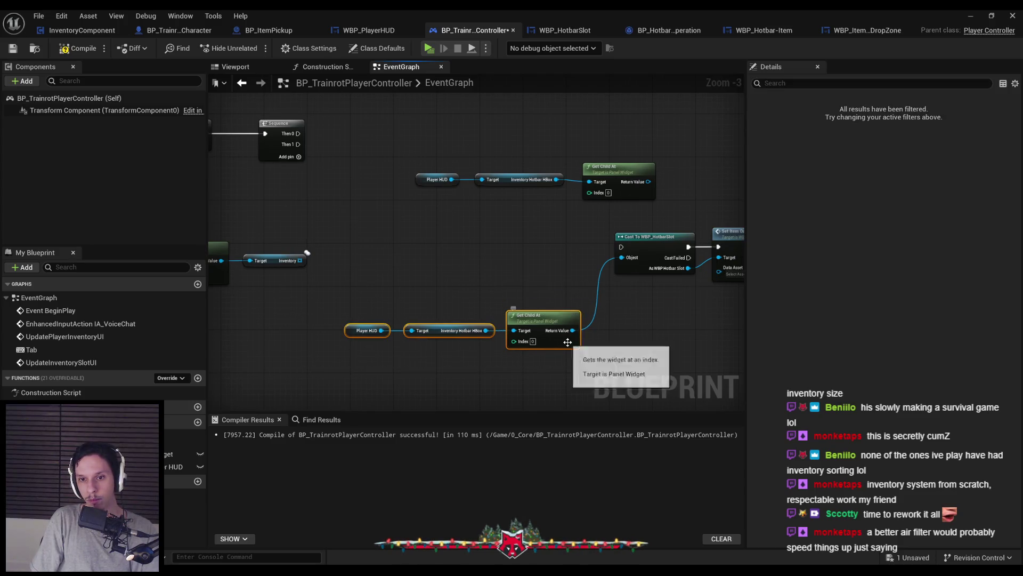
pyautogui.moveTo(405, 155); pyautogui.dragTo(652, 205)
pyautogui.press('Delete')
# Remove the Sequence node, wire Branch True into Cast To WBP_HotbarSlot, tidy the rows, and compile
pyautogui.moveTo(335, 314); pyautogui.dragTo(629, 369)
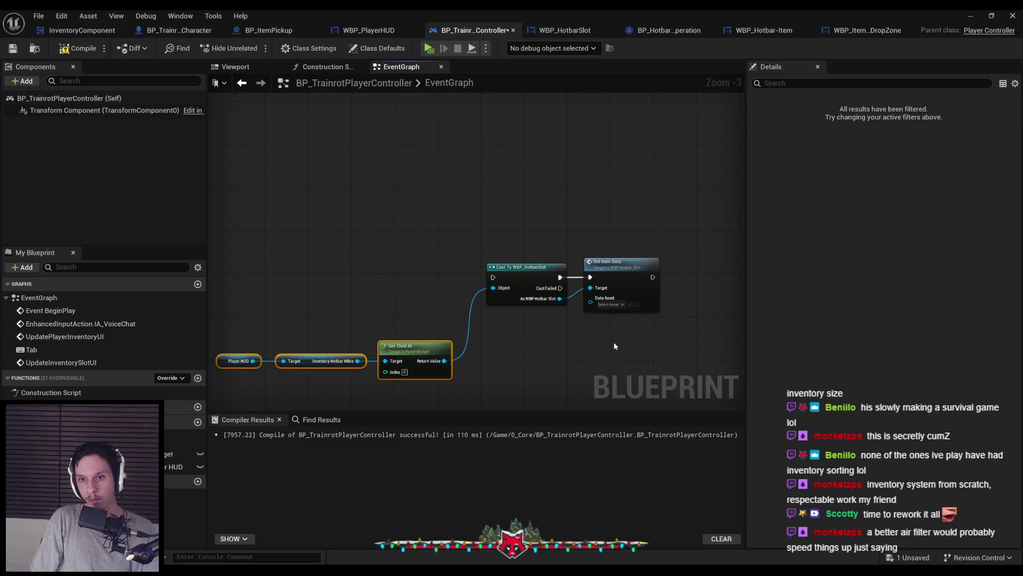
pyautogui.moveTo(676, 301); pyautogui.dragTo(625, 196)
pyautogui.press('Delete')
pyautogui.moveTo(286, 224); pyautogui.dragTo(649, 223)
pyautogui.moveTo(411, 232)
pyautogui.mouseDown()
pyautogui.moveTo(645, 306)
pyautogui.moveTo(569, 312)
pyautogui.moveTo(574, 271)
pyautogui.mouseUp()
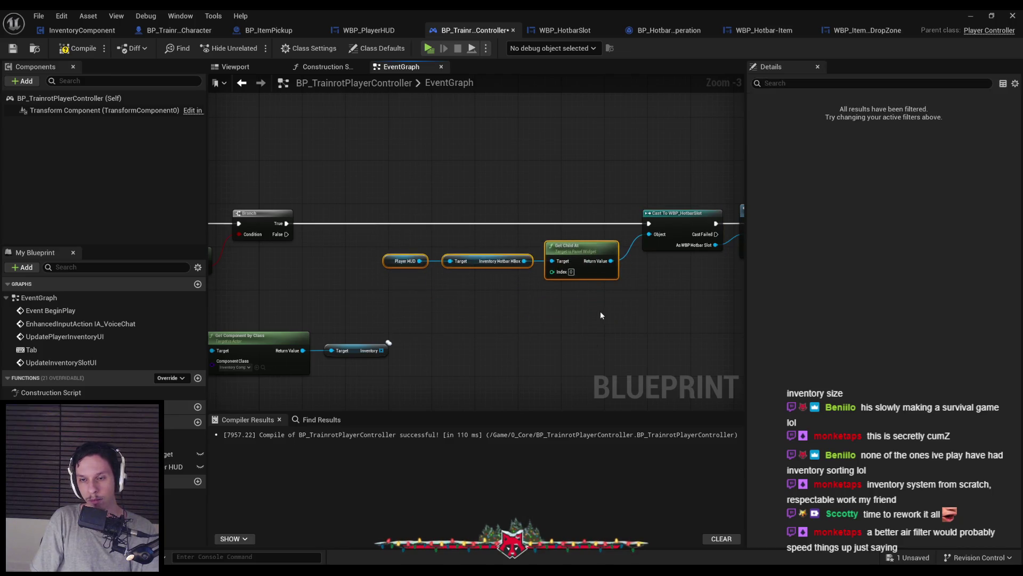
pyautogui.moveTo(600, 311); pyautogui.dragTo(551, 272)
pyautogui.moveTo(449, 302); pyautogui.dragTo(616, 301)
pyautogui.scroll(1, 468, 292)
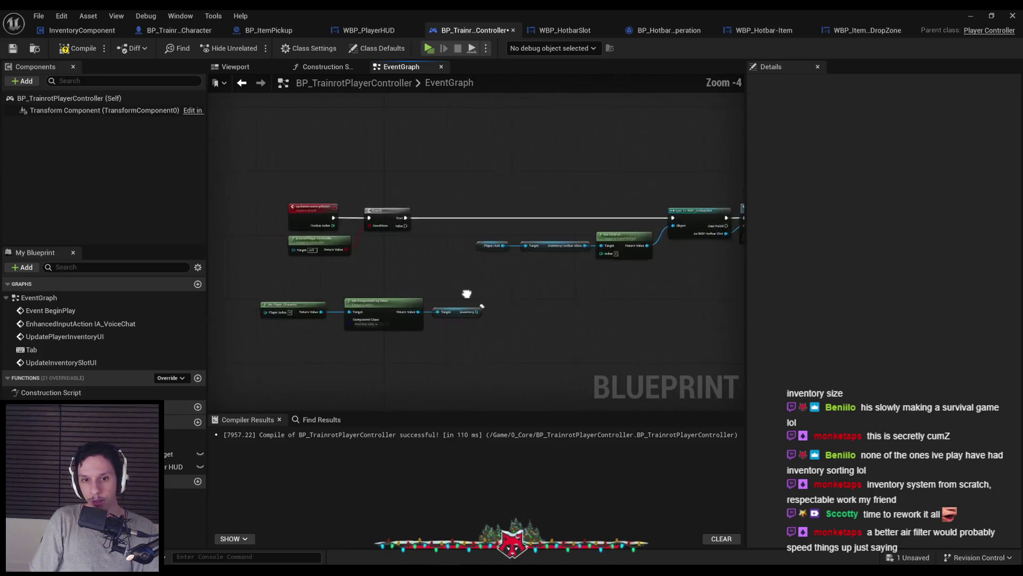
pyautogui.moveTo(437, 318)
pyautogui.mouseDown()
pyautogui.moveTo(500, 310)
pyautogui.moveTo(584, 329)
pyautogui.moveTo(531, 322)
pyautogui.mouseUp()
pyautogui.click(373, 250)
pyautogui.click(15, 49)
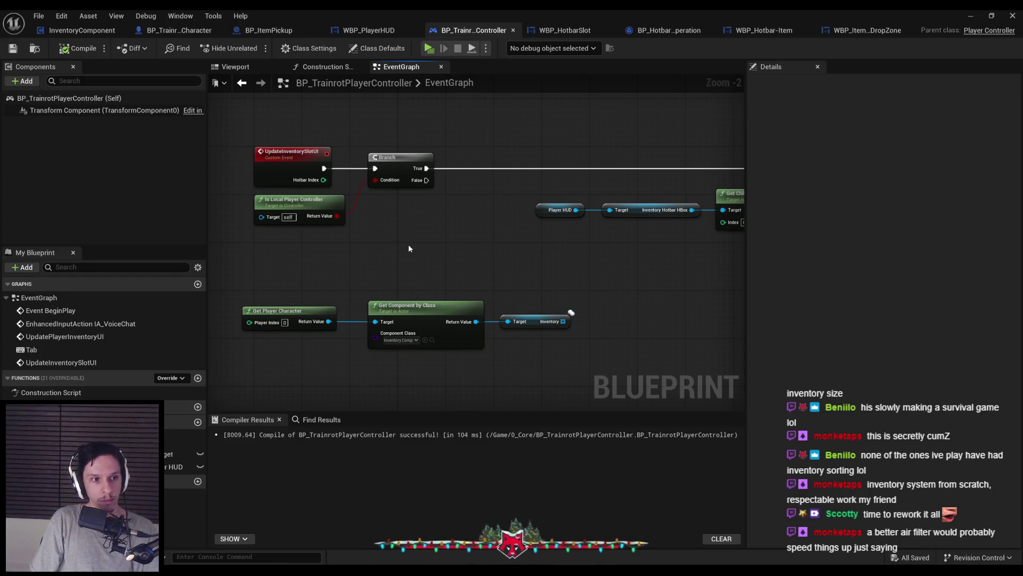
# Nudge Is Local Player Controller and Get Component by Class into place, then compile and save
pyautogui.moveTo(322, 213); pyautogui.dragTo(321, 225)
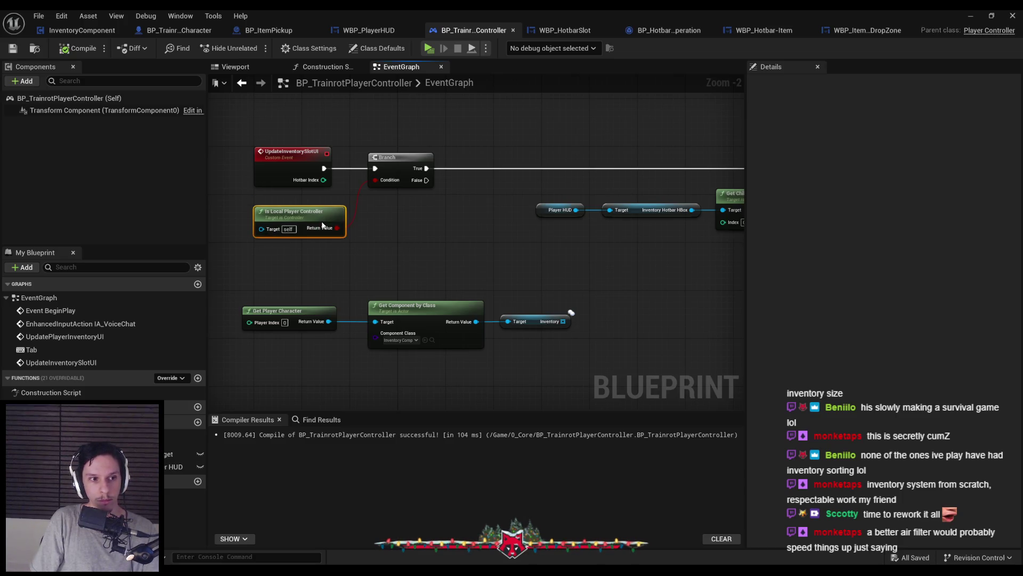
pyautogui.scroll(1, 386, 232)
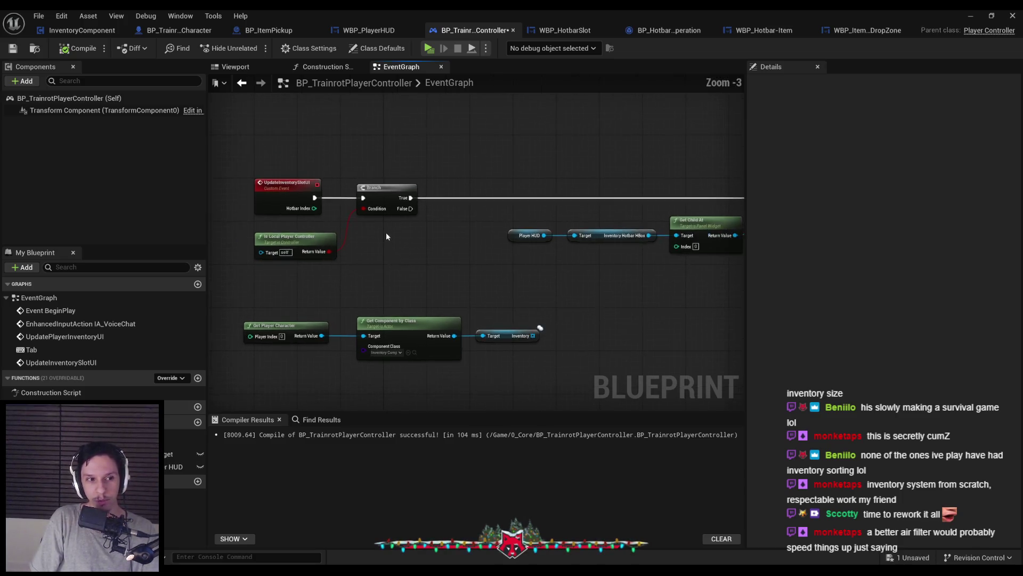
pyautogui.scroll(-1, 388, 239)
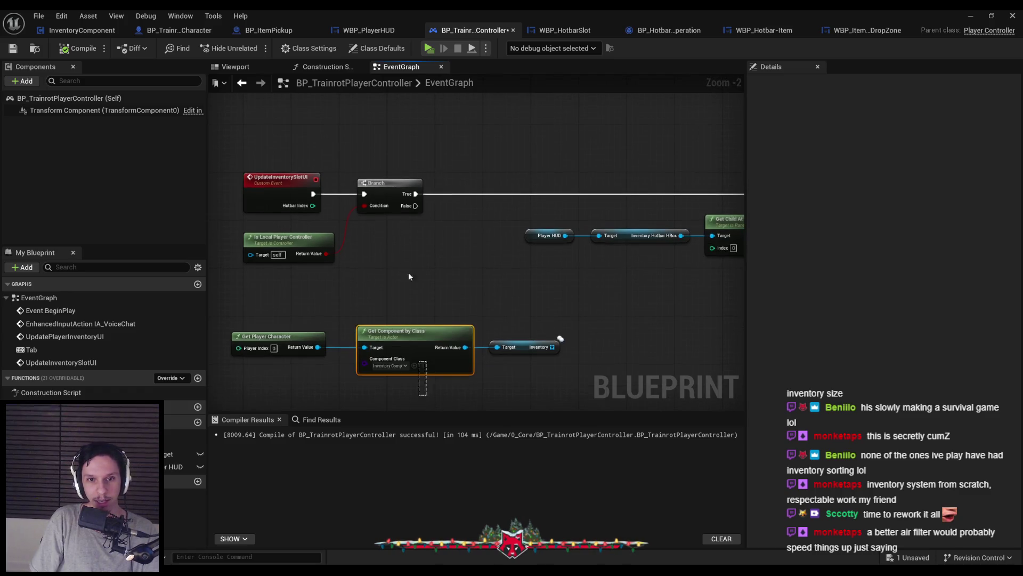
pyautogui.click(402, 259)
pyautogui.click(77, 49)
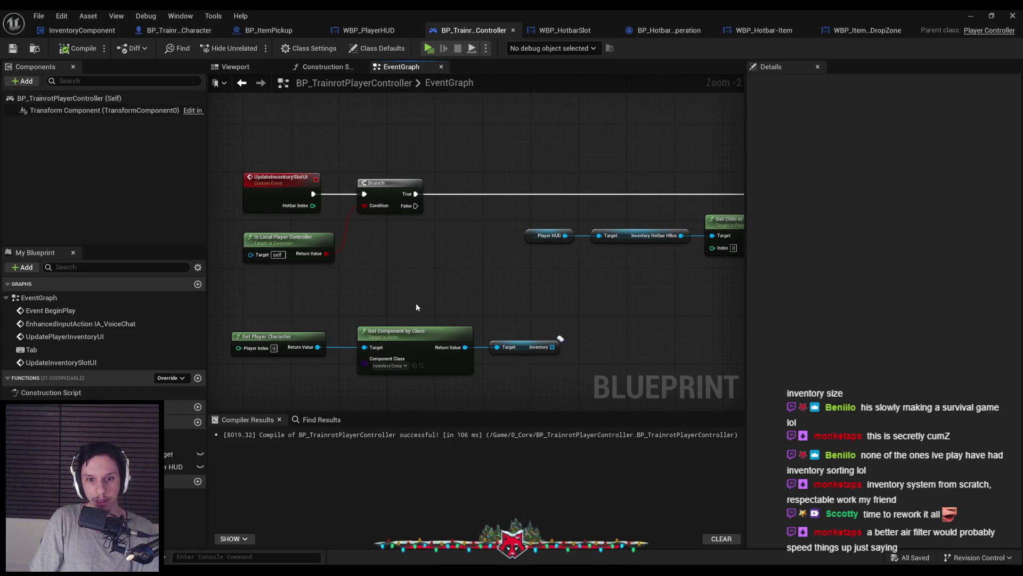
pyautogui.scroll(-1, 416, 303)
pyautogui.click(429, 315)
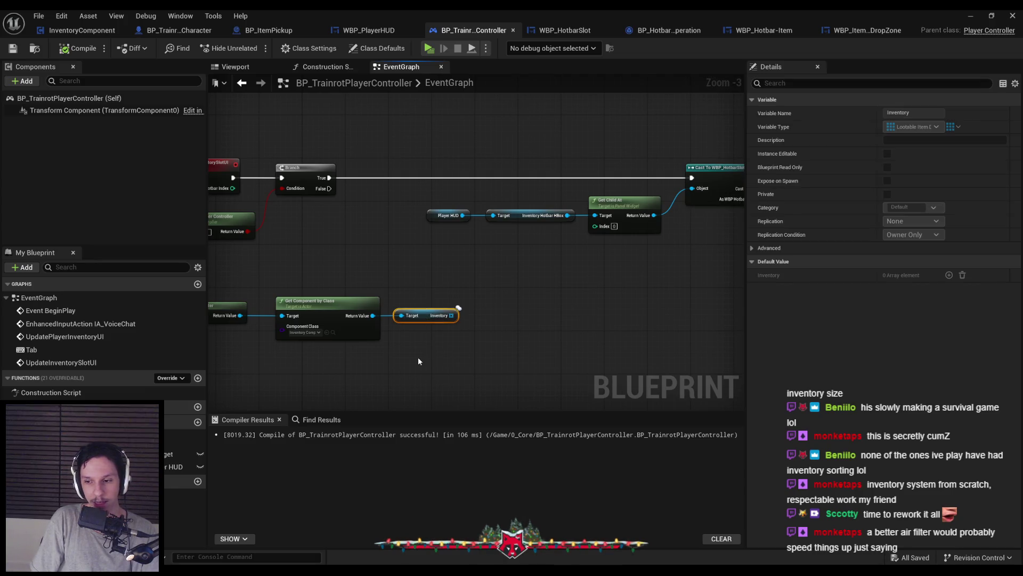
pyautogui.moveTo(417, 357); pyautogui.dragTo(499, 364)
pyautogui.moveTo(416, 303); pyautogui.dragTo(411, 302)
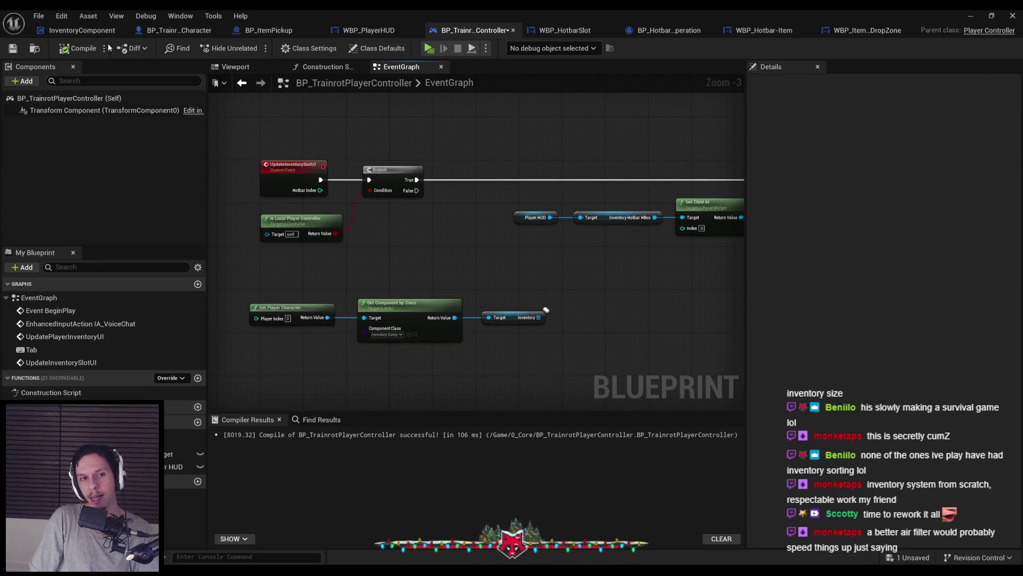
pyautogui.hotkey('ctrl', 's')
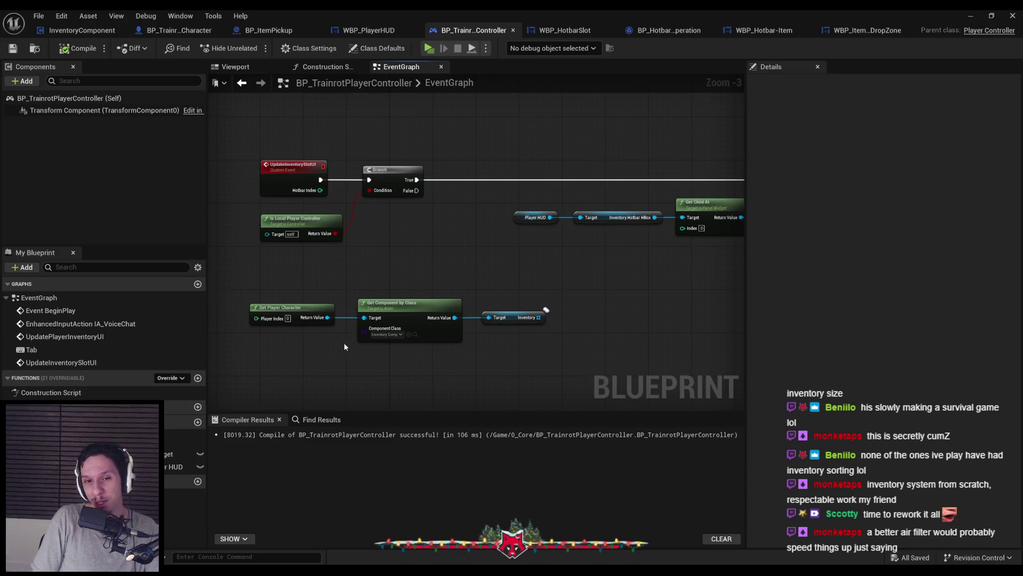
pyautogui.moveTo(362, 283)
pyautogui.mouseDown()
pyautogui.moveTo(325, 277)
pyautogui.moveTo(347, 290)
pyautogui.moveTo(482, 267)
pyautogui.moveTo(628, 265)
pyautogui.moveTo(420, 271)
pyautogui.mouseUp()
# Wire Hotbar Index into Get Child At's Index, routing it through a reroute point moved below
pyautogui.scroll(1, 326, 283)
pyautogui.scroll(-2, 595, 300)
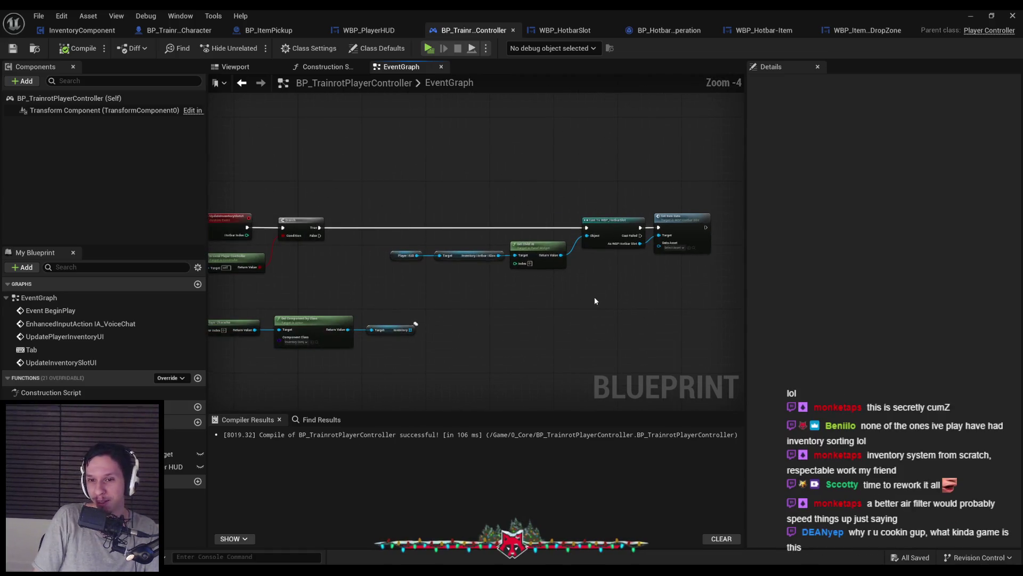
pyautogui.scroll(1, 600, 301)
pyautogui.moveTo(544, 293)
pyautogui.mouseDown()
pyautogui.moveTo(503, 281)
pyautogui.moveTo(632, 282)
pyautogui.mouseUp()
pyautogui.scroll(2, 538, 295)
pyautogui.scroll(-2, 504, 281)
pyautogui.moveTo(324, 239)
pyautogui.mouseDown()
pyautogui.moveTo(726, 294)
pyautogui.moveTo(687, 275)
pyautogui.mouseUp()
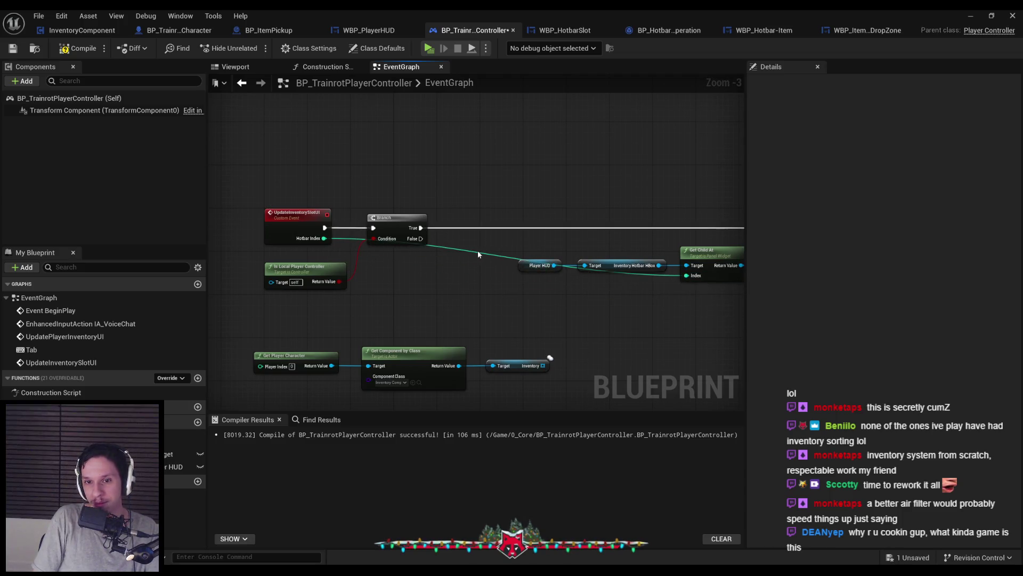
pyautogui.doubleClick(477, 251)
pyautogui.moveTo(478, 254); pyautogui.dragTo(439, 282)
pyautogui.click(404, 300)
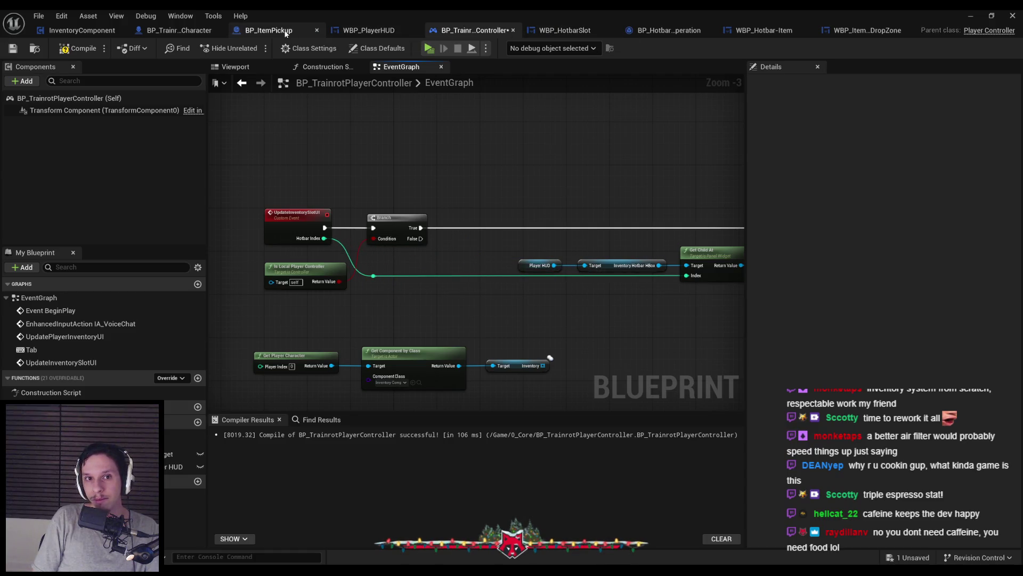
pyautogui.click(353, 32)
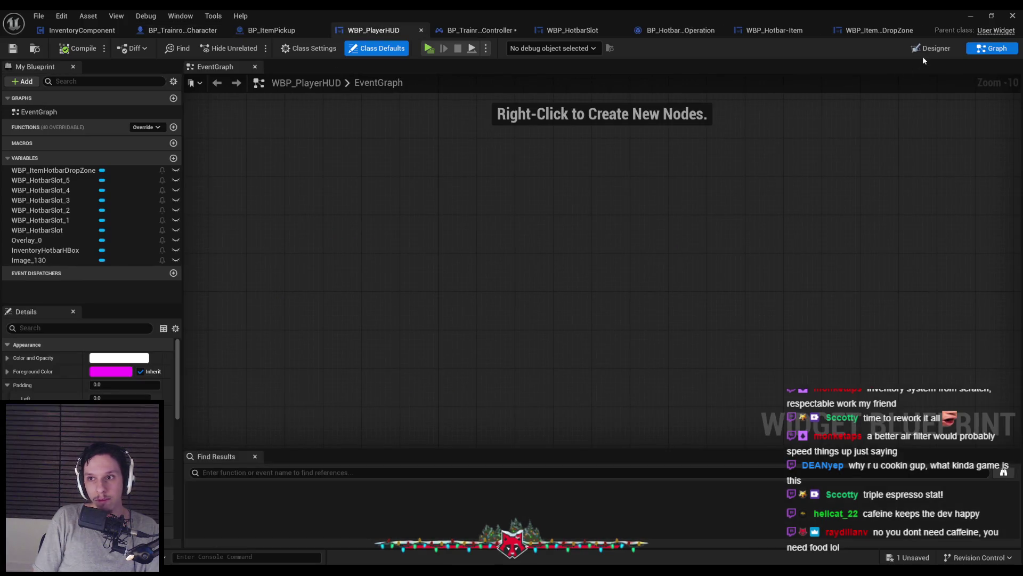
pyautogui.click(929, 51)
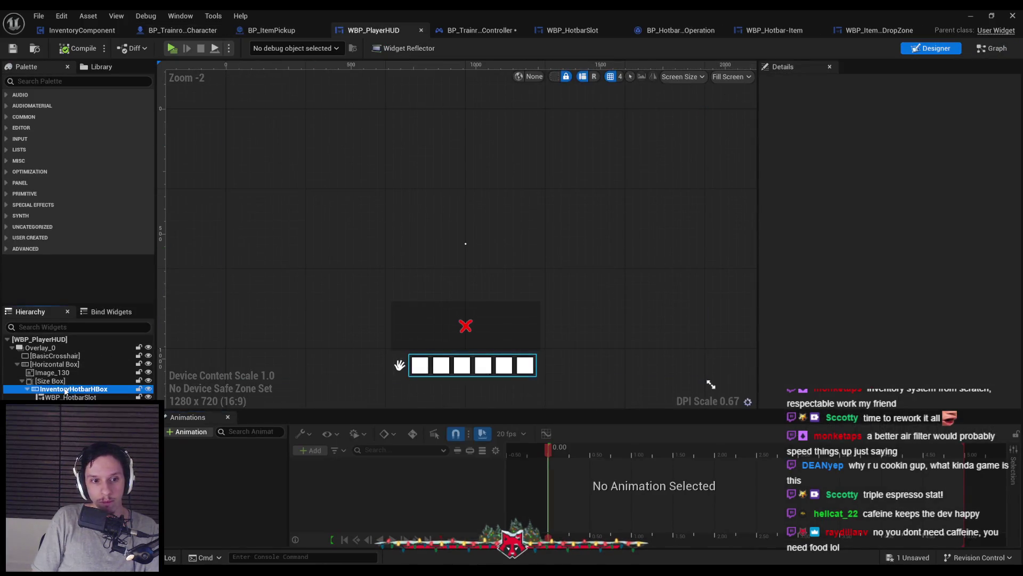
pyautogui.click(879, 30)
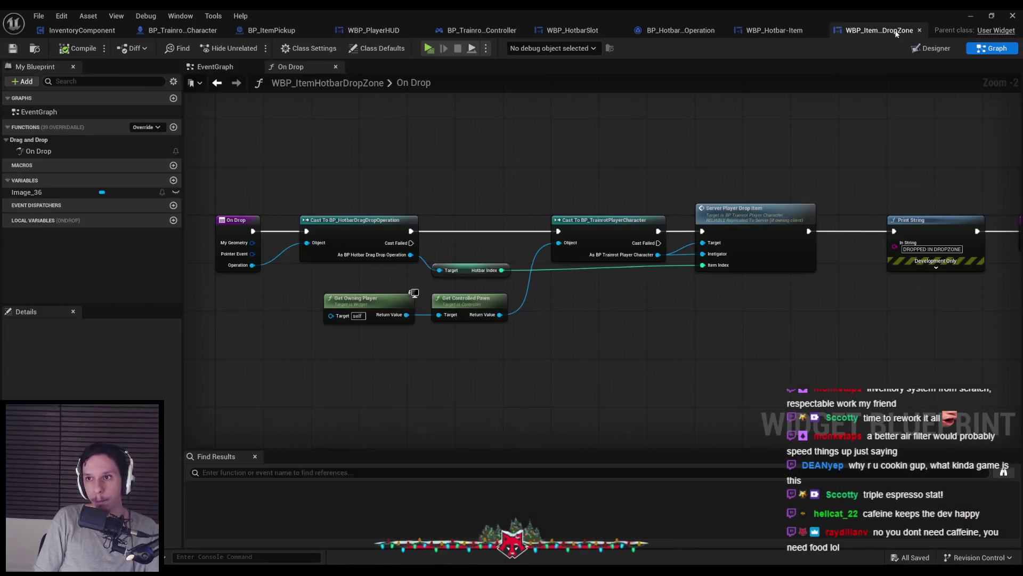
pyautogui.click(346, 31)
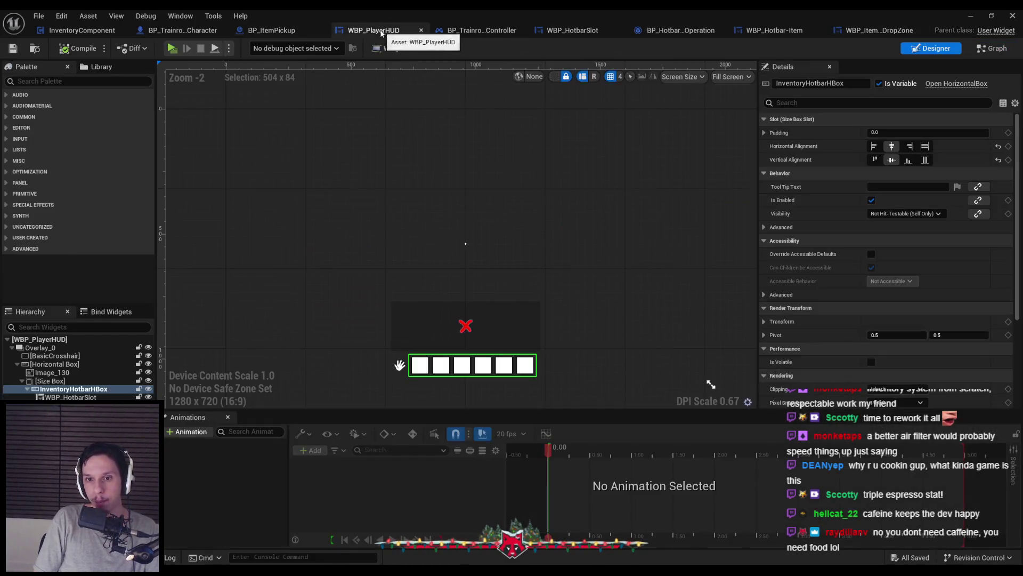
pyautogui.click(275, 31)
pyautogui.click(201, 32)
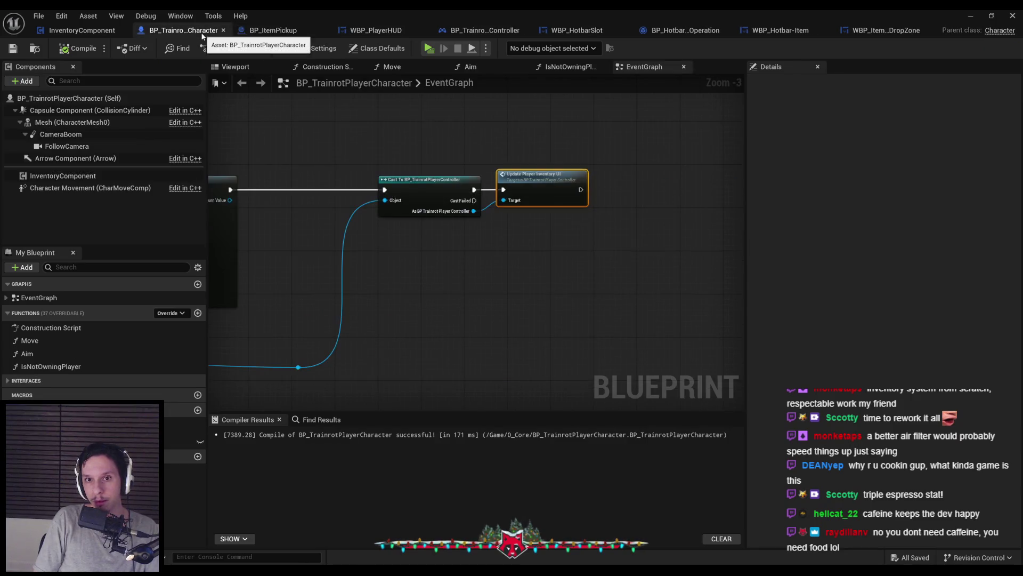
pyautogui.doubleClick(533, 188)
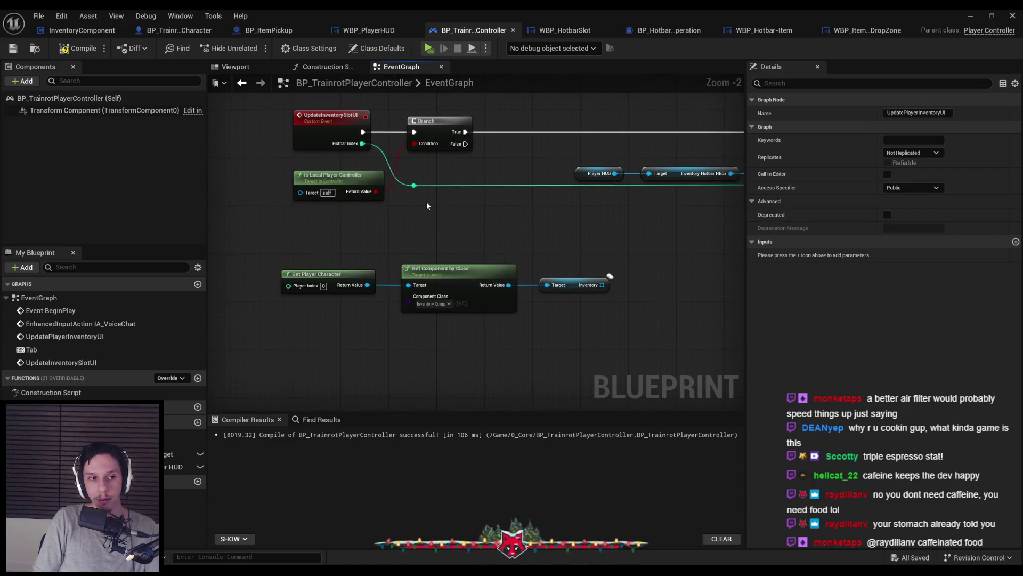
# Nudge the Player HUD row down, then compile and save BP_TrainrotPlayerController
pyautogui.scroll(-2, 426, 201)
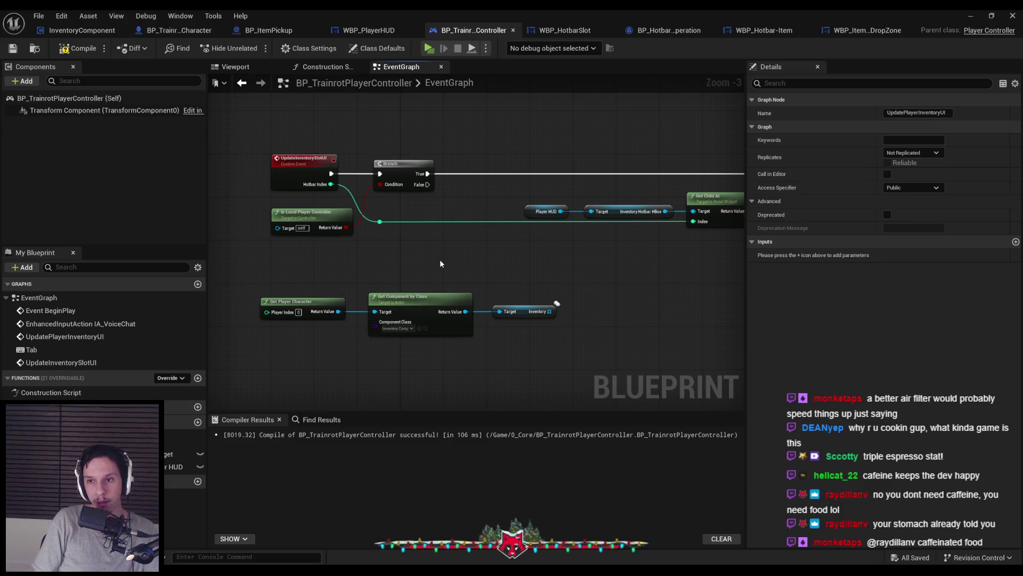
pyautogui.moveTo(442, 260)
pyautogui.mouseDown()
pyautogui.moveTo(376, 290)
pyautogui.moveTo(573, 274)
pyautogui.moveTo(532, 261)
pyautogui.moveTo(612, 277)
pyautogui.moveTo(345, 299)
pyautogui.moveTo(435, 320)
pyautogui.moveTo(599, 310)
pyautogui.moveTo(606, 295)
pyautogui.moveTo(608, 306)
pyautogui.mouseUp()
pyautogui.click(607, 341)
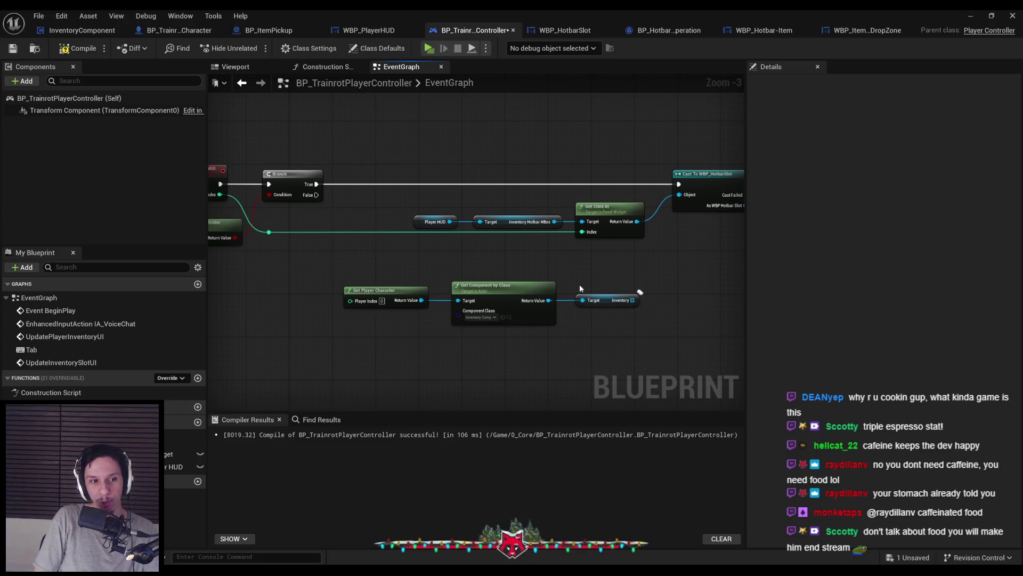
pyautogui.scroll(1, 581, 283)
pyautogui.click(611, 269)
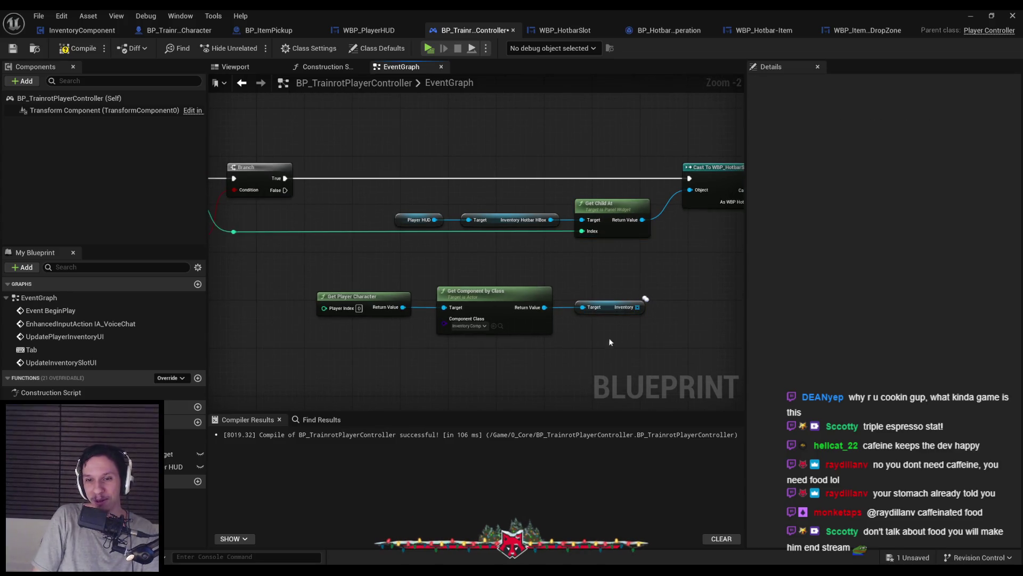
pyautogui.click(78, 48)
pyautogui.click(13, 48)
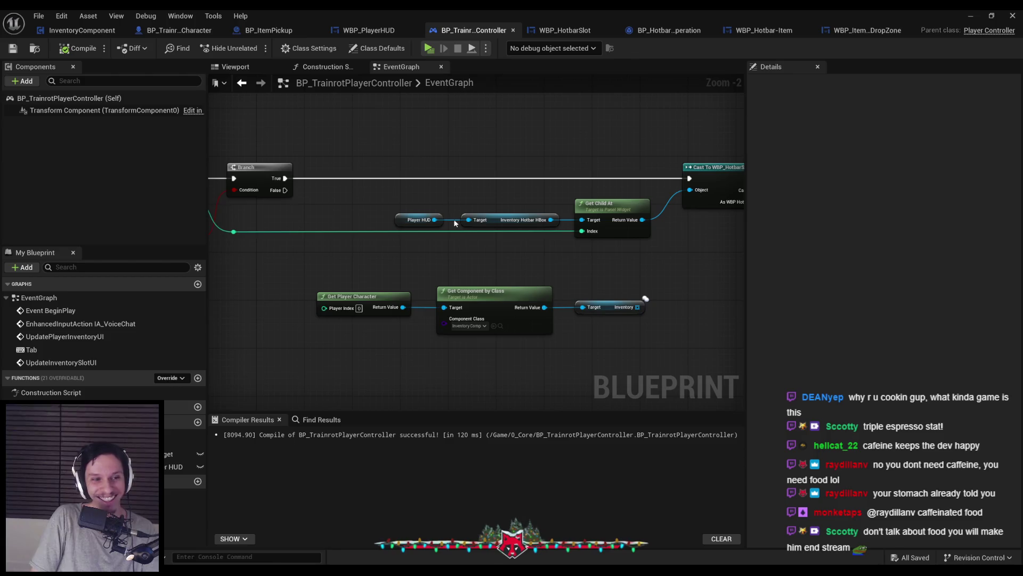
pyautogui.scroll(-1, 435, 264)
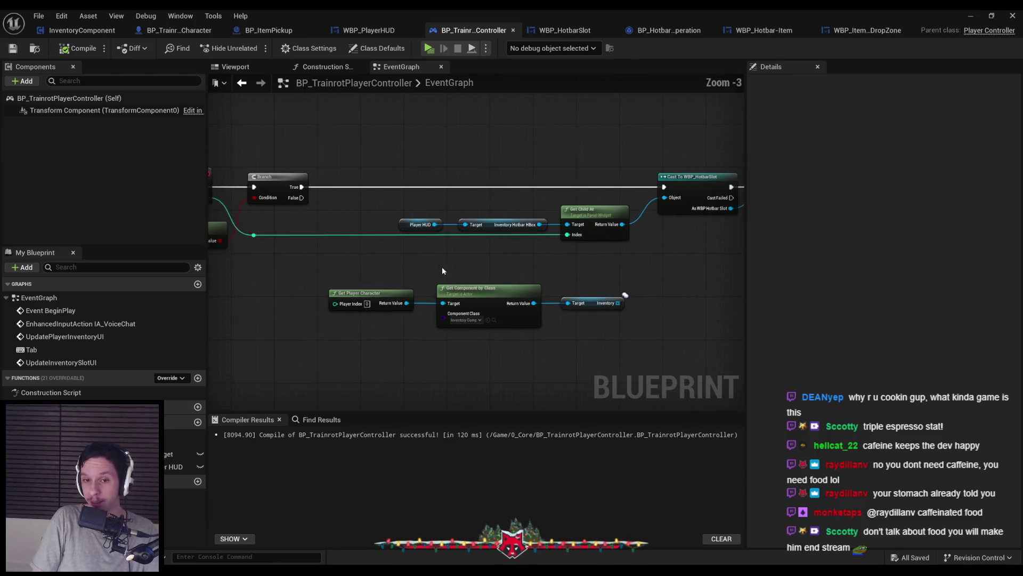
pyautogui.scroll(1, 449, 250)
pyautogui.scroll(-1, 452, 251)
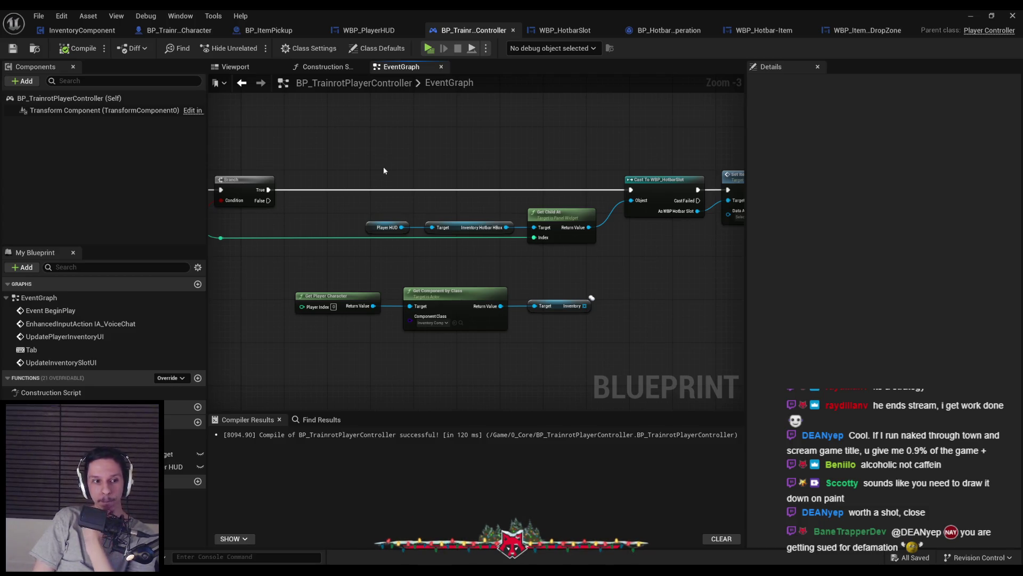
# Switch to WBP_PlayerHUD to view its six-slot hotbar Designer layout
pyautogui.click(368, 33)
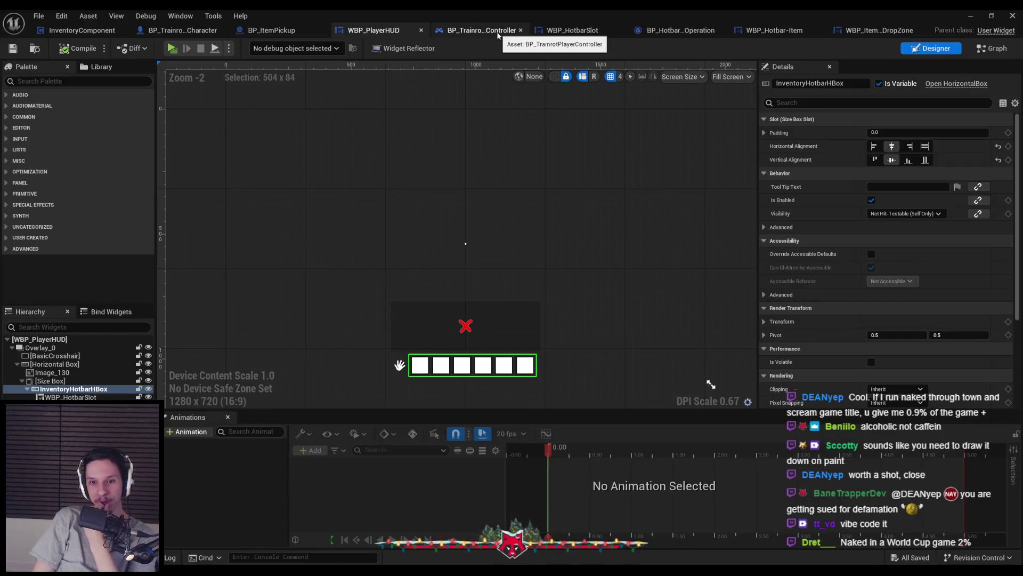
pyautogui.click(498, 32)
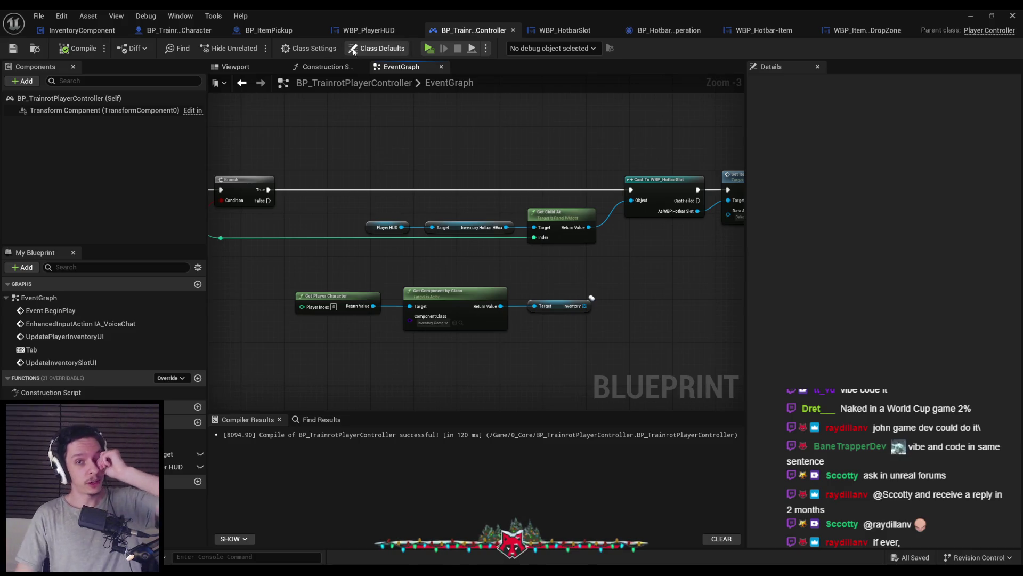
pyautogui.click(372, 34)
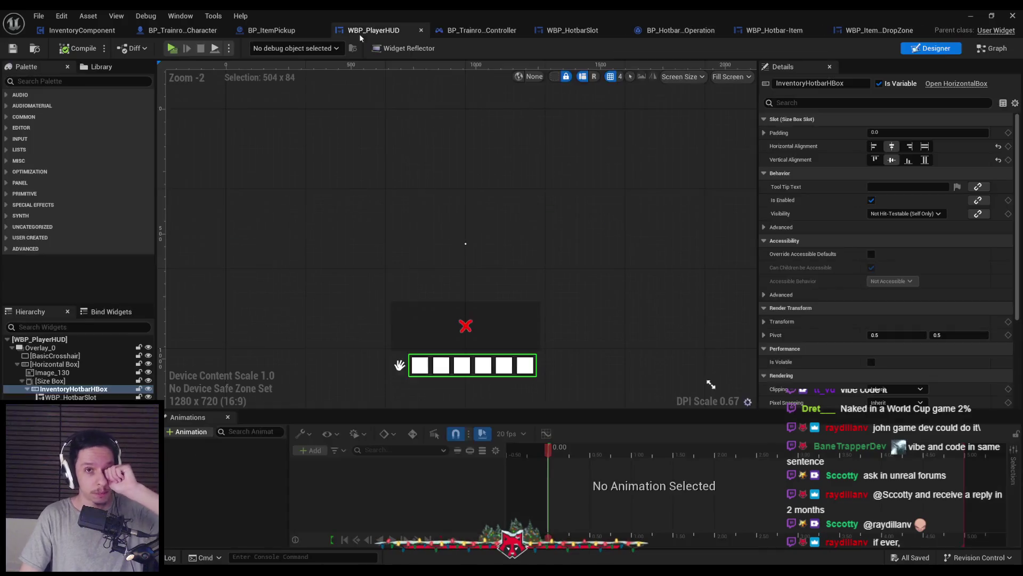
# Close the Blueprint editor, launch a server-plus-two-clients play session, and capture the hotbar region
pyautogui.click(269, 30)
pyautogui.click(179, 30)
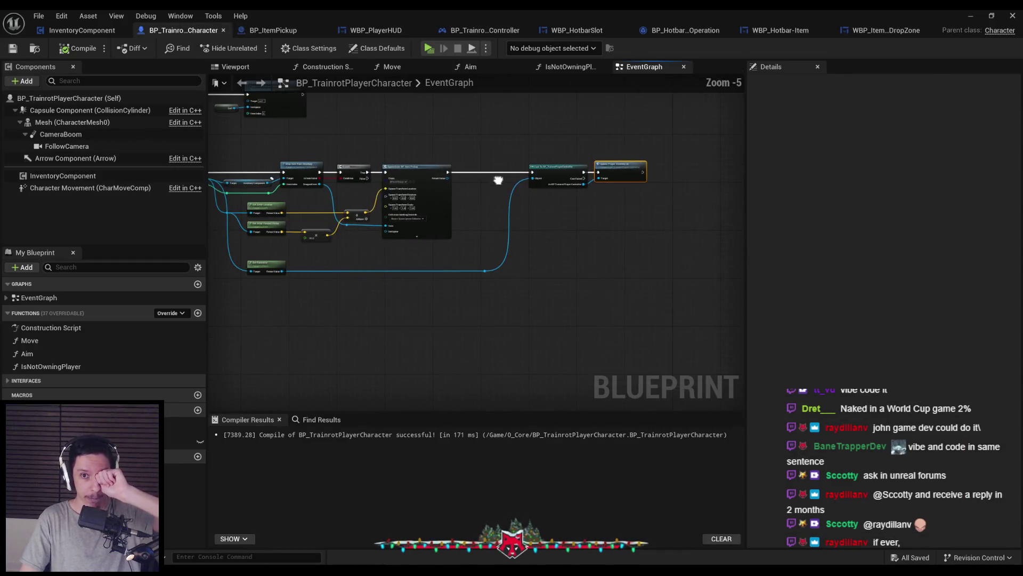
pyautogui.click(970, 16)
pyautogui.click(251, 48)
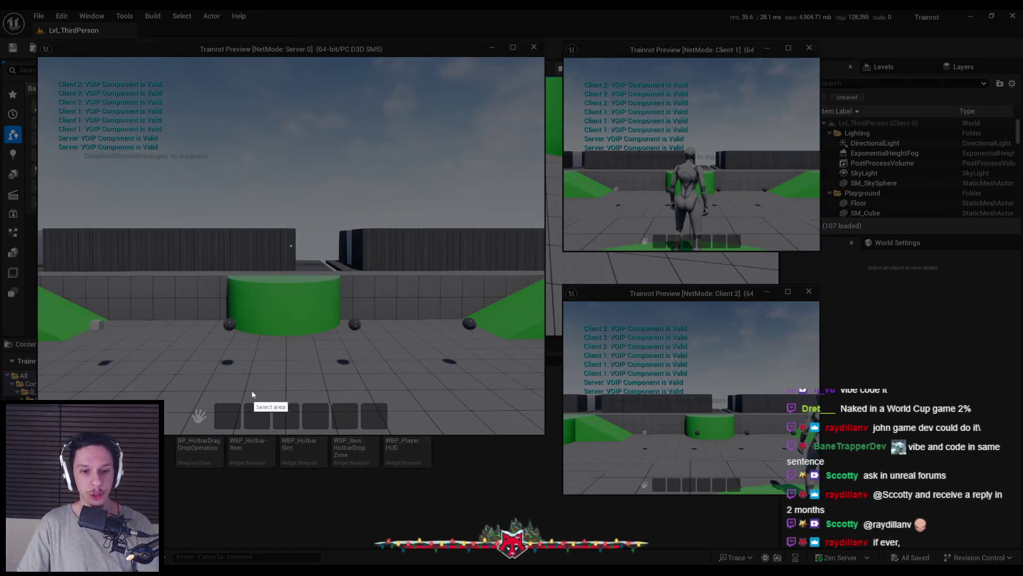
pyautogui.moveTo(176, 377)
pyautogui.mouseDown()
pyautogui.moveTo(436, 467)
pyautogui.moveTo(421, 442)
pyautogui.mouseUp()
pyautogui.click(392, 423)
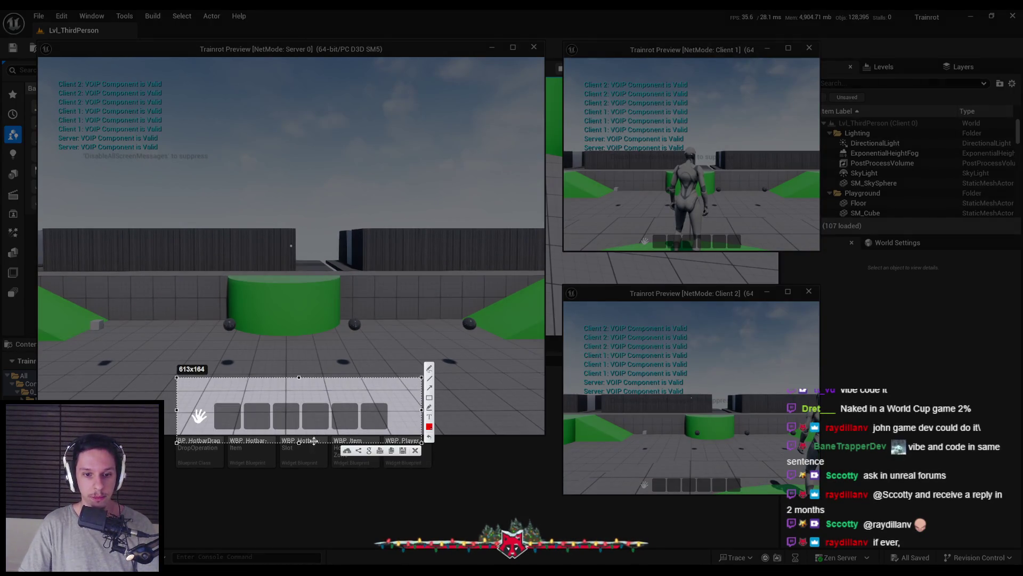
# Extend the capture up over the cylinder and draw a red line above the hotbar slots
pyautogui.moveTo(298, 442)
pyautogui.mouseDown()
pyautogui.moveTo(298, 512)
pyautogui.moveTo(298, 319)
pyautogui.mouseUp()
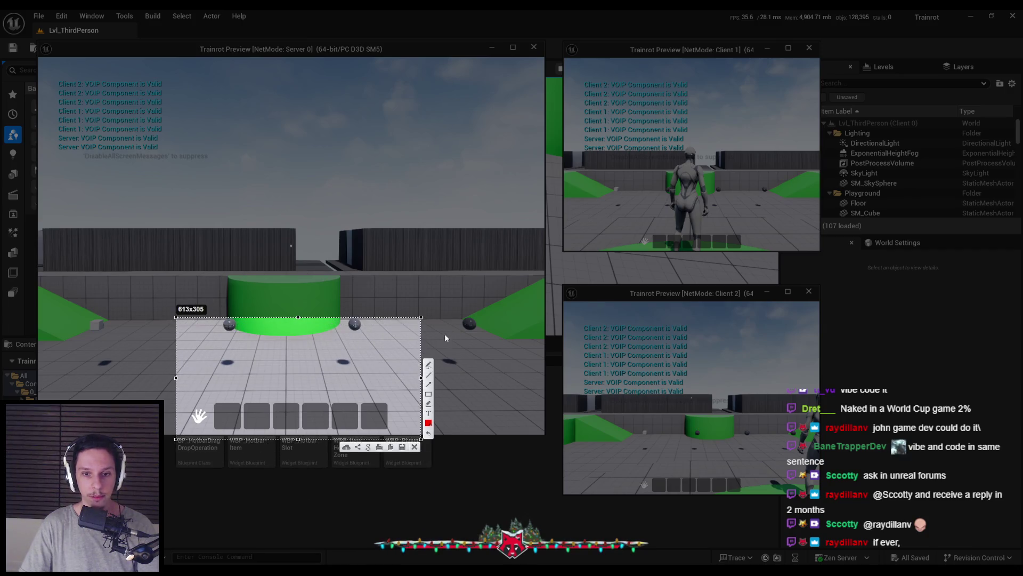
pyautogui.click(429, 365)
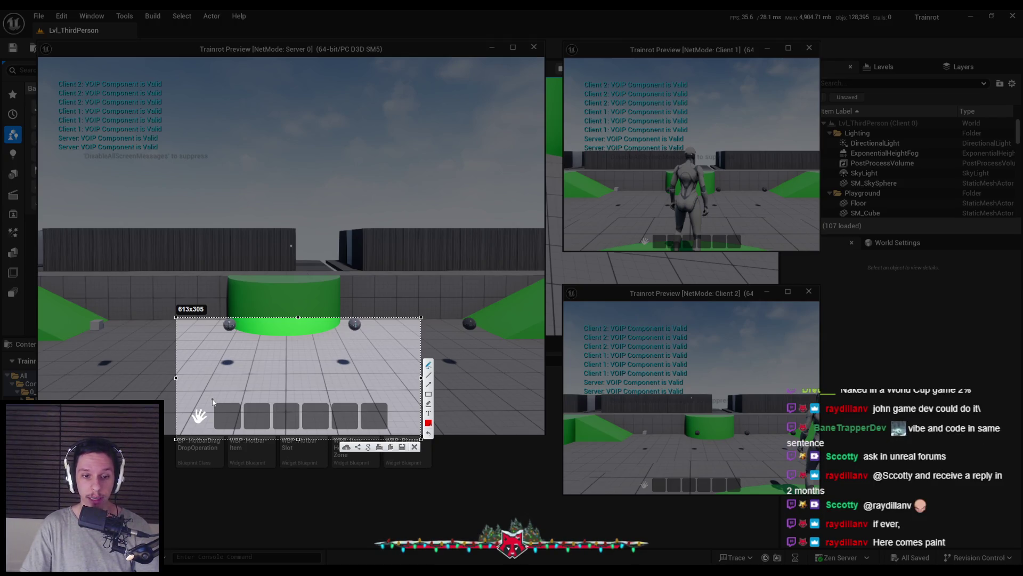
pyautogui.moveTo(212, 399); pyautogui.dragTo(390, 404)
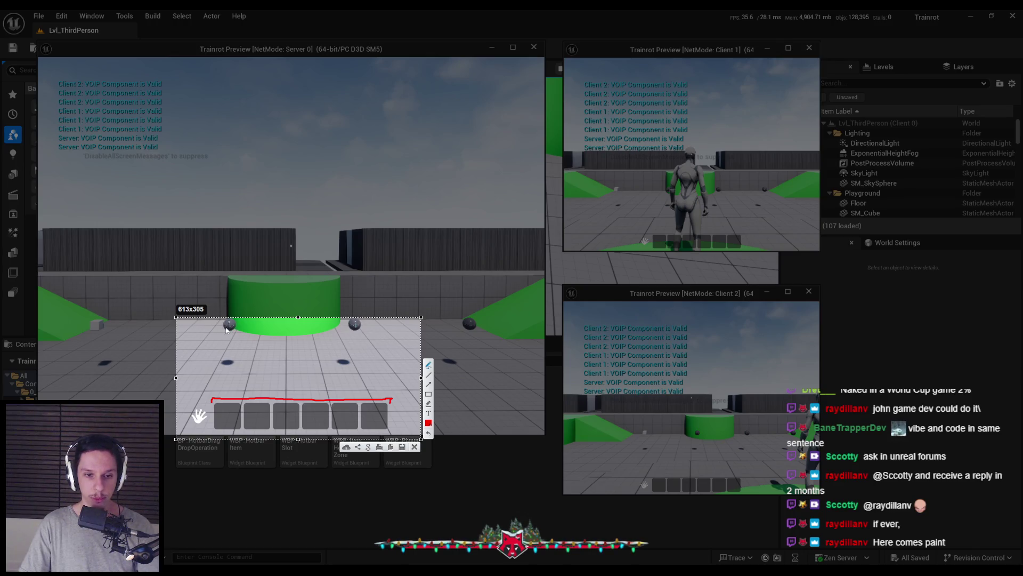
# Handwrite a 0–1 index list beside the hotbar, undoing stray marks
pyautogui.moveTo(230, 330); pyautogui.dragTo(240, 374)
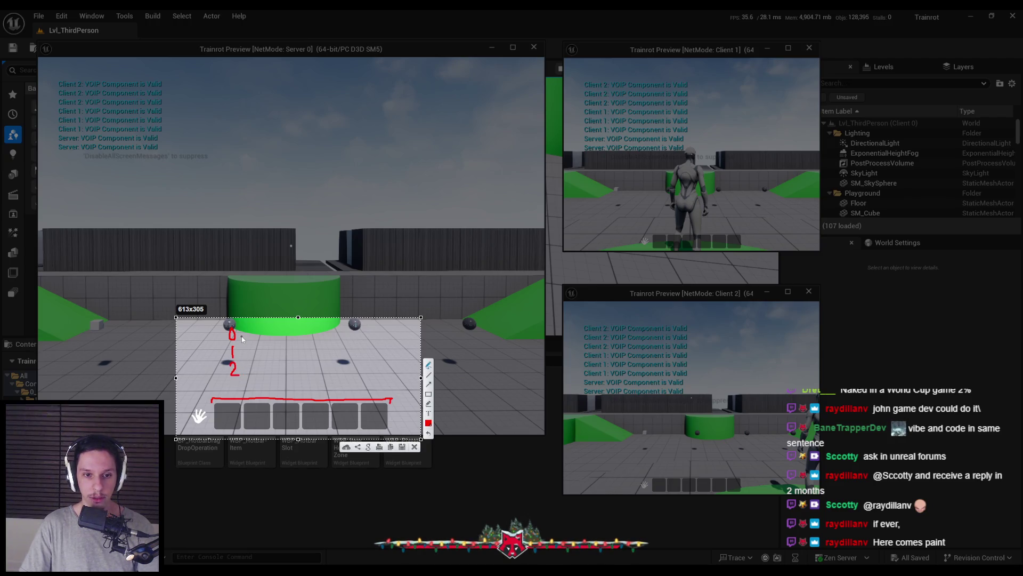
pyautogui.moveTo(243, 335)
pyautogui.mouseDown()
pyautogui.moveTo(262, 336)
pyautogui.moveTo(260, 376)
pyautogui.moveTo(250, 361)
pyautogui.mouseUp()
pyautogui.hotkey('ctrl', 'z')
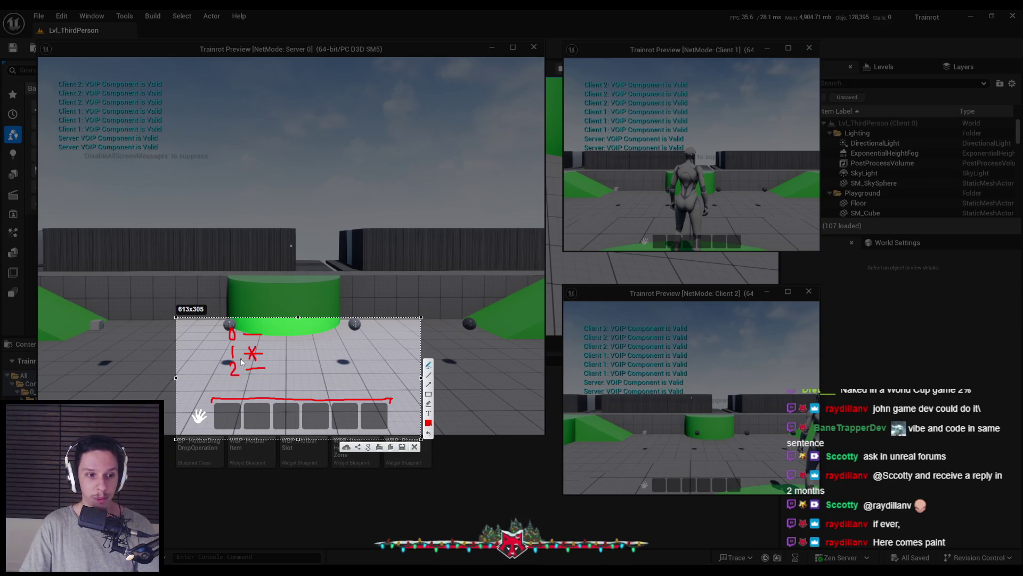
pyautogui.moveTo(231, 382); pyautogui.dragTo(291, 395)
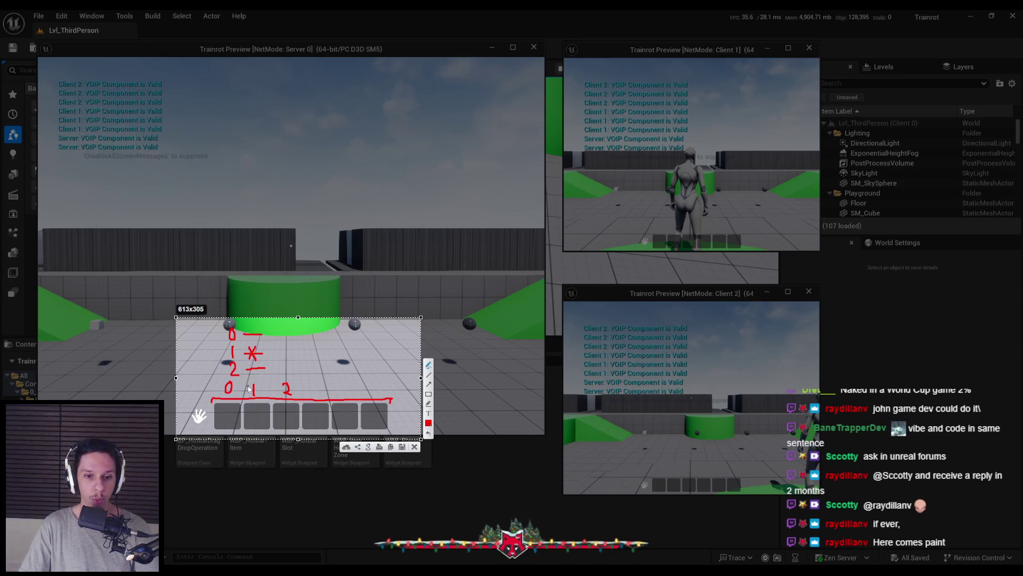
pyautogui.hotkey('ctrl', 'z')
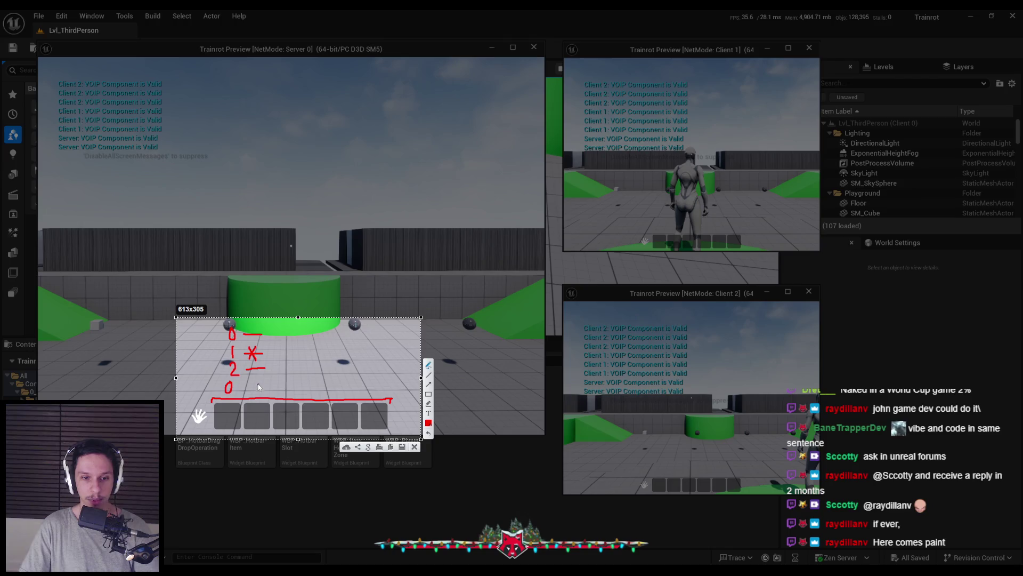
# Write 1 and -1 beside the bottom 0, then close the annotation
pyautogui.moveTo(286, 381); pyautogui.dragTo(286, 395)
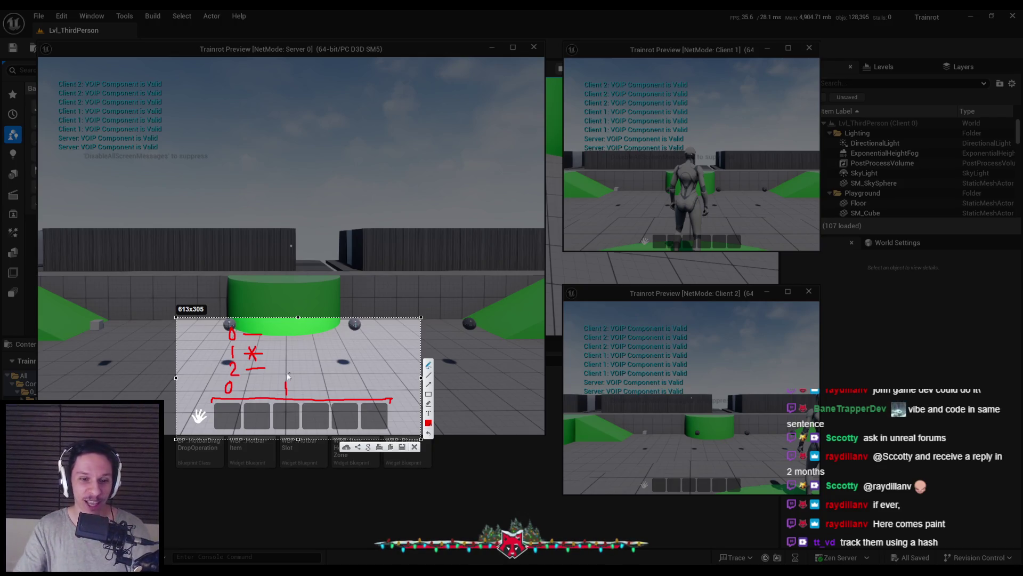
pyautogui.moveTo(253, 390); pyautogui.dragTo(259, 389)
pyautogui.moveTo(262, 384); pyautogui.dragTo(262, 392)
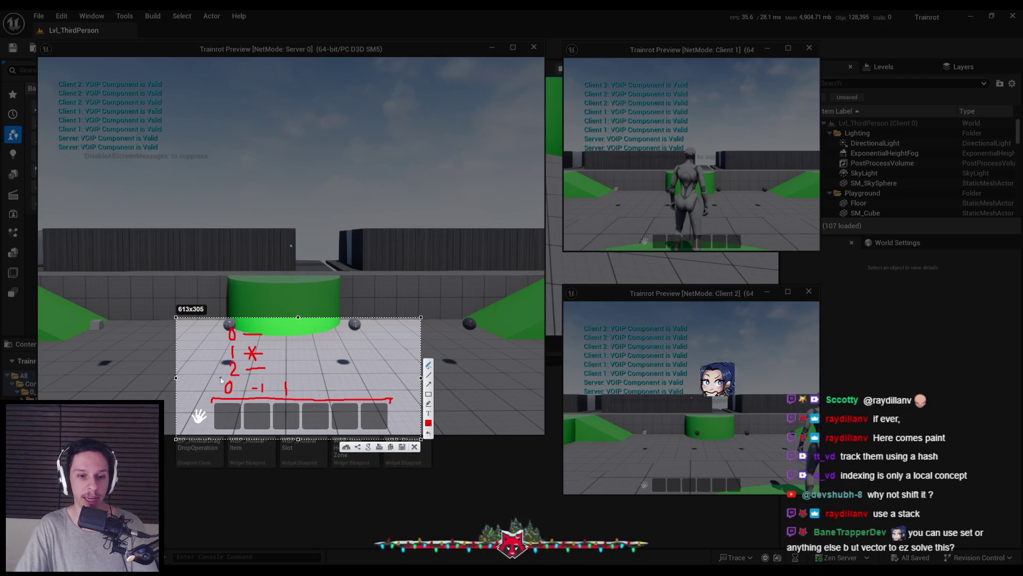
pyautogui.press('Escape')
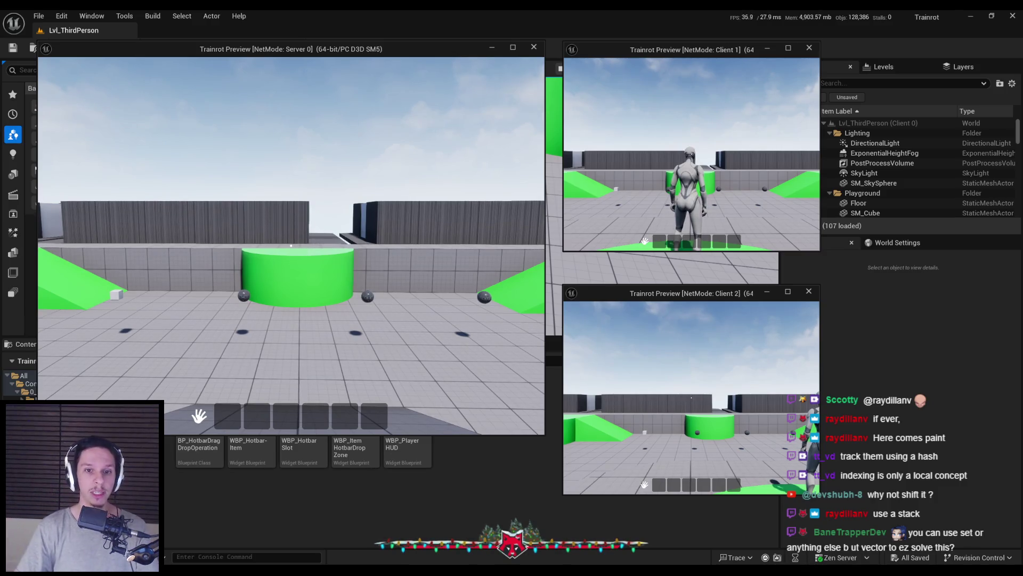
# Walk the server player around the arena collecting items, then drop a red item in the drop zone
pyautogui.press('w')
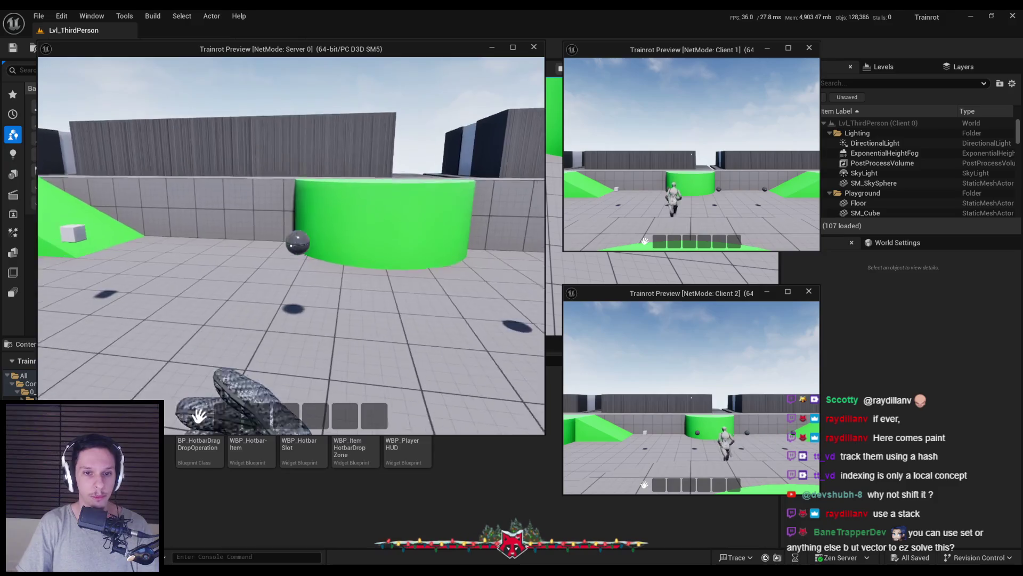
pyautogui.press('w')
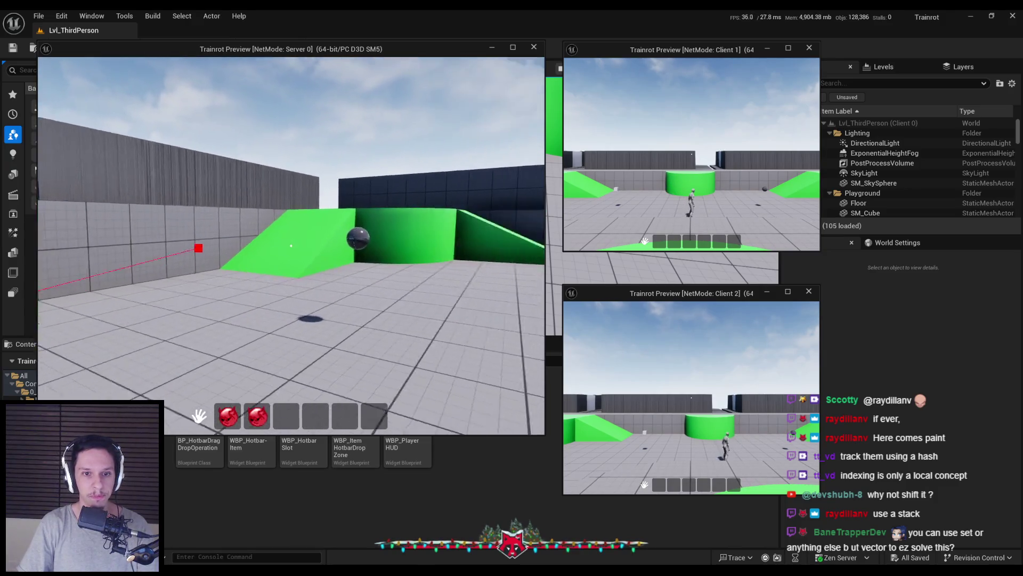
pyautogui.press('w')
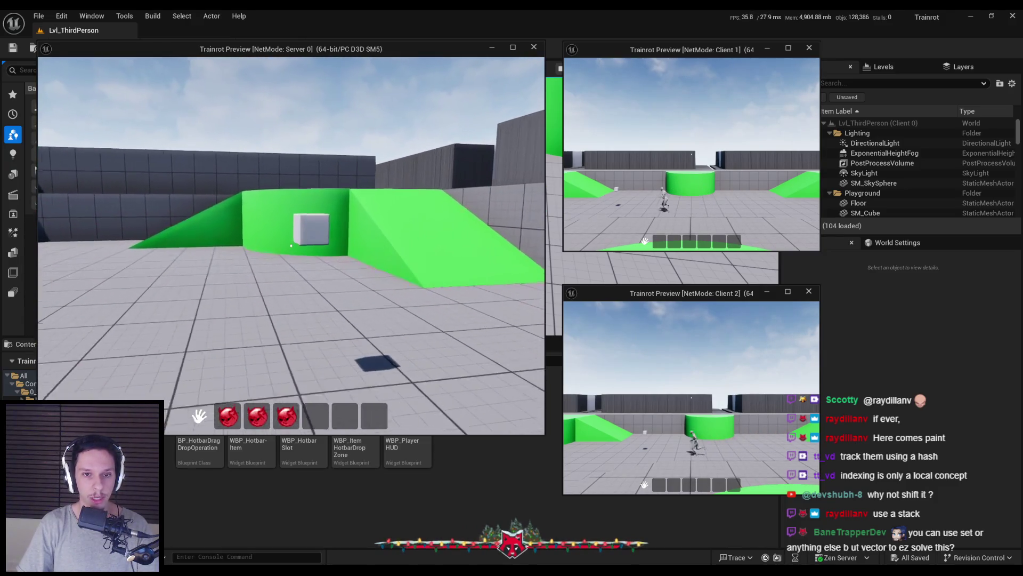
pyautogui.press('w')
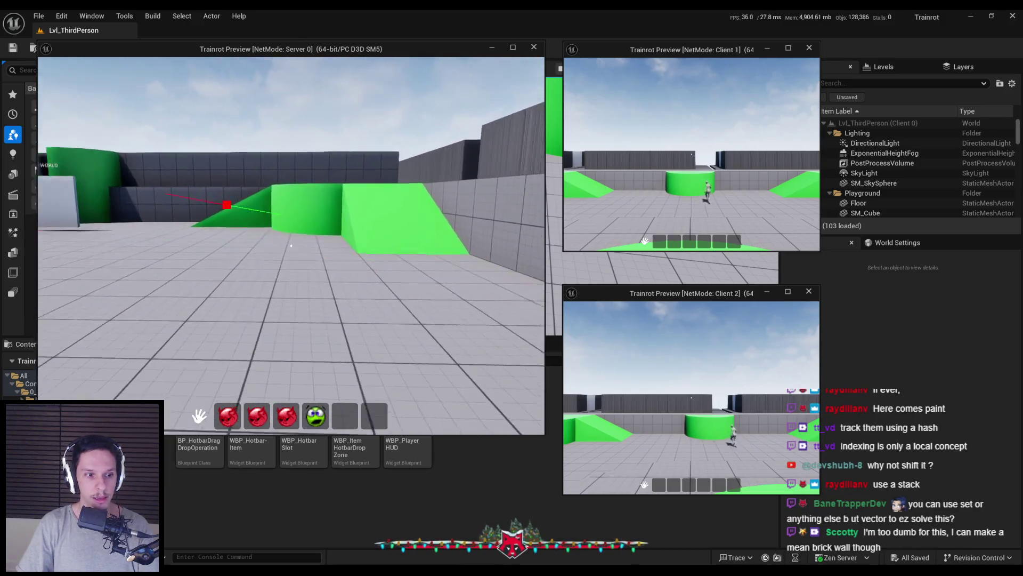
pyautogui.press('w')
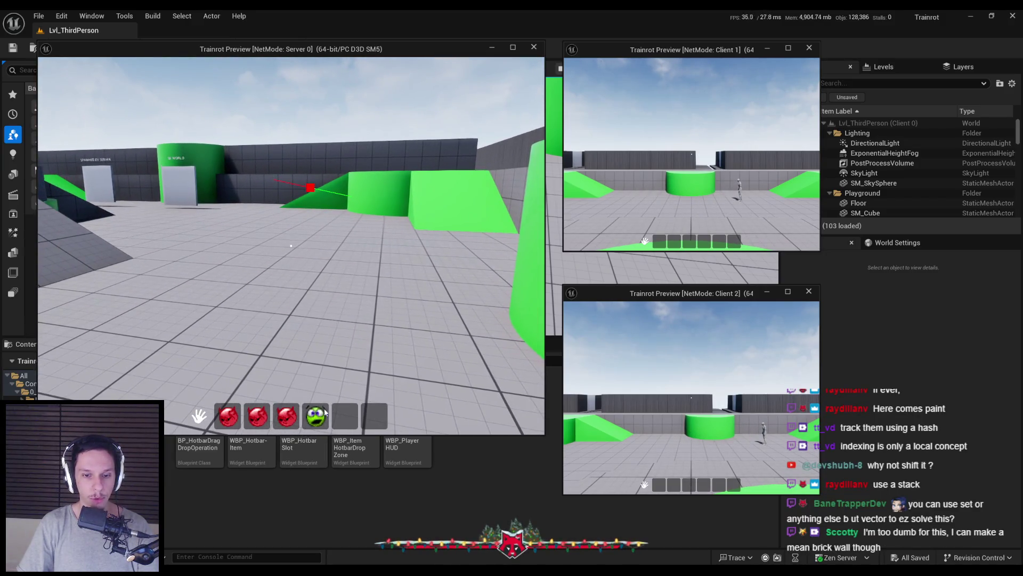
pyautogui.moveTo(290, 384); pyautogui.dragTo(292, 387)
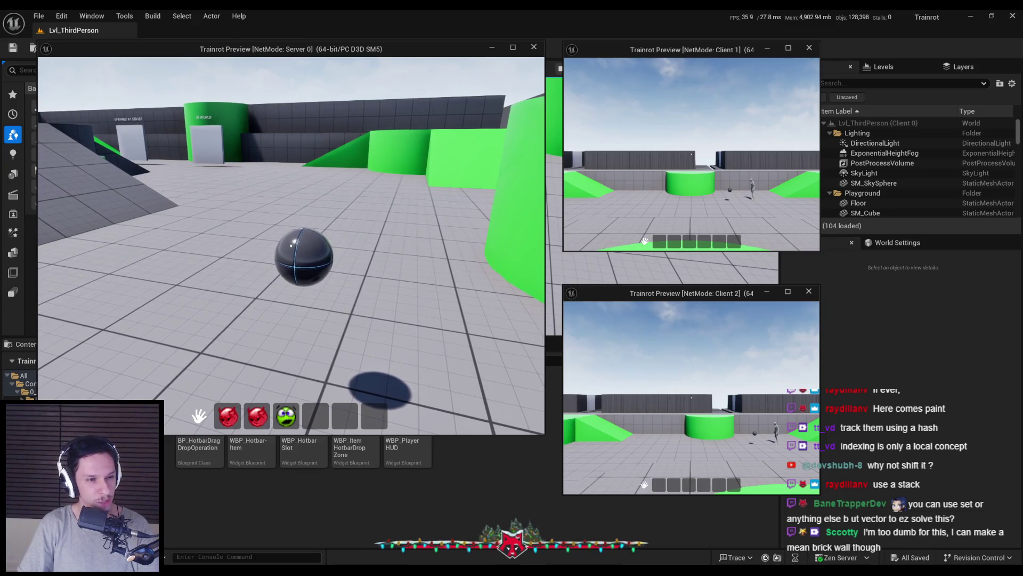
# Pick up the sphere, roam toward the green platform, then end play and return to BP_TrainrotPlayerCharacter
pyautogui.press('w')
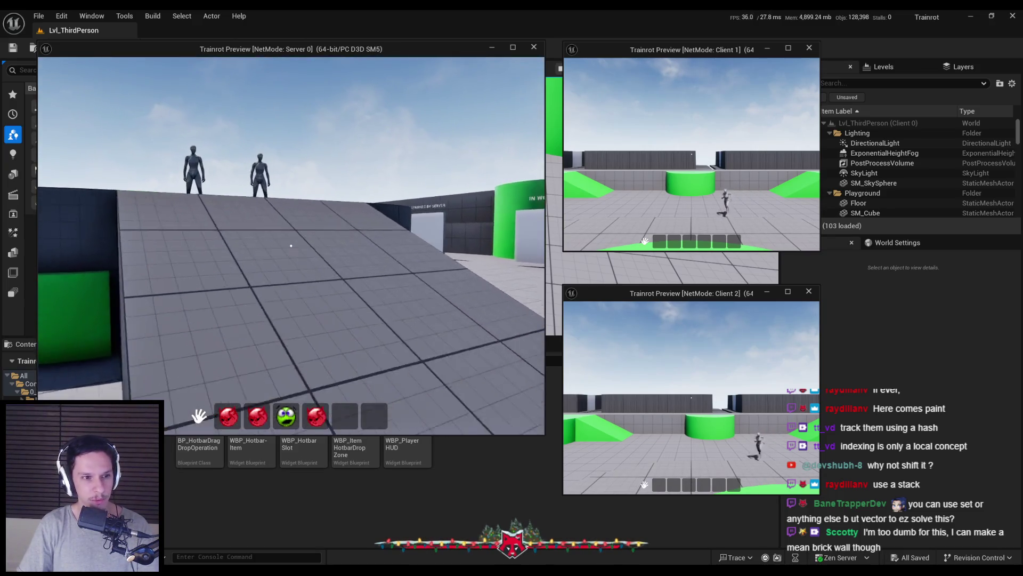
pyautogui.press('w')
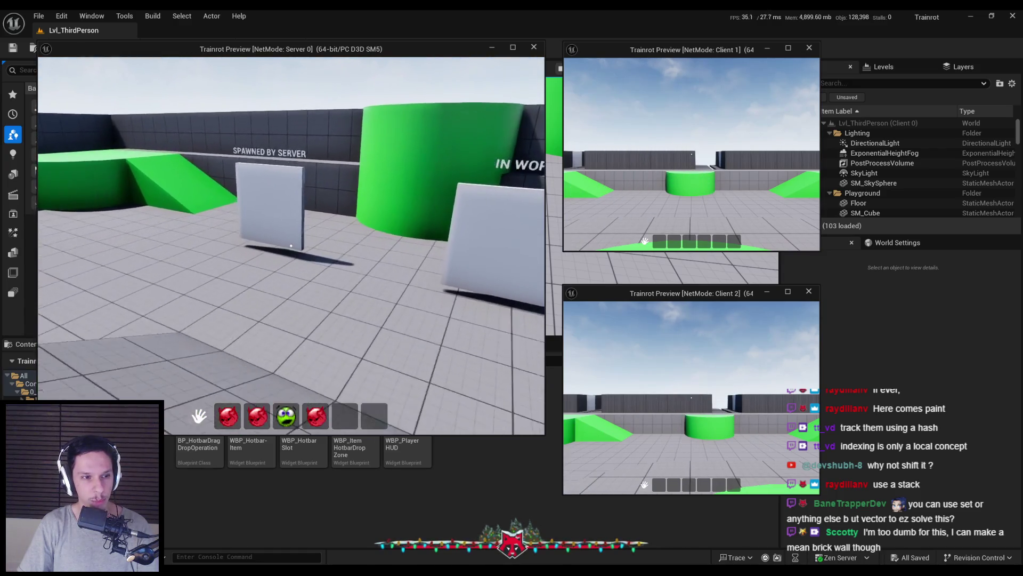
pyautogui.press('w')
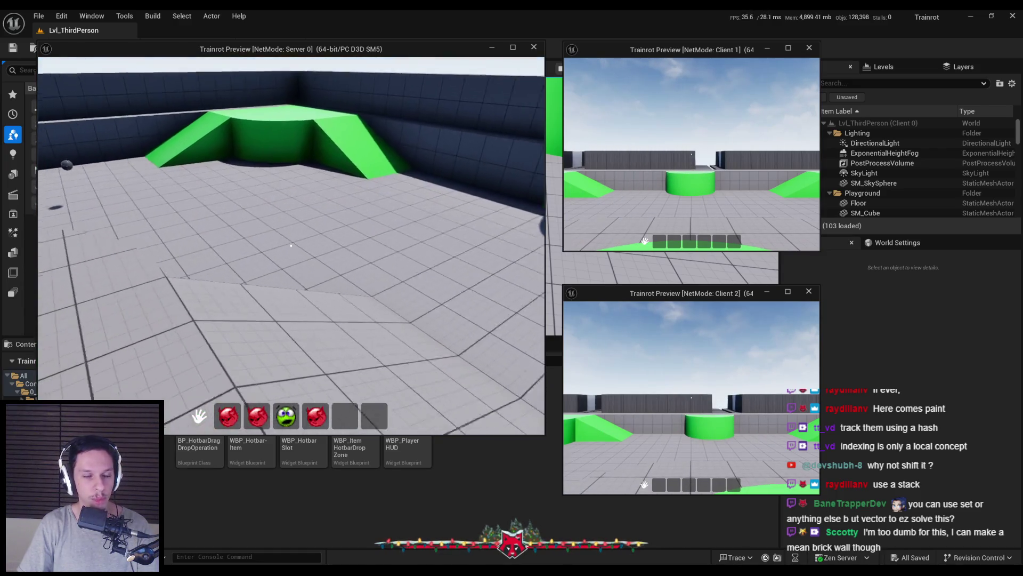
pyautogui.press('w')
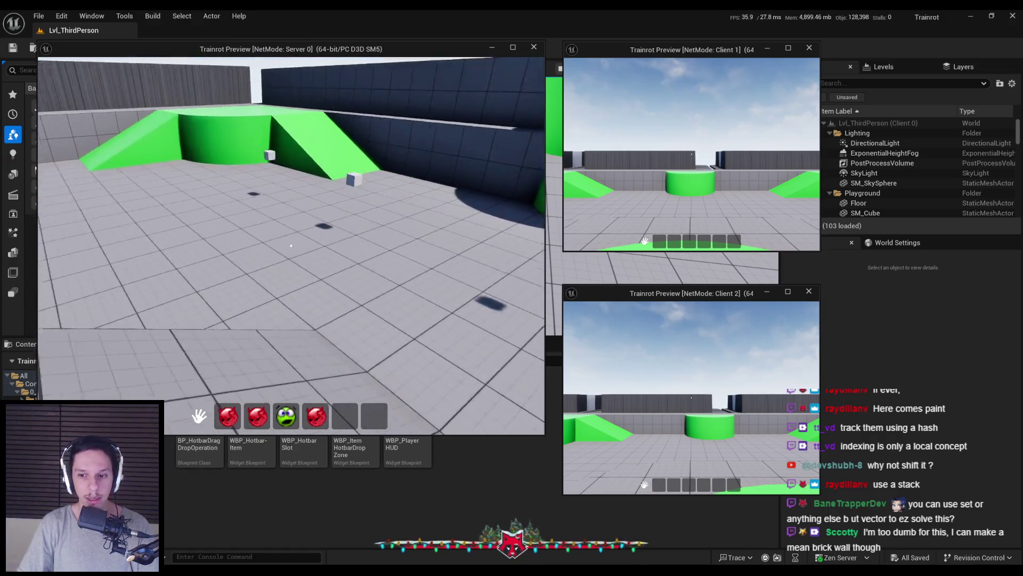
pyautogui.press('w')
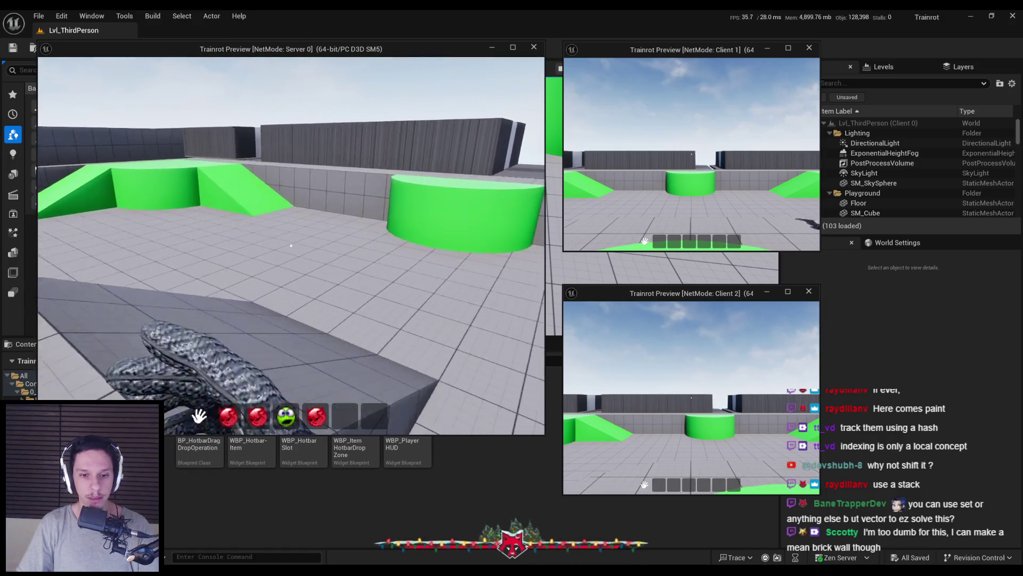
pyautogui.press('Escape')
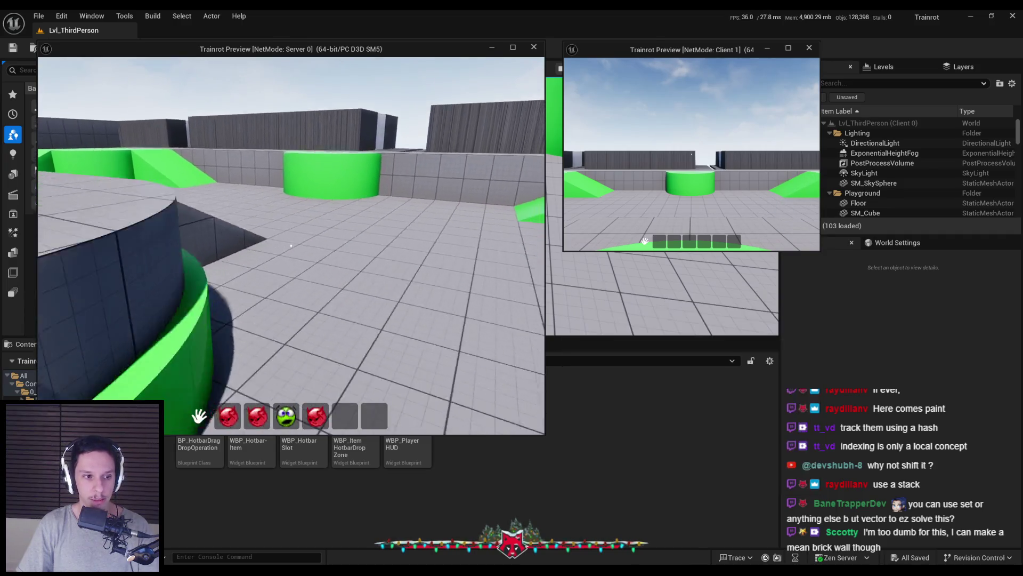
pyautogui.click(354, 540)
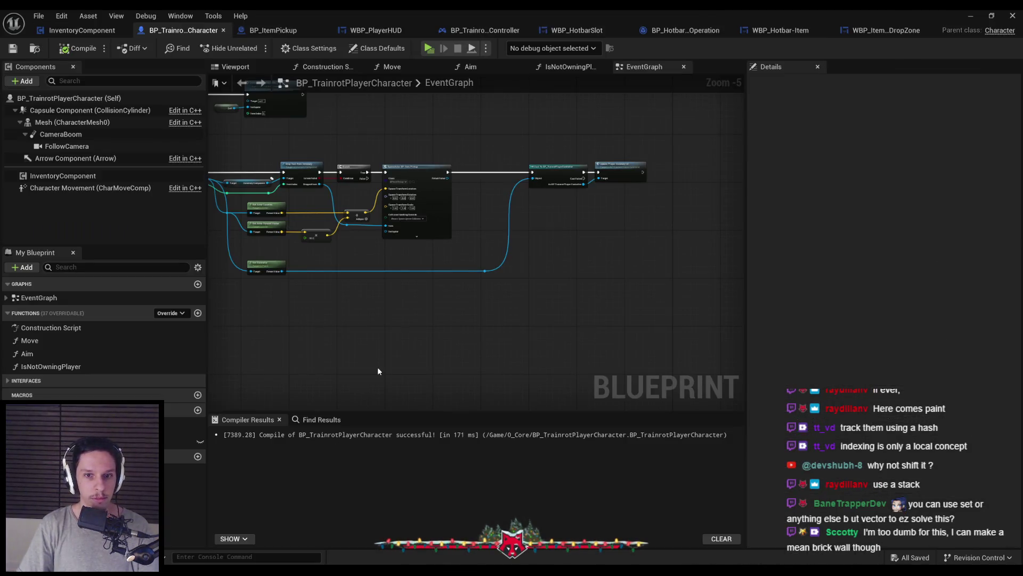
# Inspect the ServerPlayerDropItem nodes, then bring up the InventoryComponent graph
pyautogui.moveTo(344, 255)
pyautogui.mouseDown()
pyautogui.moveTo(506, 265)
pyautogui.moveTo(494, 274)
pyautogui.mouseUp()
pyautogui.scroll(-1, 507, 266)
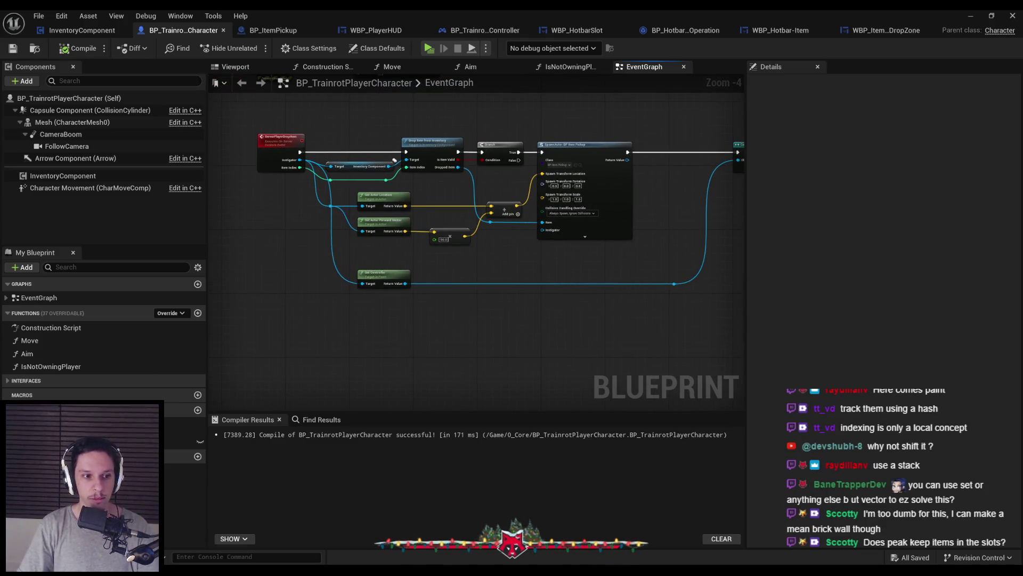
pyautogui.scroll(1, 312, 328)
pyautogui.scroll(1, 311, 313)
pyautogui.scroll(-2, 311, 312)
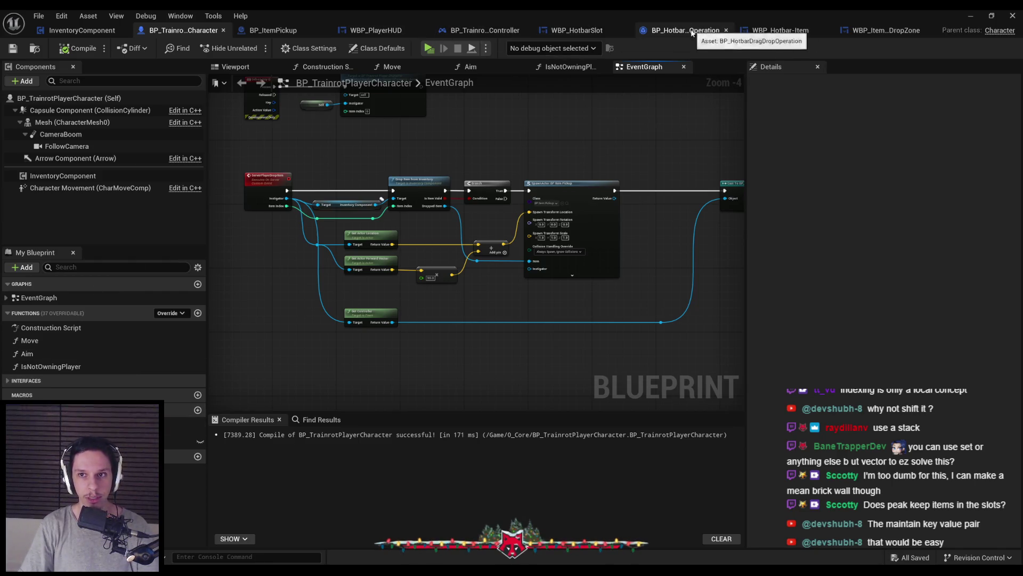
pyautogui.click(80, 31)
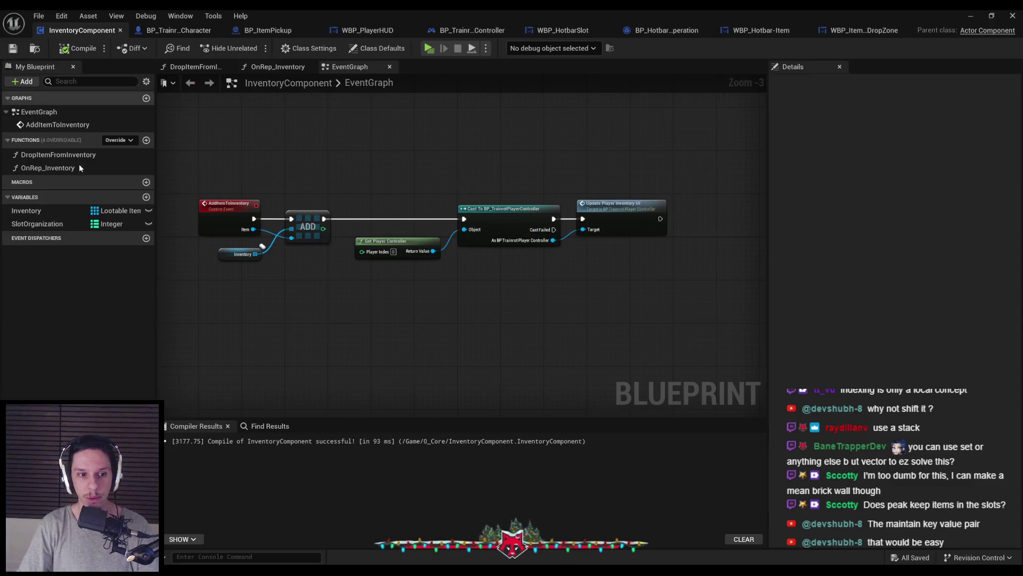
# Compare the SlotOrganization and Inventory variables' details, including Inventory's replication settings
pyautogui.click(38, 223)
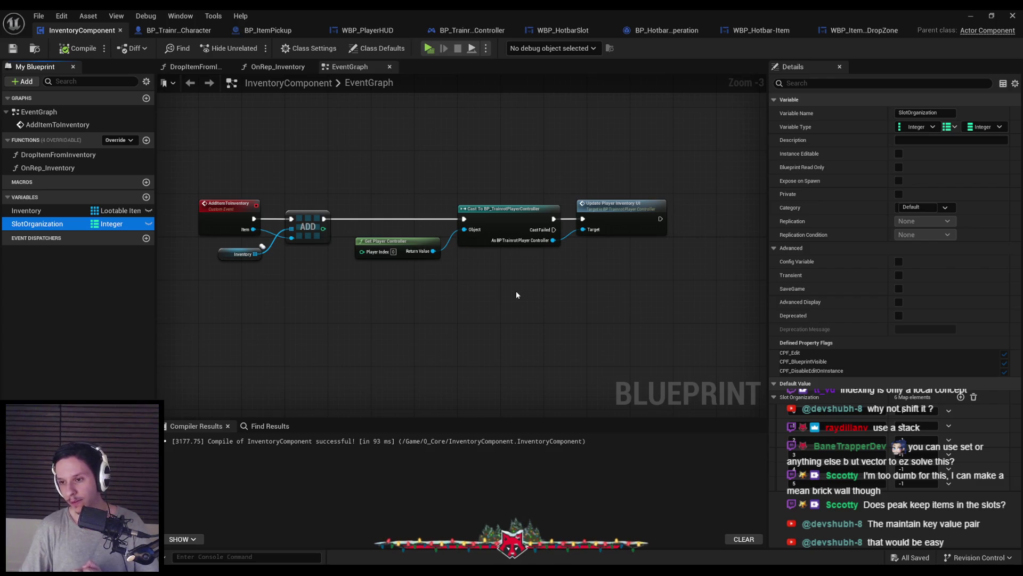
pyautogui.click(37, 212)
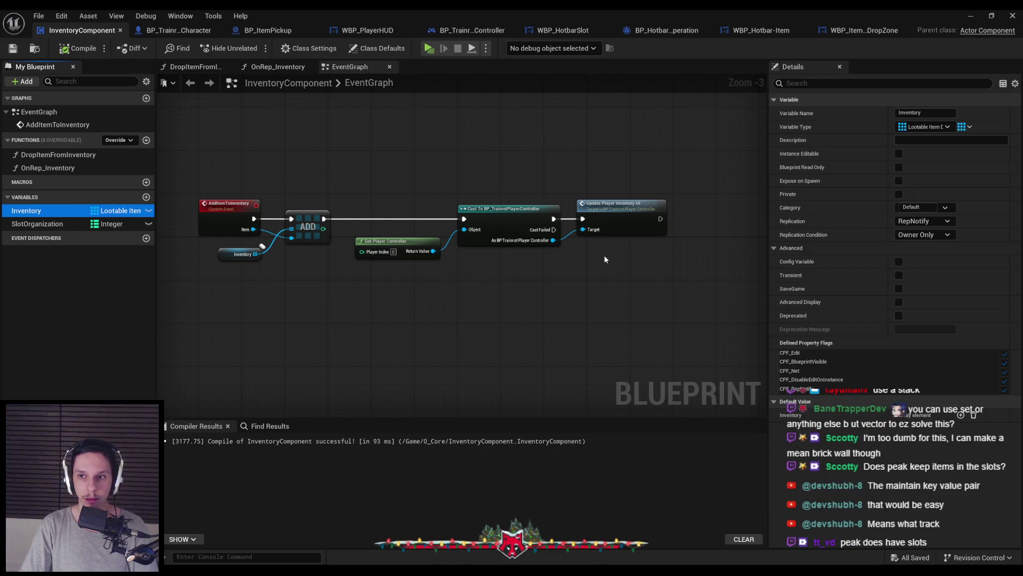
pyautogui.click(471, 172)
pyautogui.click(75, 224)
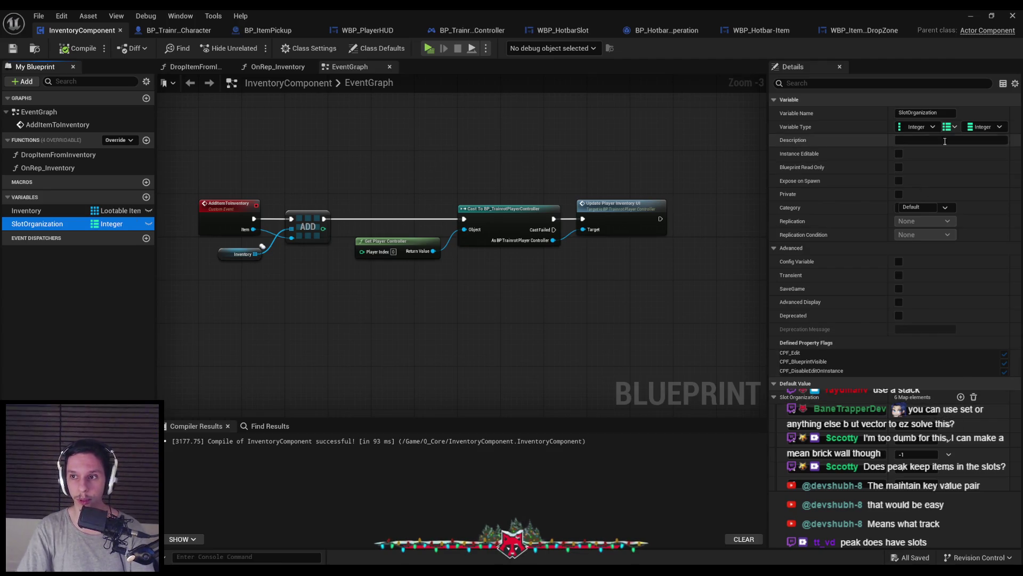
pyautogui.click(73, 213)
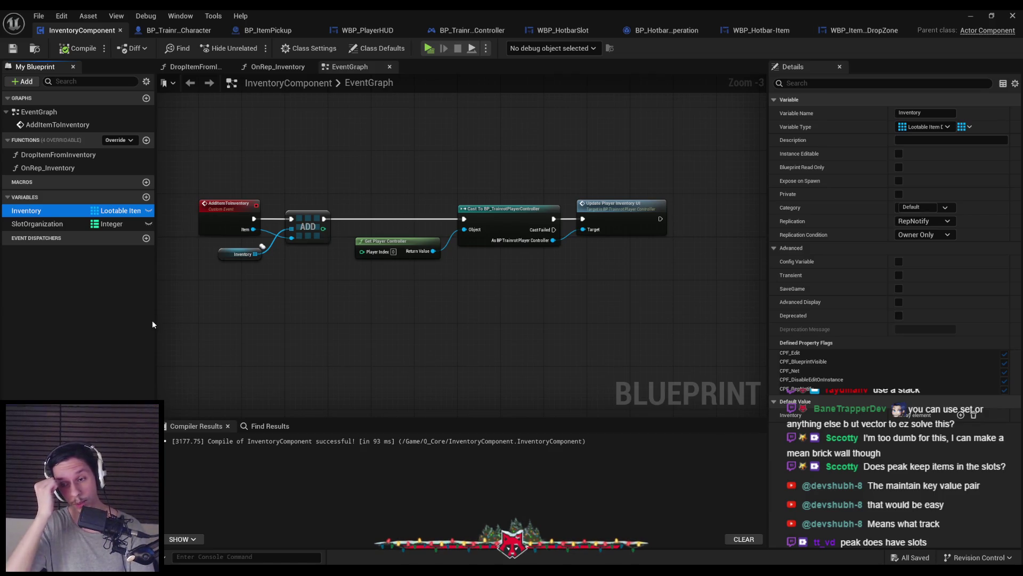
# Add two empty None entries to the Inventory array's default value
pyautogui.click(45, 225)
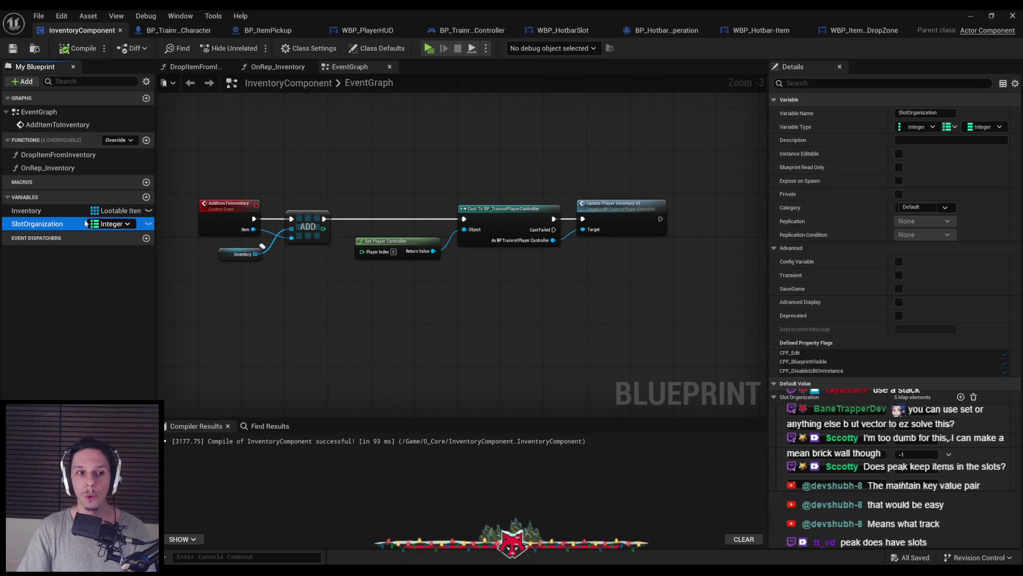
pyautogui.click(26, 210)
pyautogui.click(960, 415)
pyautogui.click(960, 415)
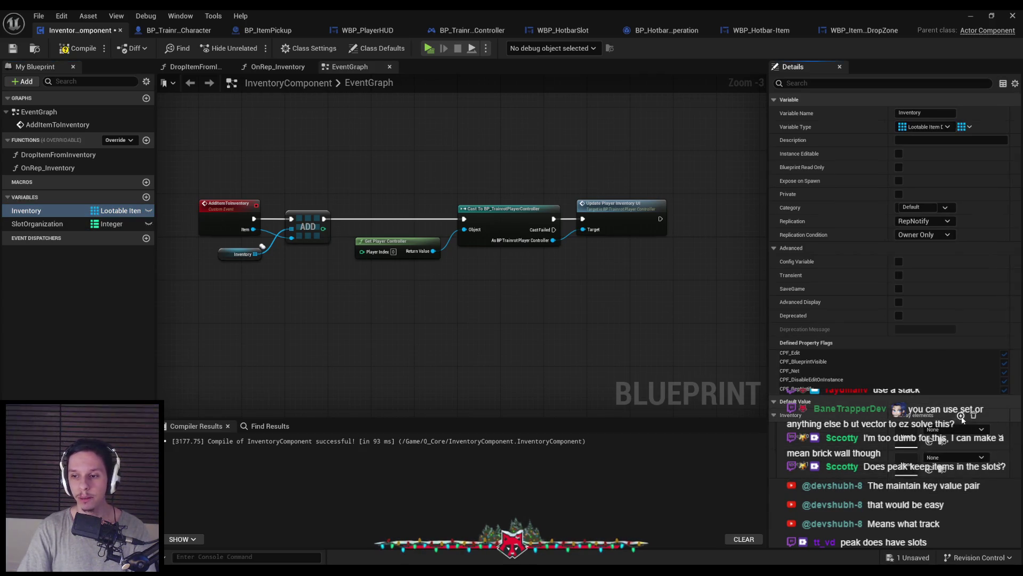
# Add a third empty Inventory default entry and expand the list of defaults
pyautogui.click(961, 415)
pyautogui.click(960, 415)
pyautogui.scroll(-1, 962, 420)
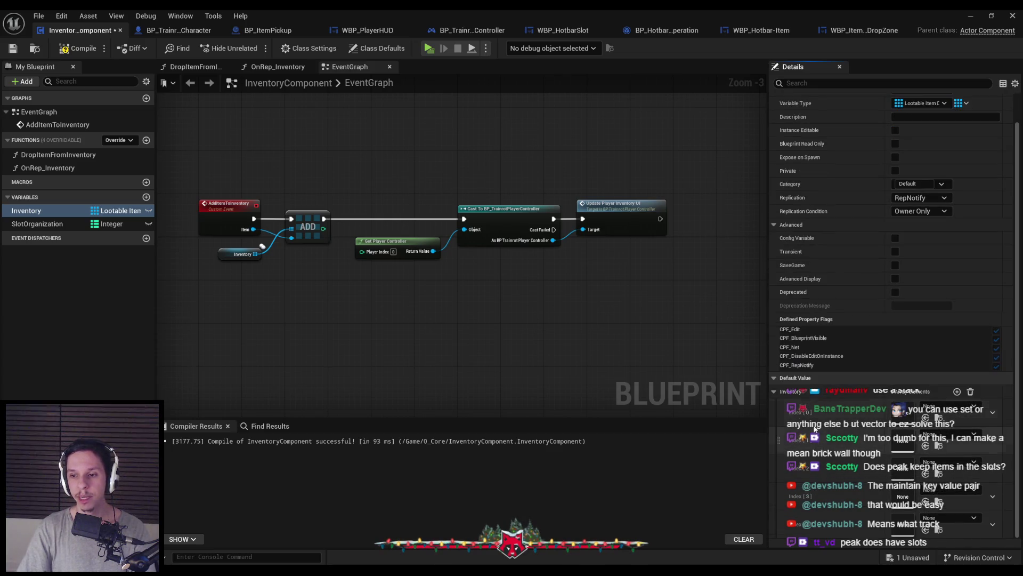
pyautogui.click(957, 392)
pyautogui.scroll(-1, 858, 356)
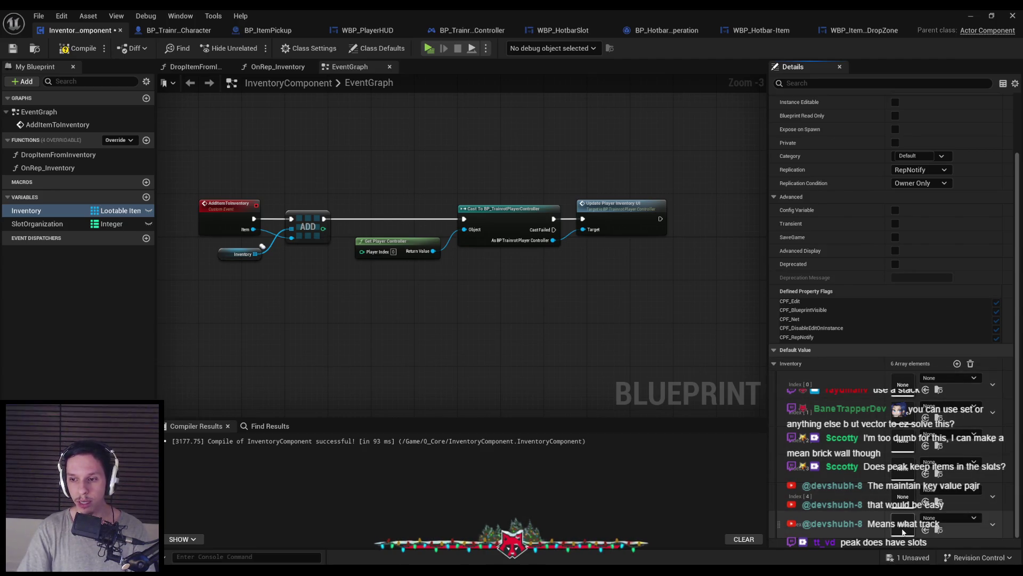
# Review the SlotOrganization and Inventory settings, then compile and save InventoryComponent
pyautogui.click(37, 224)
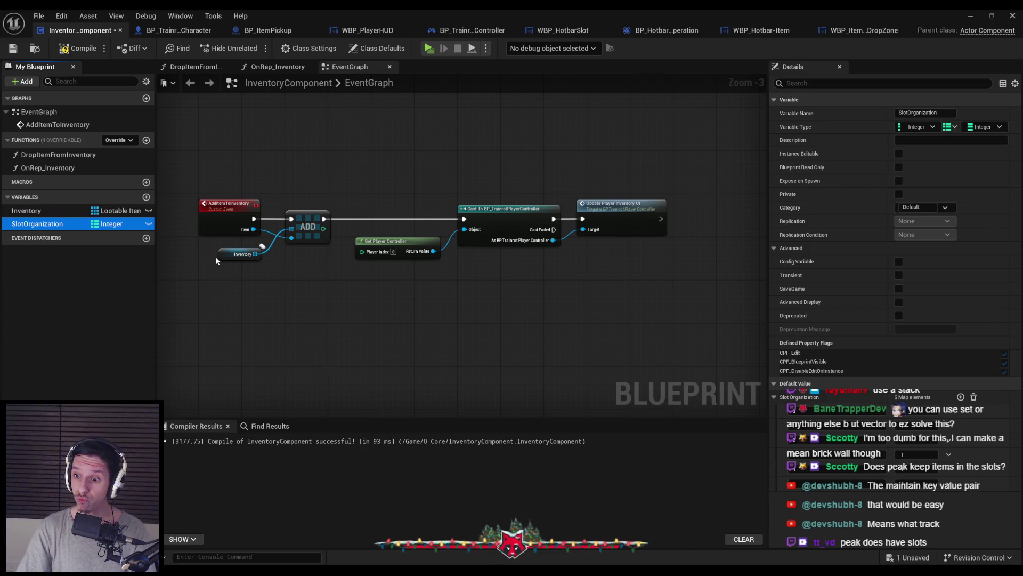
pyautogui.click(112, 211)
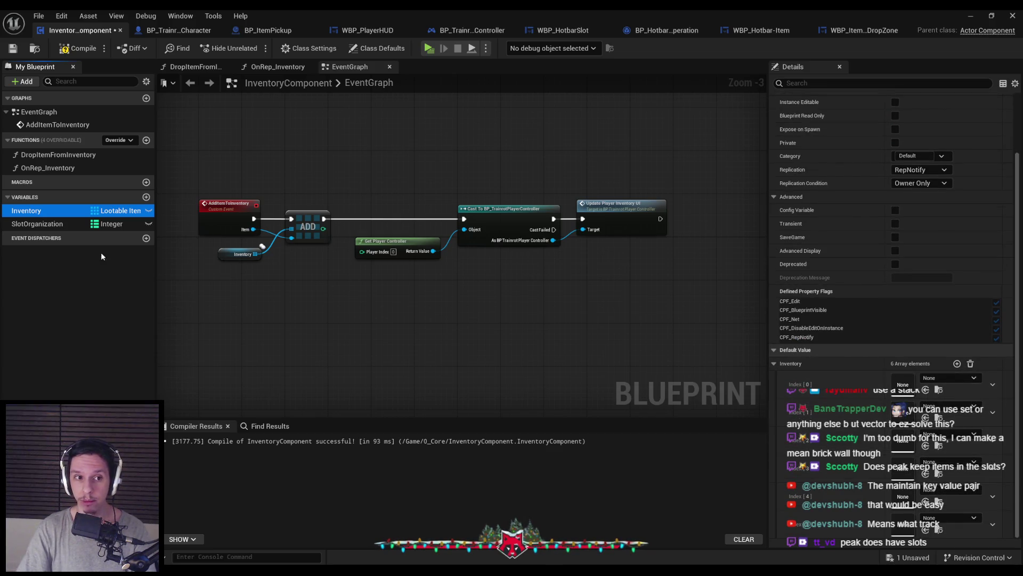
pyautogui.press('Down')
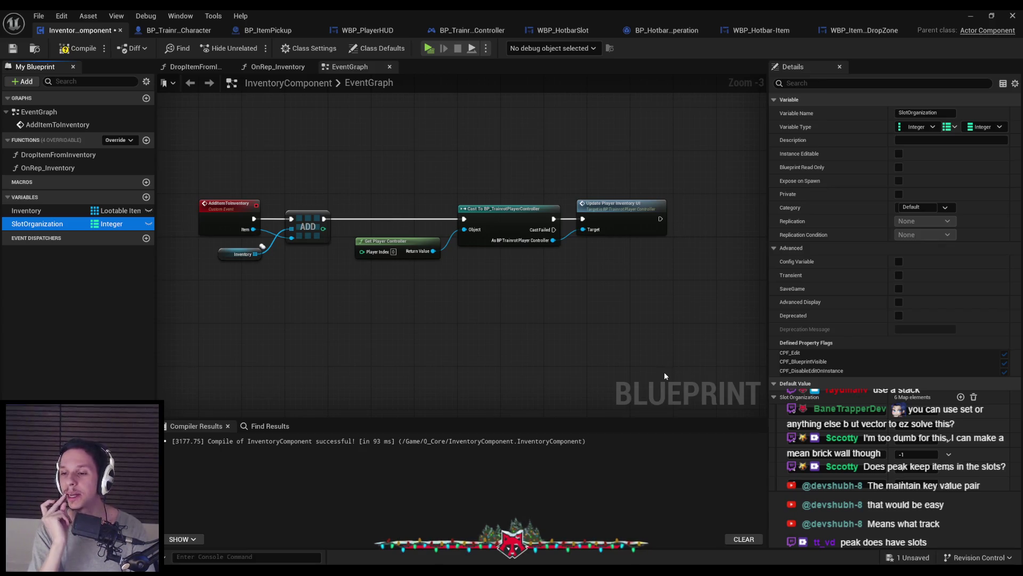
pyautogui.click(38, 211)
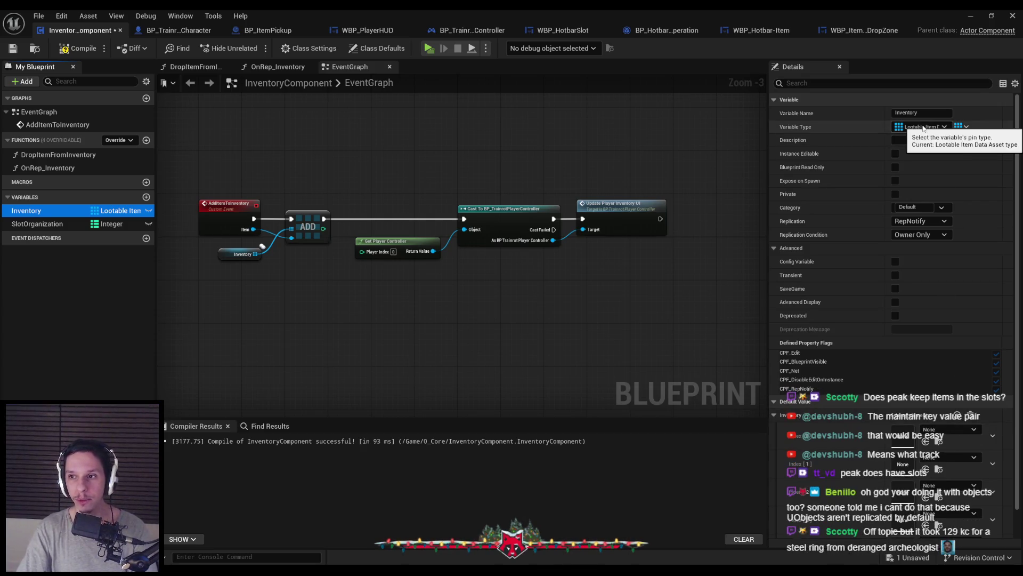
pyautogui.click(79, 48)
pyautogui.click(13, 48)
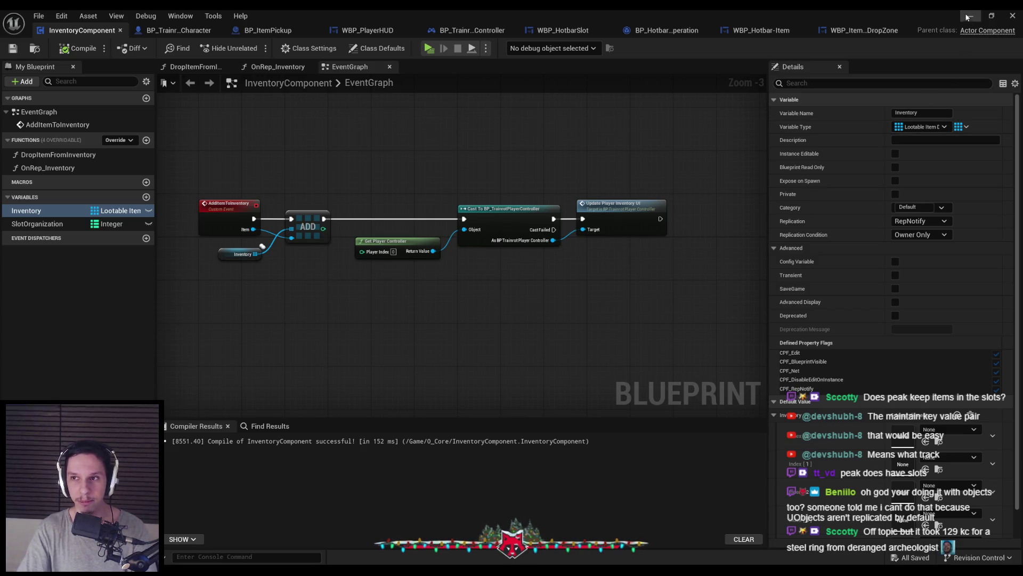
# Toggle between SlotOrganization and Inventory, ending on Inventory's default values
pyautogui.click(38, 224)
pyautogui.click(26, 211)
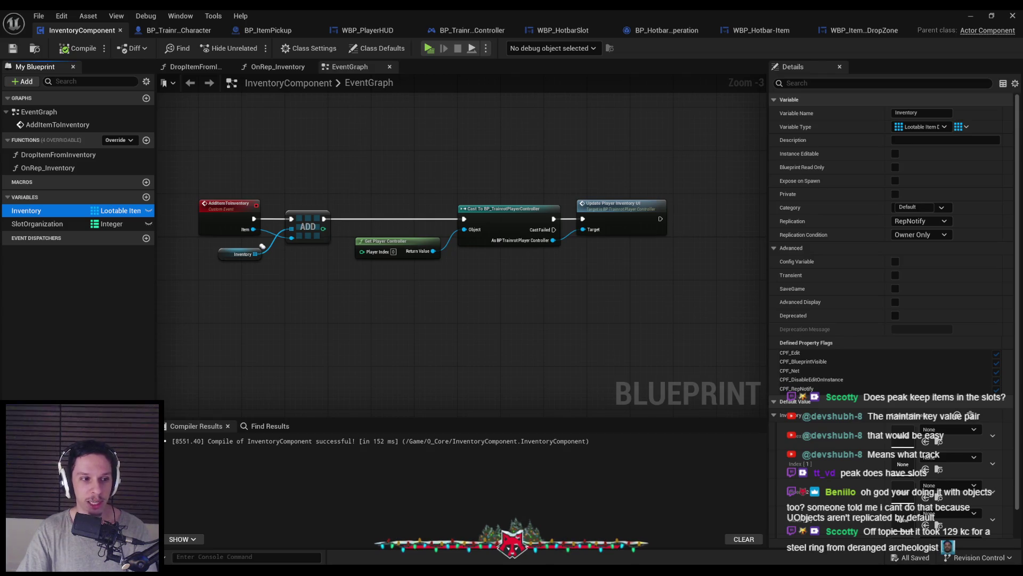
pyautogui.click(56, 222)
pyautogui.click(45, 211)
pyautogui.click(42, 224)
pyautogui.click(43, 211)
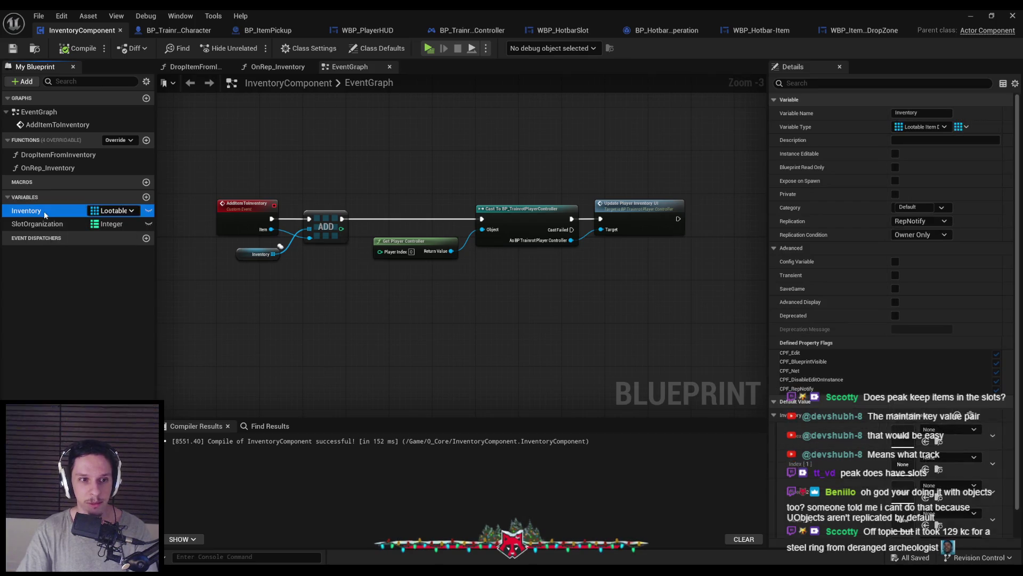
# Remove all Inventory default elements, then compile and save the component
pyautogui.scroll(-2, 778, 346)
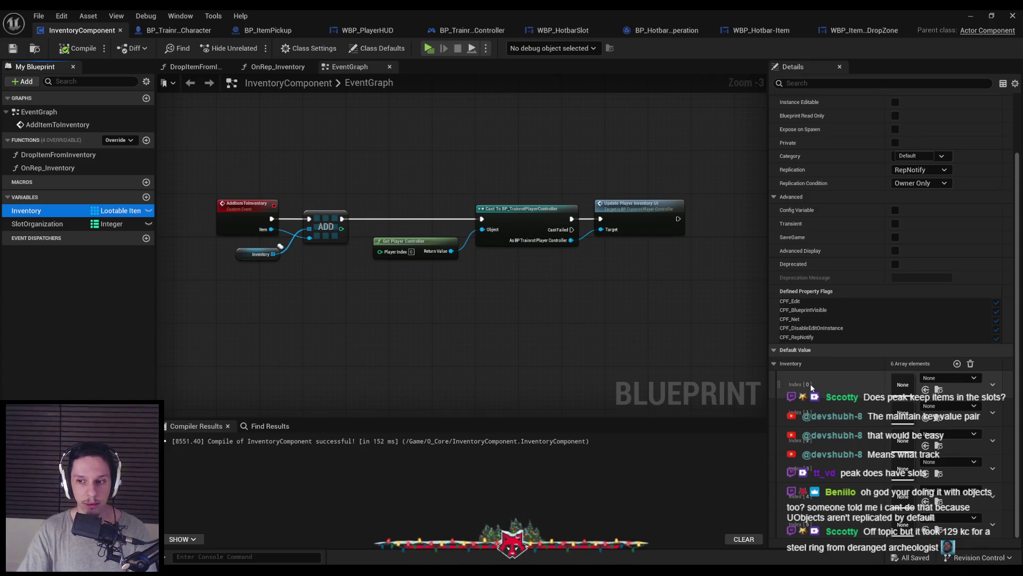
pyautogui.click(970, 364)
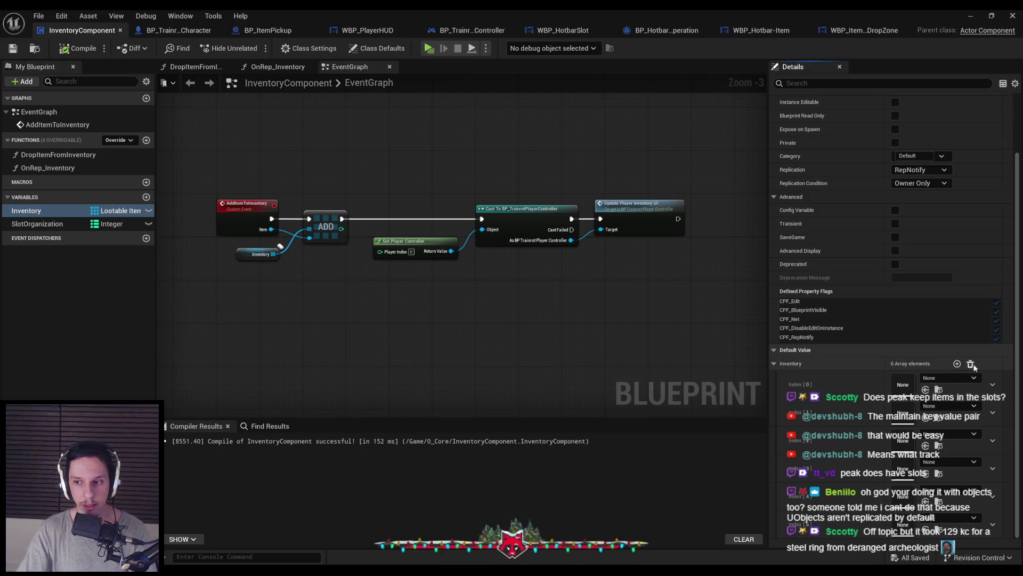
pyautogui.click(79, 47)
pyautogui.click(13, 48)
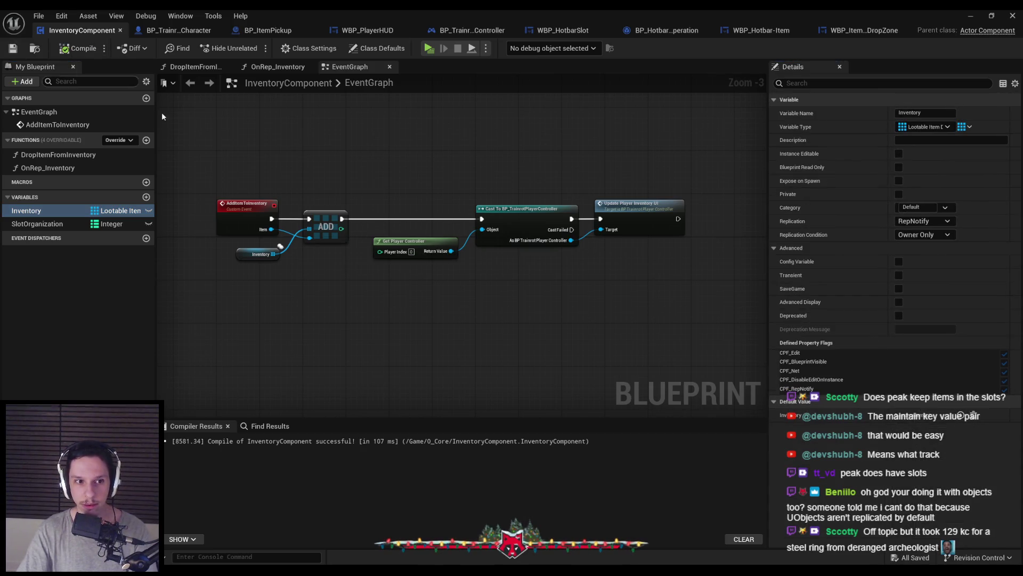
# After checking SlotOrganization, add one None default element at index 0 to Inventory
pyautogui.click(64, 223)
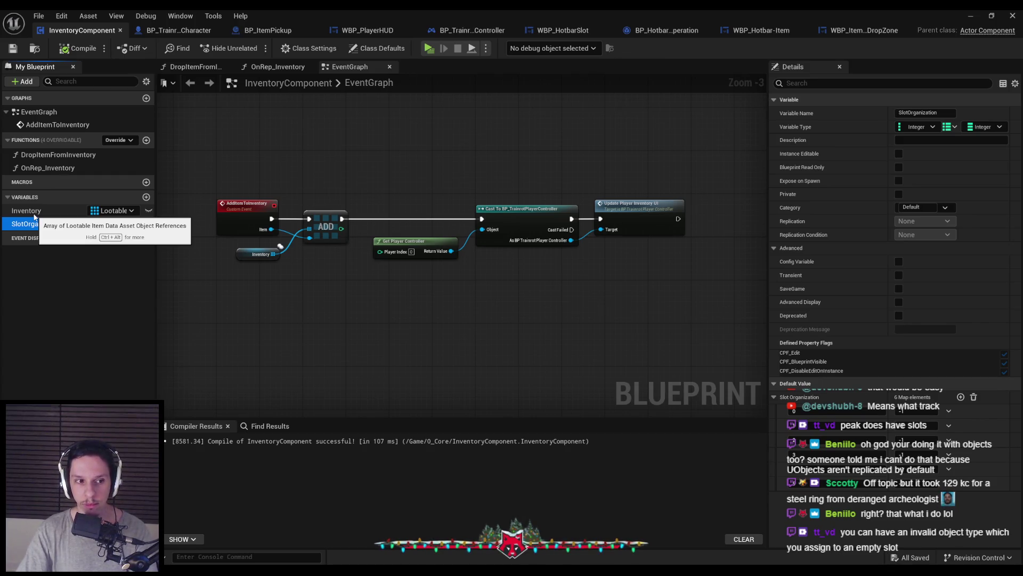
pyautogui.click(26, 211)
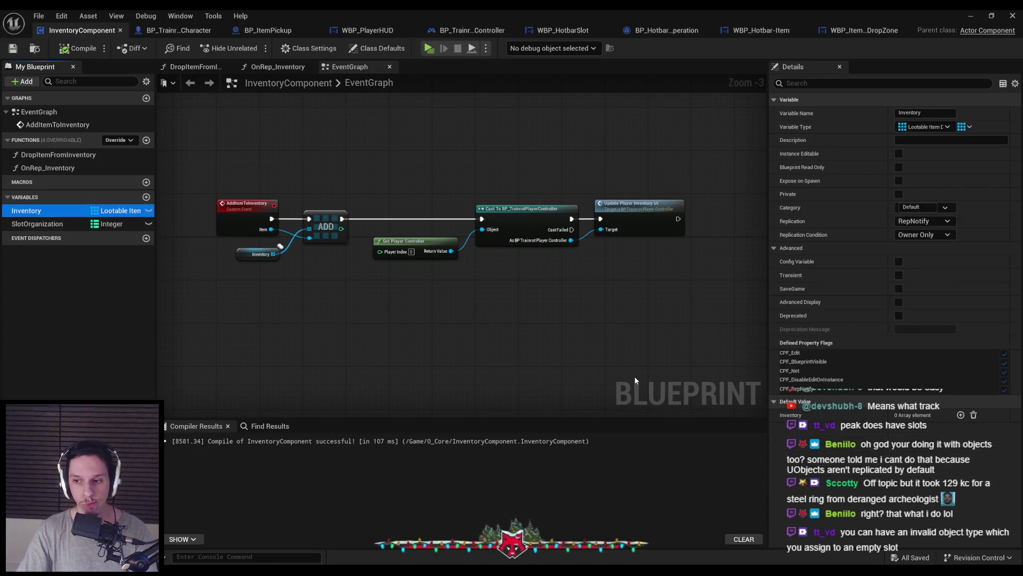
pyautogui.click(961, 415)
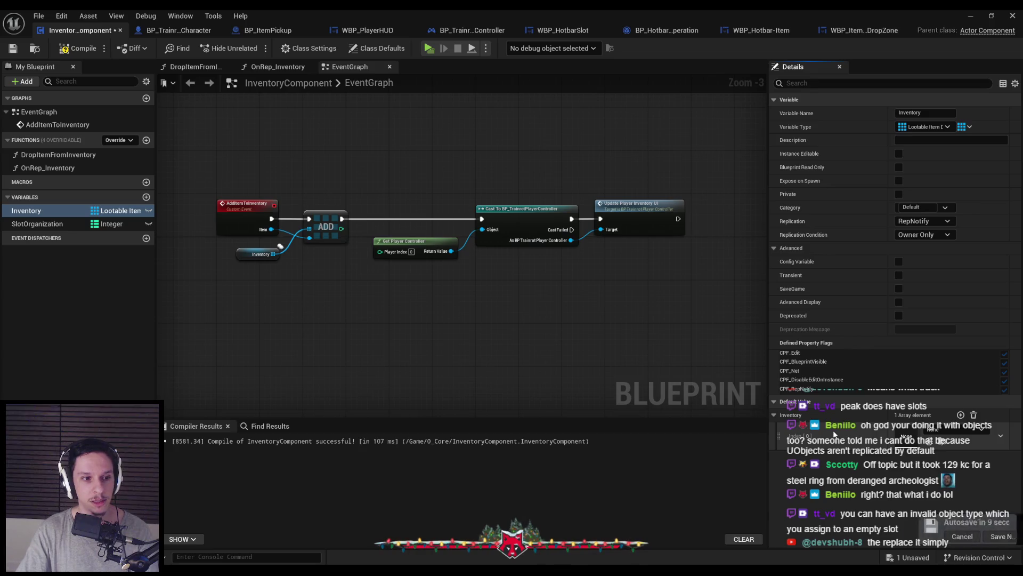
# Postpone the autosave, remove Inventory's single default element, and compile and save
pyautogui.click(940, 536)
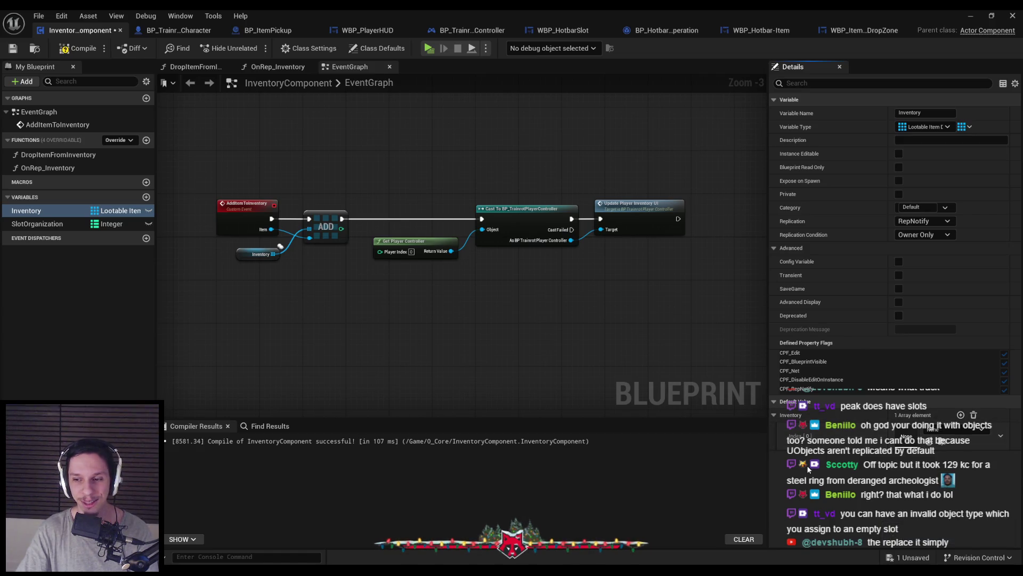
pyautogui.click(974, 416)
pyautogui.click(12, 49)
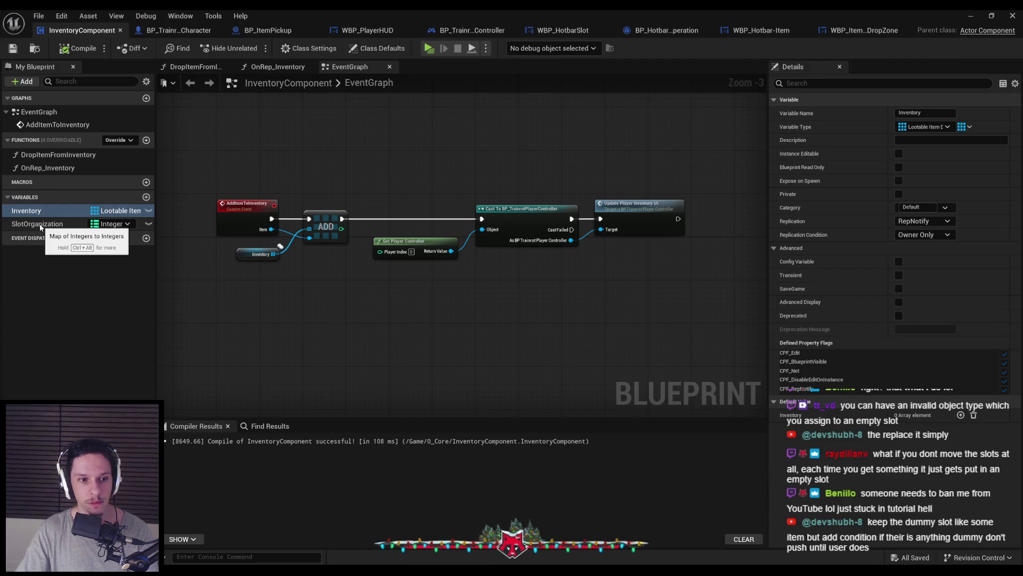
pyautogui.click(40, 226)
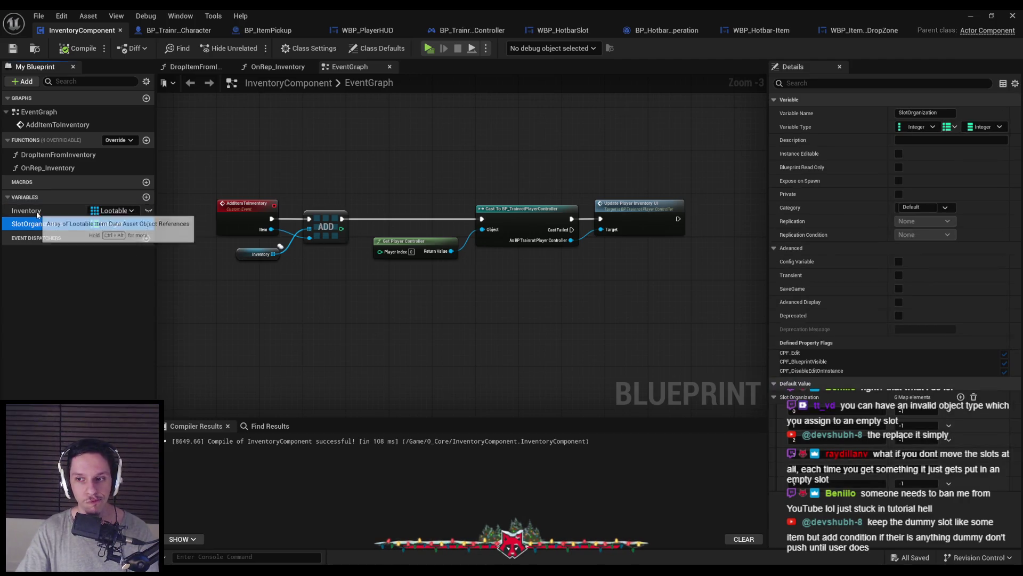
# Review Inventory and SlotOrganization, then switch to and maximize the tutorial browser window
pyautogui.click(38, 212)
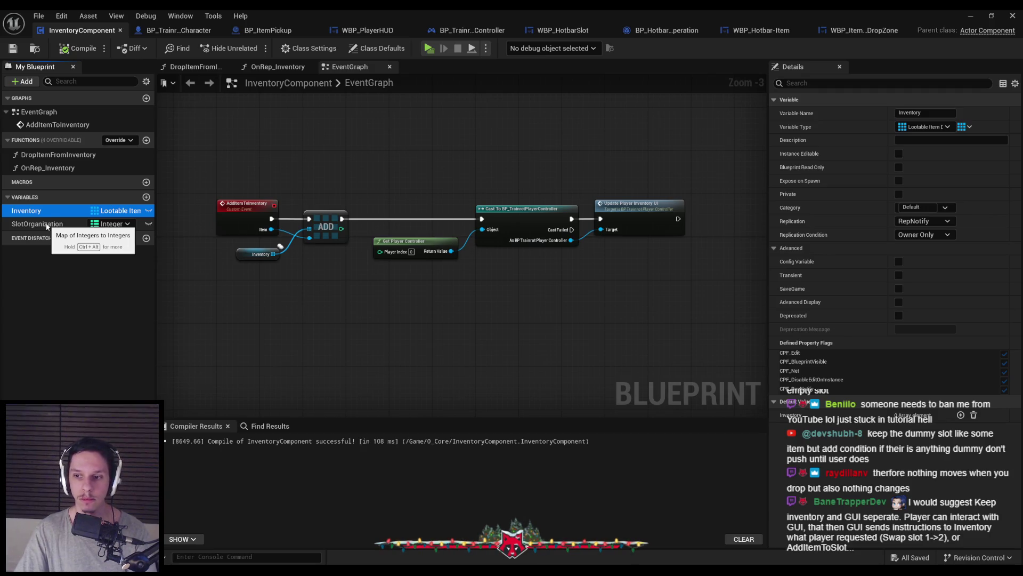
pyautogui.click(47, 225)
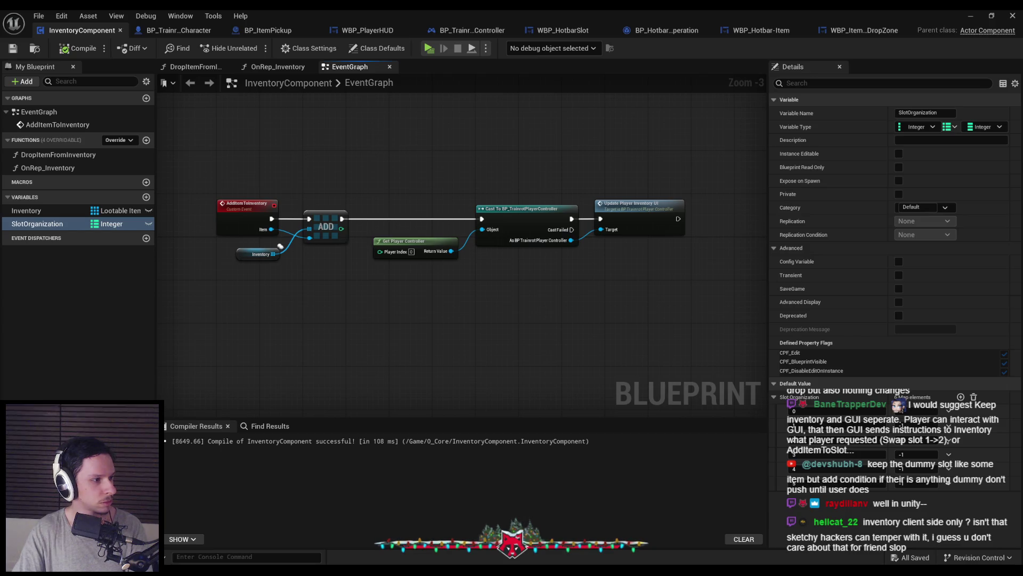
pyautogui.hotkey('alt', 'Tab')
pyautogui.doubleClick(442, 177)
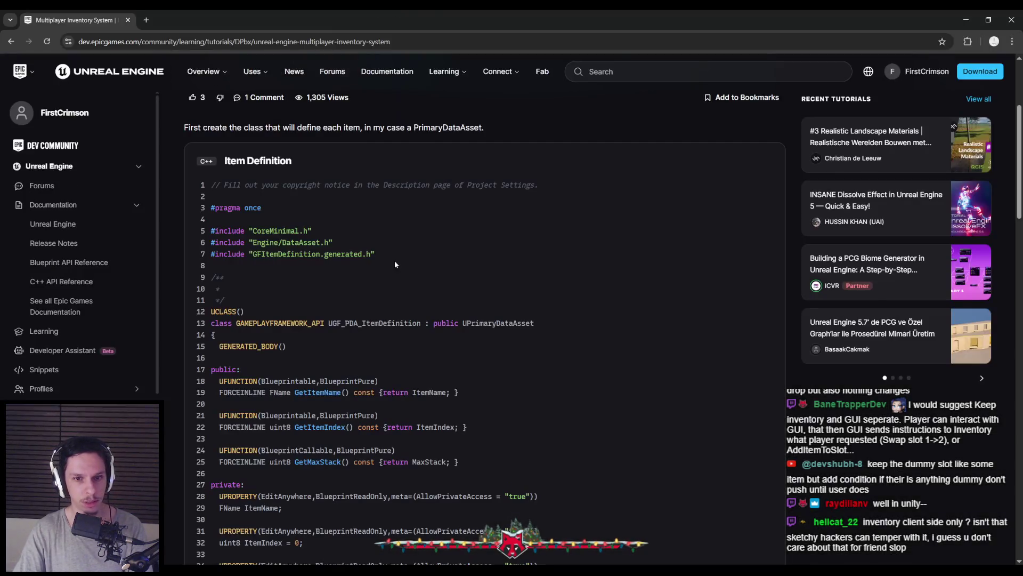
# Expand the tutorial's full Item struct code and the full .h file code
pyautogui.scroll(-3, 313, 299)
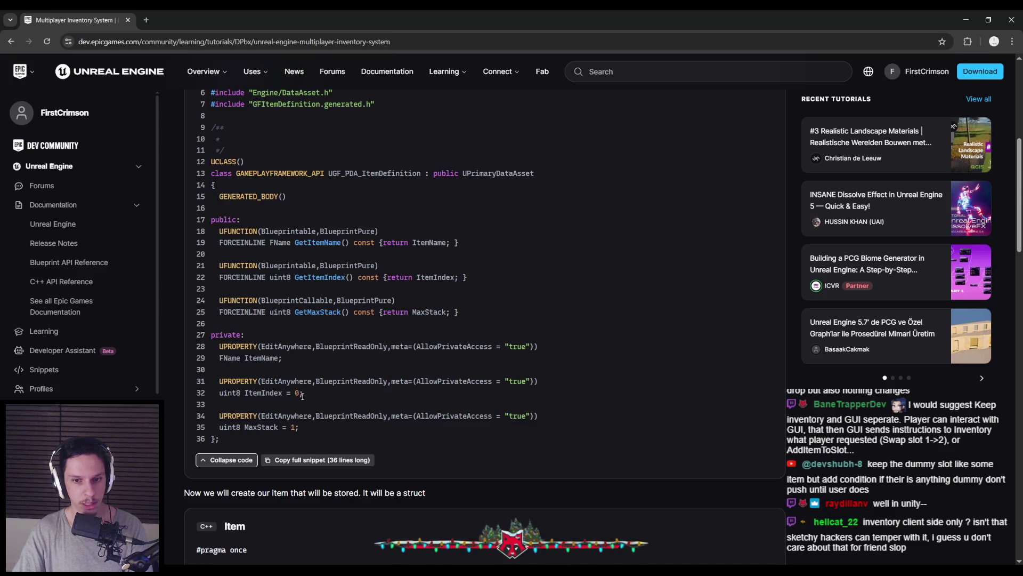
pyautogui.scroll(-5, 302, 417)
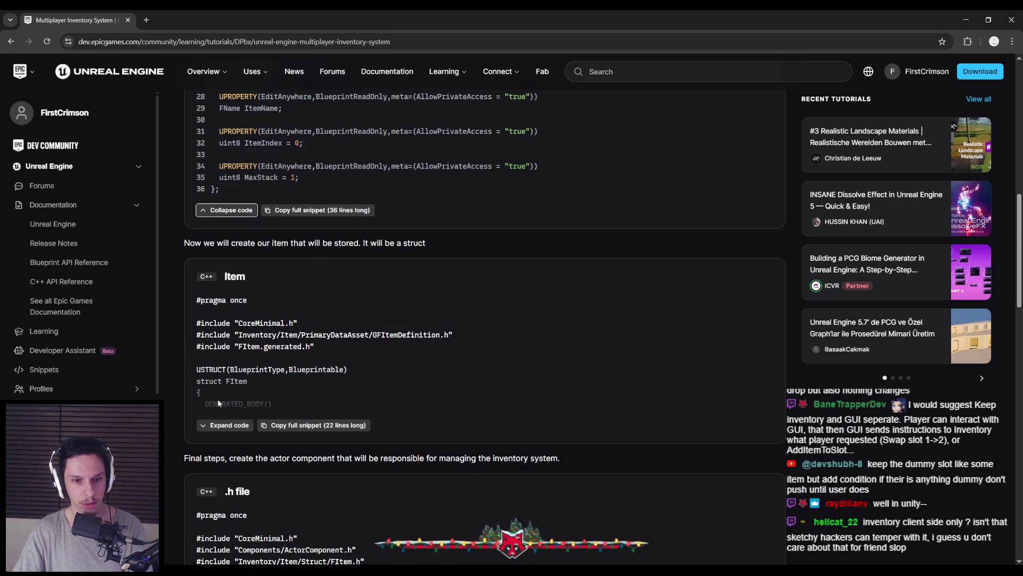
pyautogui.click(214, 425)
pyautogui.scroll(-5, 212, 377)
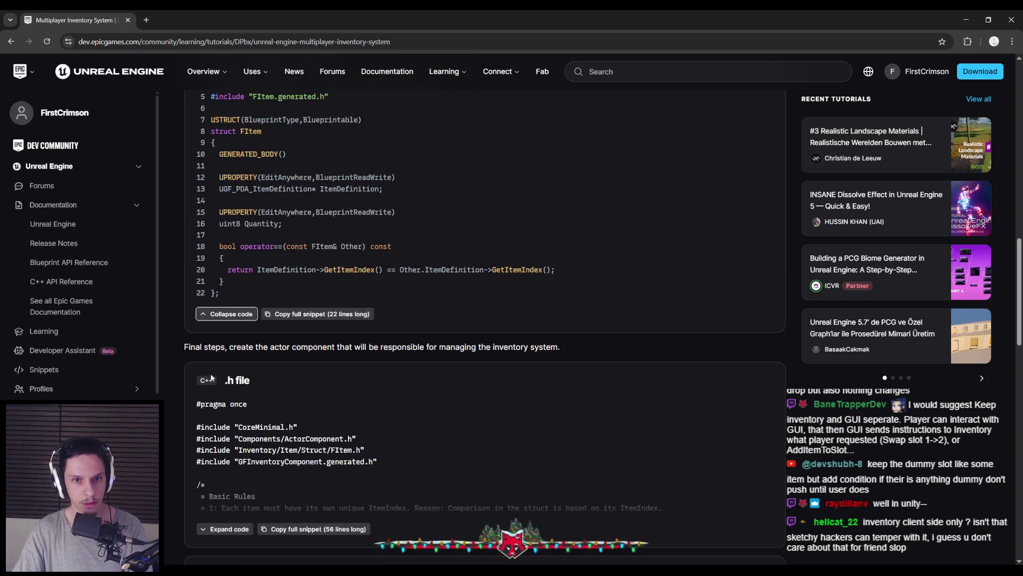
pyautogui.scroll(-3, 211, 376)
pyautogui.click(219, 373)
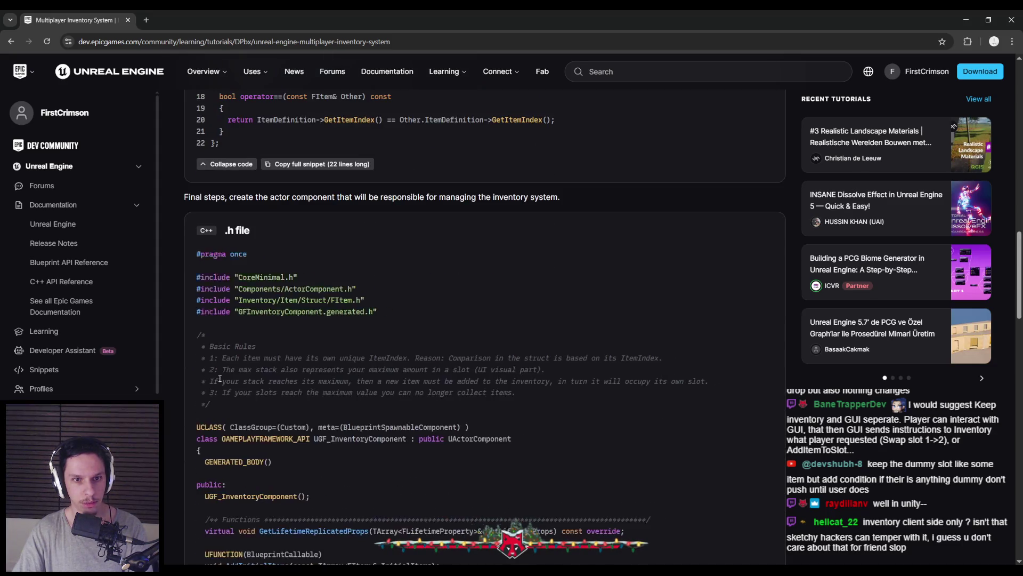
# Scroll past the snippet's ConsumeItem logic to the embedded 'Magic World | Devlog 1' video
pyautogui.scroll(-2, 221, 368)
pyautogui.scroll(2, 222, 359)
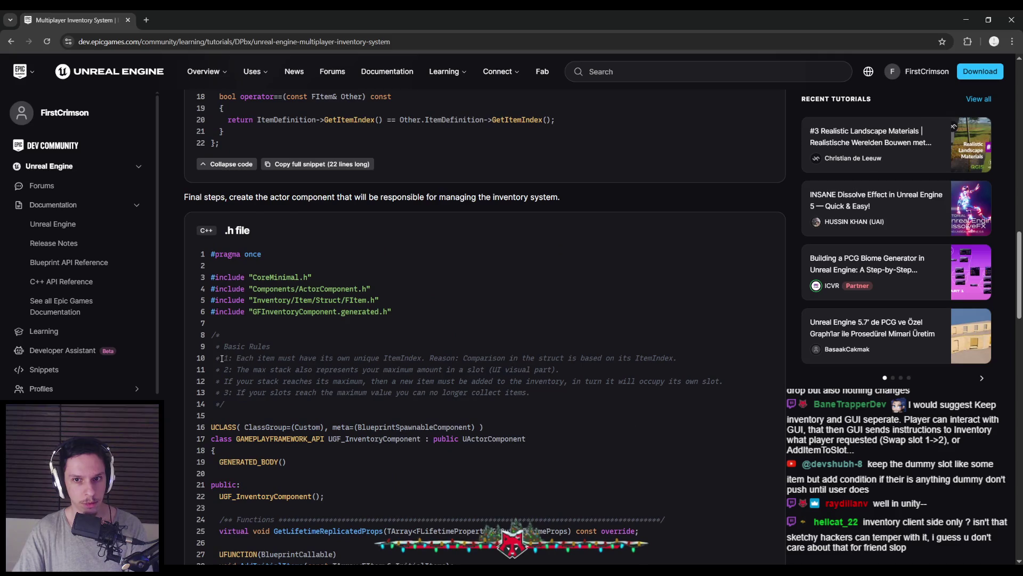
pyautogui.scroll(-6, 222, 359)
pyautogui.scroll(-1, 222, 359)
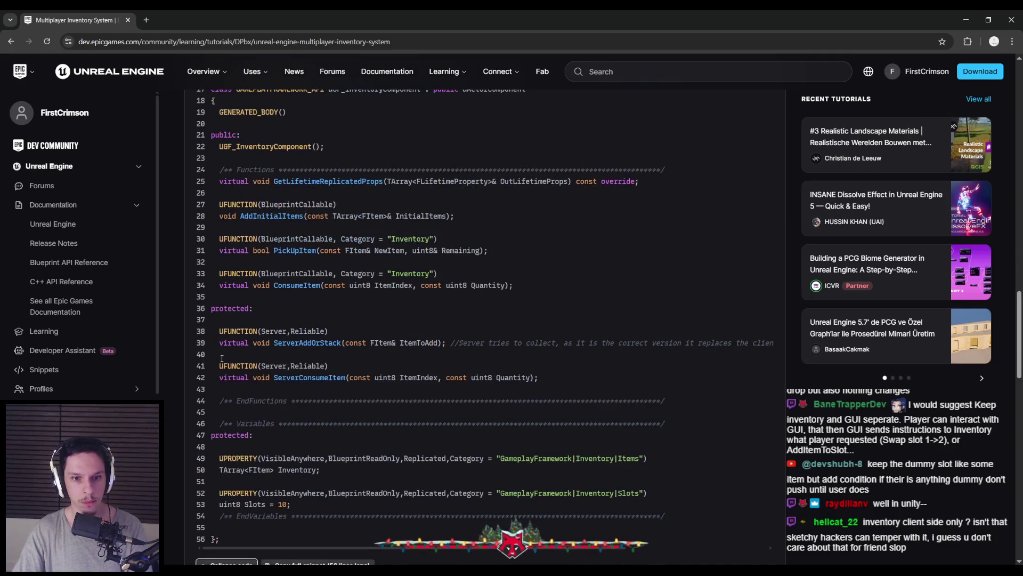
pyautogui.scroll(-1, 223, 361)
pyautogui.scroll(-1, 222, 362)
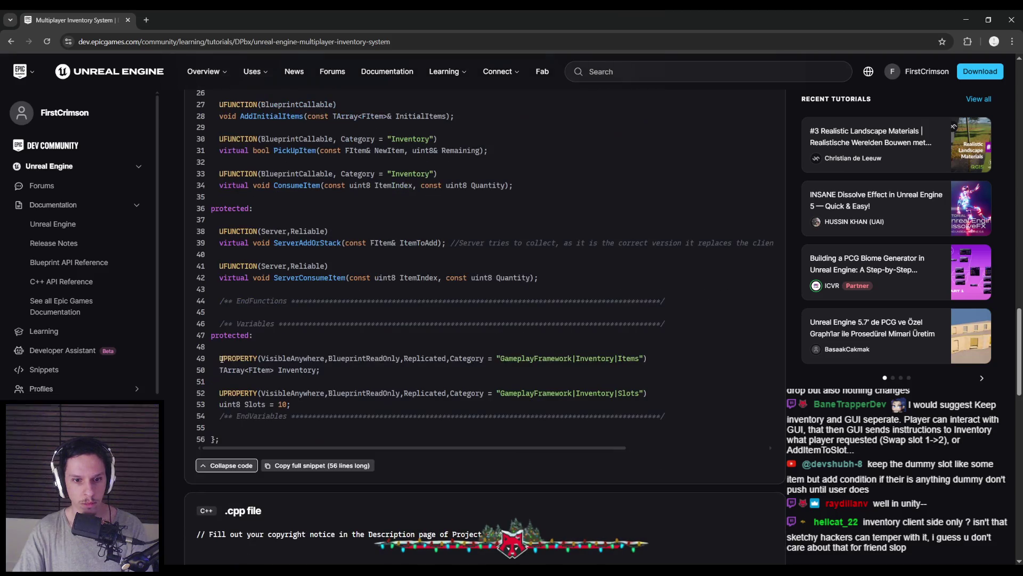
pyautogui.scroll(-7, 229, 402)
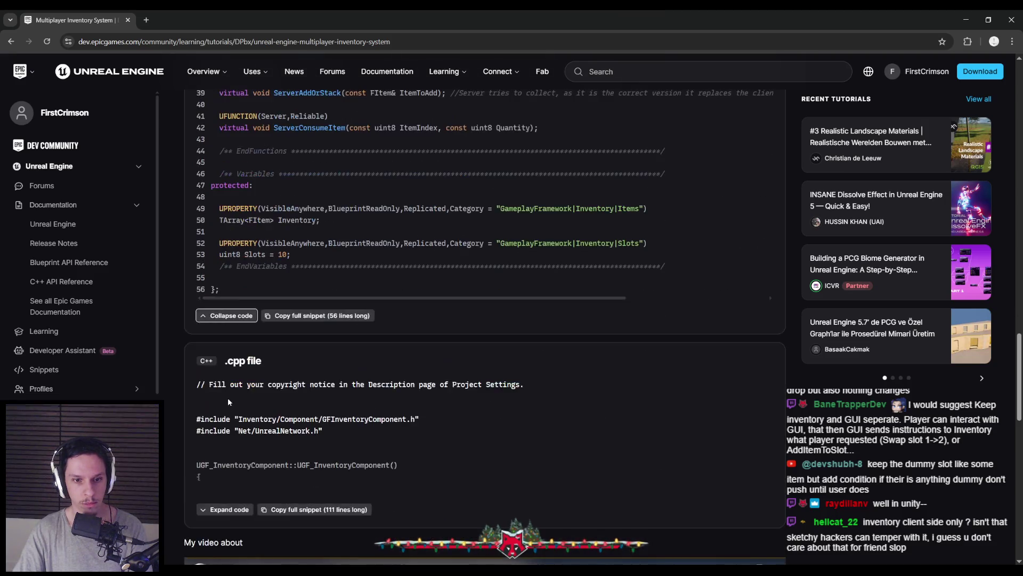
pyautogui.scroll(-9, 215, 377)
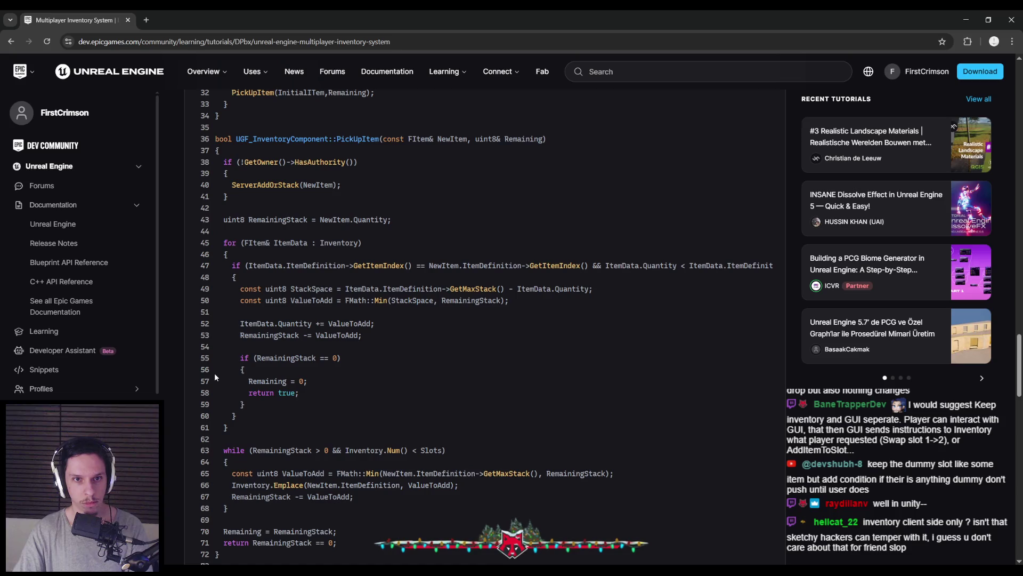
pyautogui.scroll(-1, 214, 377)
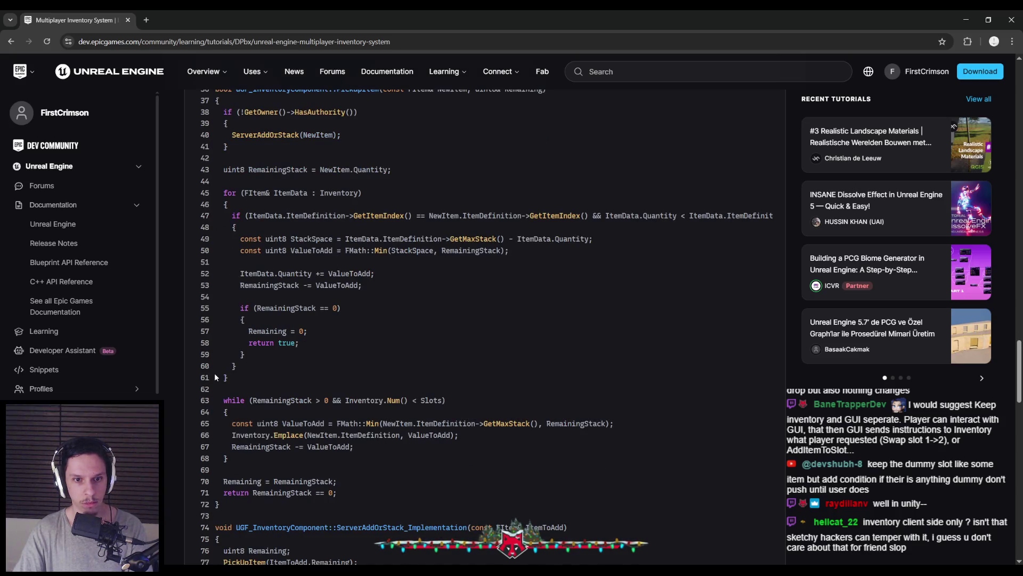
pyautogui.scroll(-4, 215, 377)
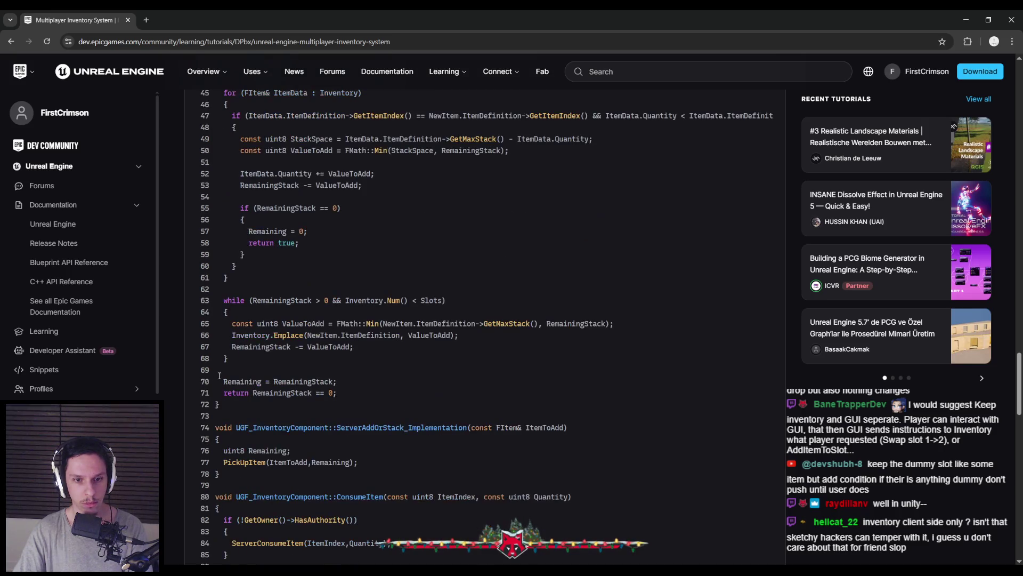
pyautogui.scroll(-3, 219, 375)
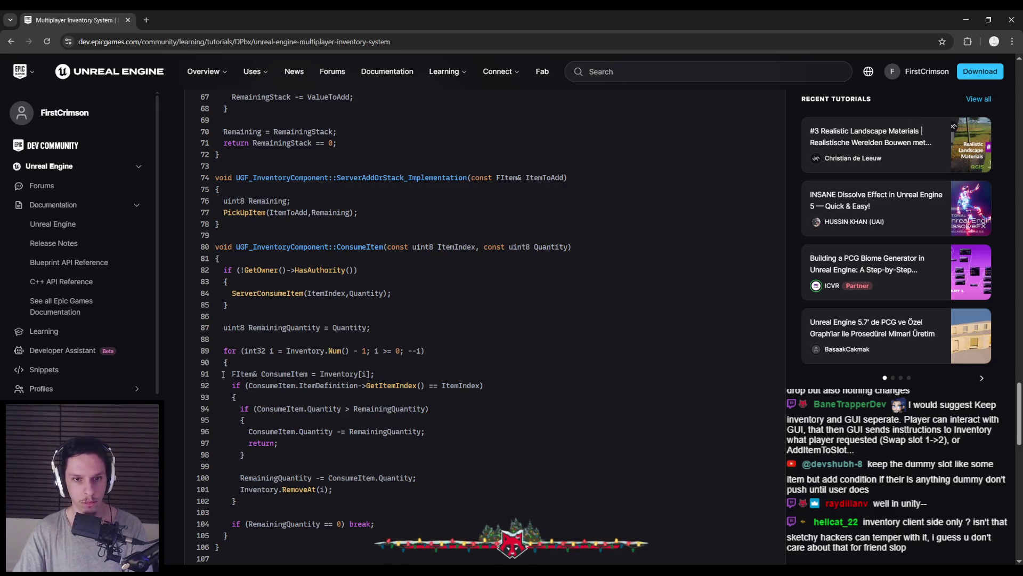
pyautogui.scroll(-2, 224, 373)
pyautogui.scroll(-7, 221, 372)
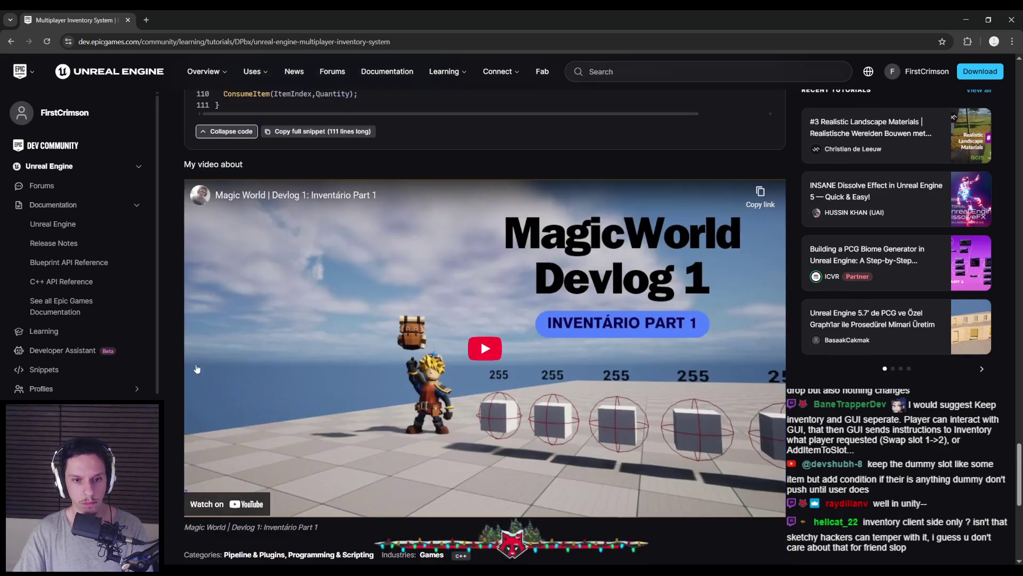
# Play the Magic World devlog, seek ahead to around 11 minutes, then return to Unreal Engine
pyautogui.scroll(-1, 186, 359)
pyautogui.click(284, 379)
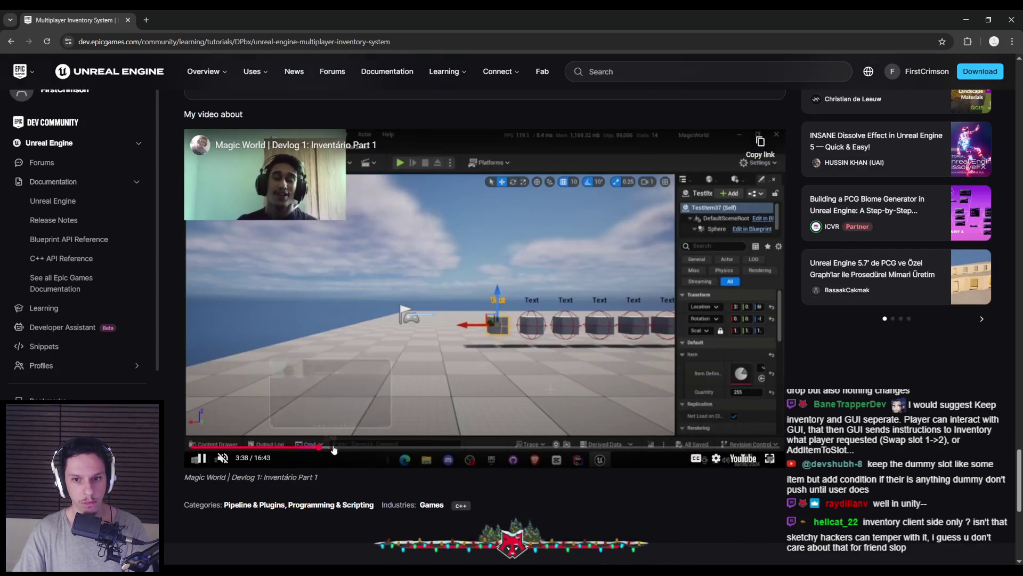
pyautogui.click(364, 446)
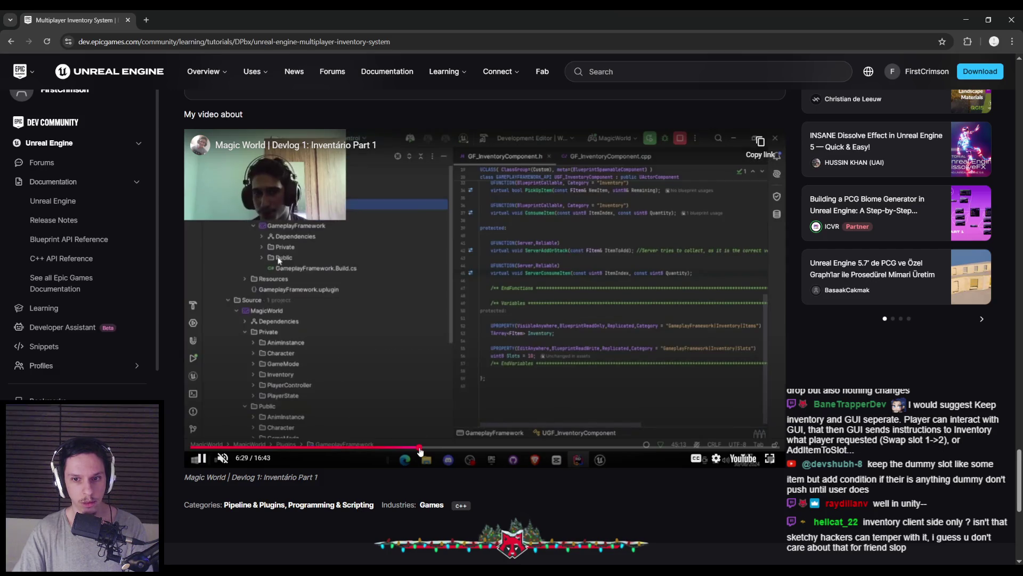
pyautogui.click(419, 448)
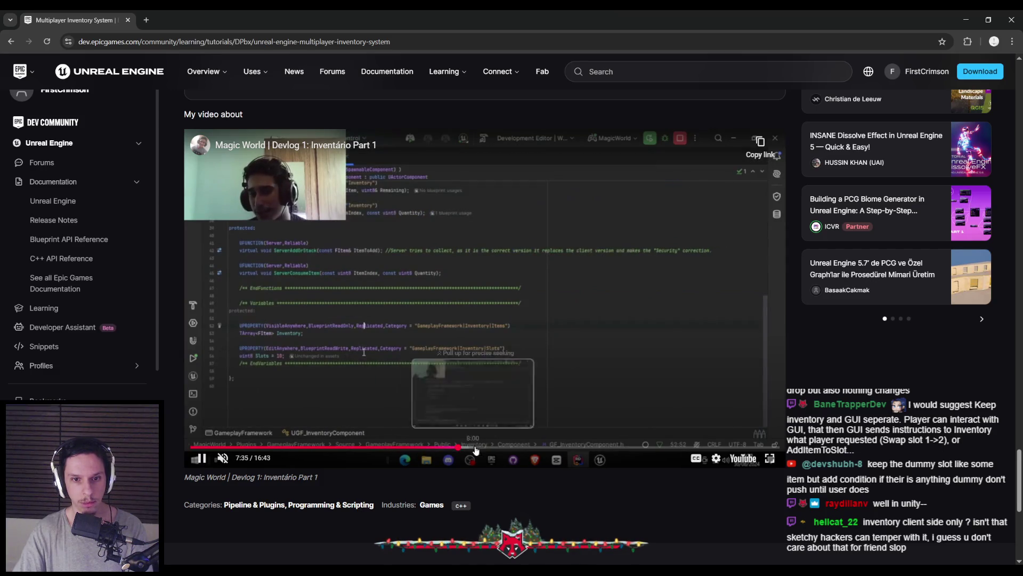
pyautogui.click(497, 447)
pyautogui.moveTo(499, 449); pyautogui.dragTo(761, 449)
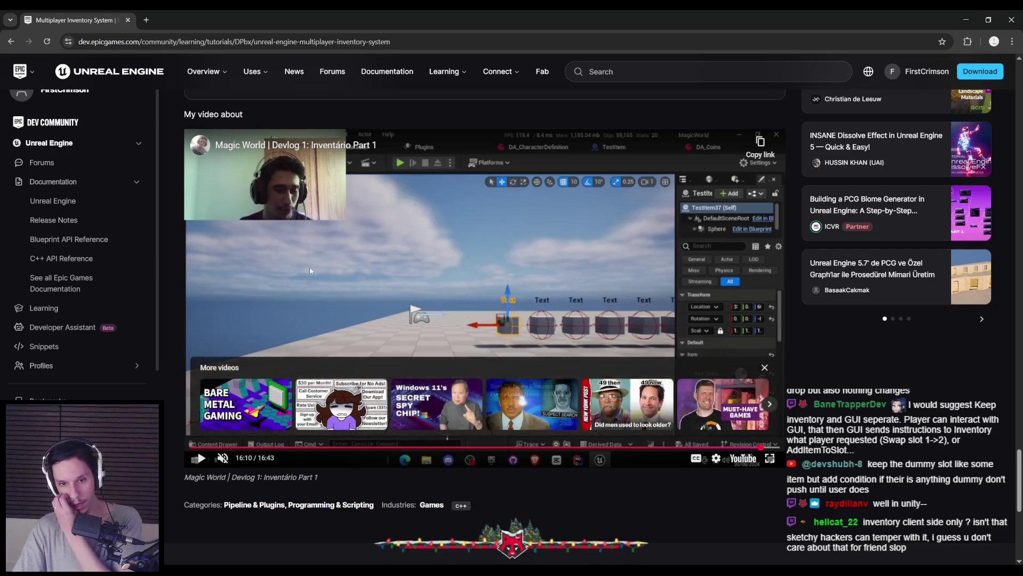
pyautogui.scroll(5, 309, 267)
pyautogui.hotkey('alt', 'Tab')
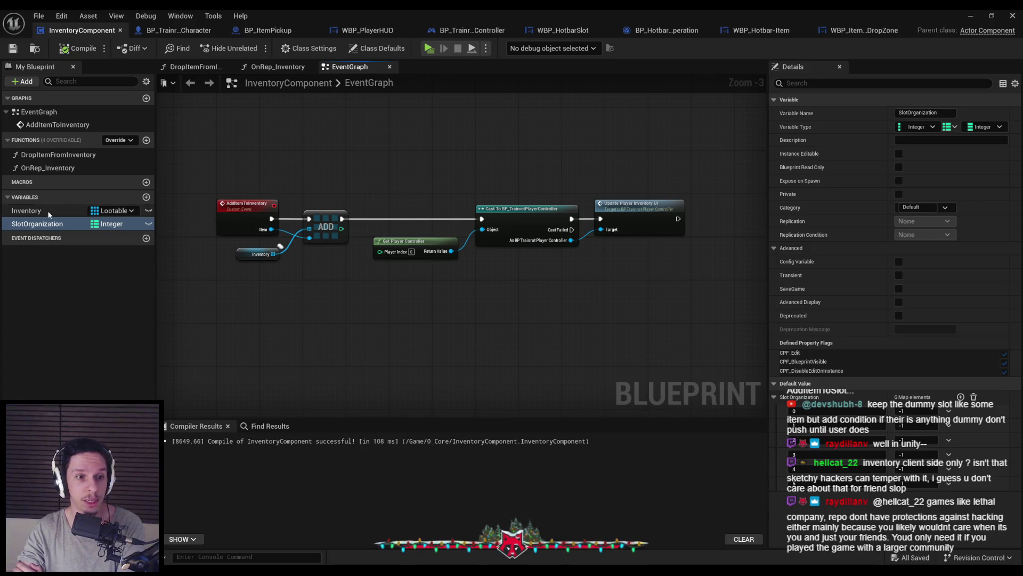
# Check the Inventory variable's replication and open the OnRep_Inventory function graph
pyautogui.click(32, 211)
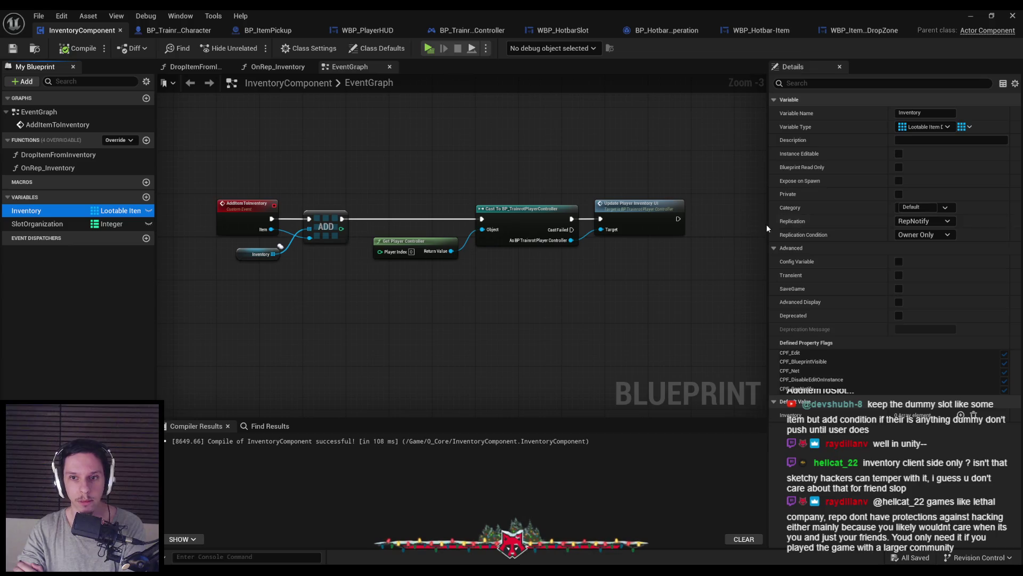
pyautogui.doubleClick(37, 167)
pyautogui.hotkey('alt', 'Left')
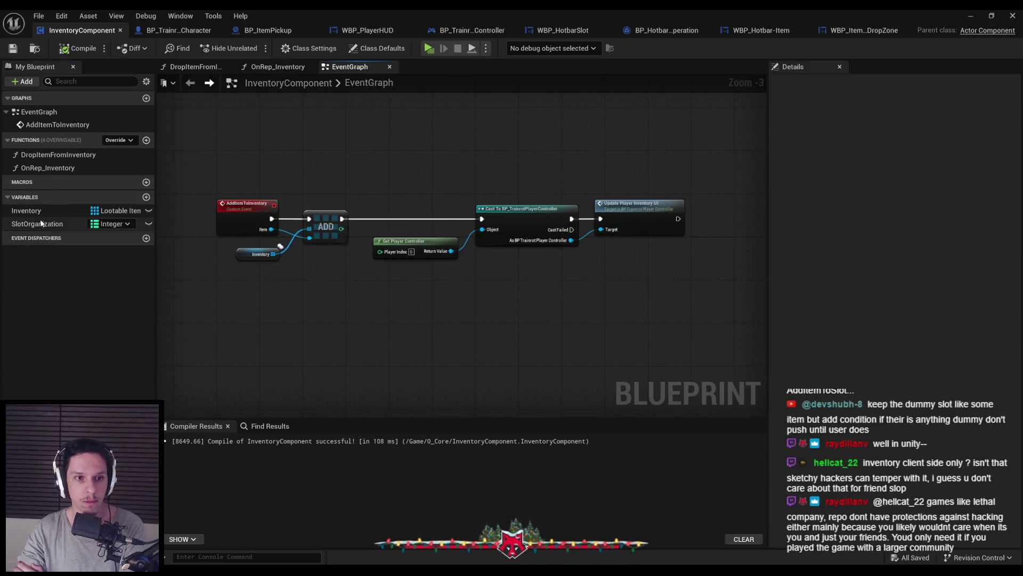
pyautogui.doubleClick(33, 169)
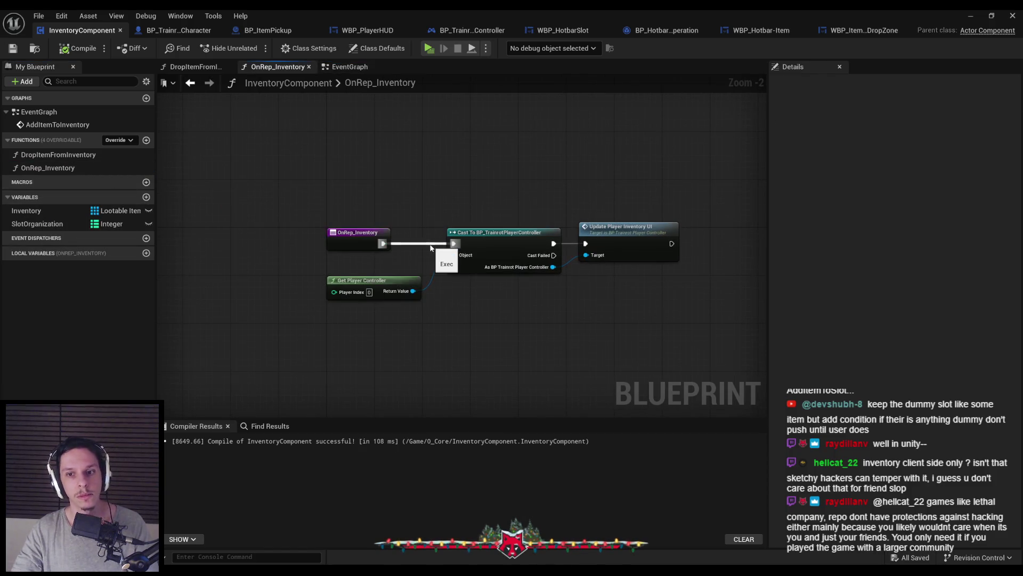
# Unlink and delete the cast, controller and UI update nodes, compile, save, and start multiplayer play
pyautogui.moveTo(453, 244)
pyautogui.mouseDown()
pyautogui.moveTo(433, 247)
pyautogui.moveTo(726, 373)
pyautogui.mouseUp()
pyautogui.click(422, 219)
pyautogui.click(77, 48)
pyautogui.press('Delete')
pyautogui.click(78, 48)
pyautogui.click(13, 49)
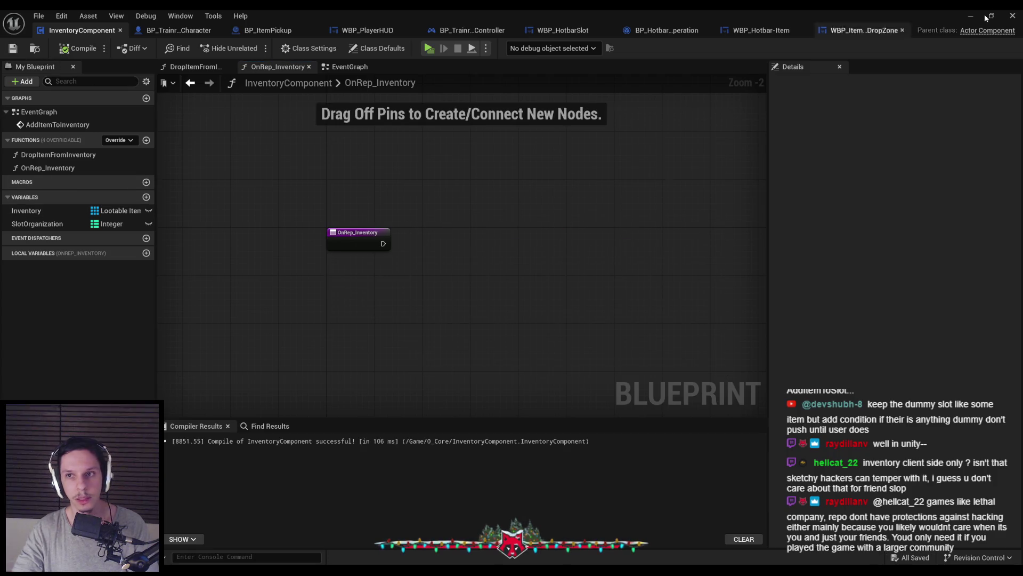
pyautogui.hotkey('alt', 'Tab')
pyautogui.hotkey('alt', 'p')
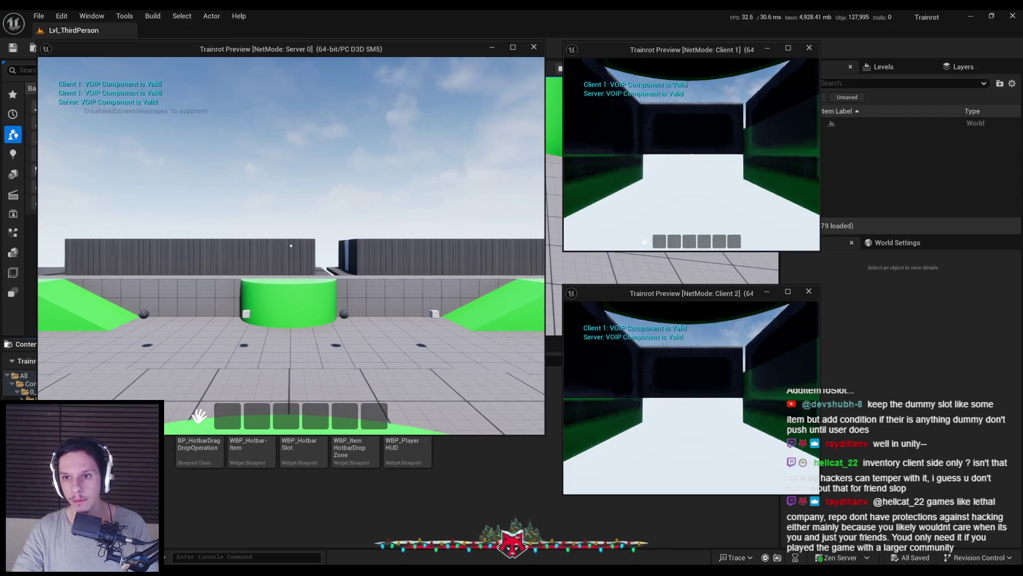
# As Client 1, pick up the cube, drop the red hotbar item into the drop zone, then stop
pyautogui.press('w')
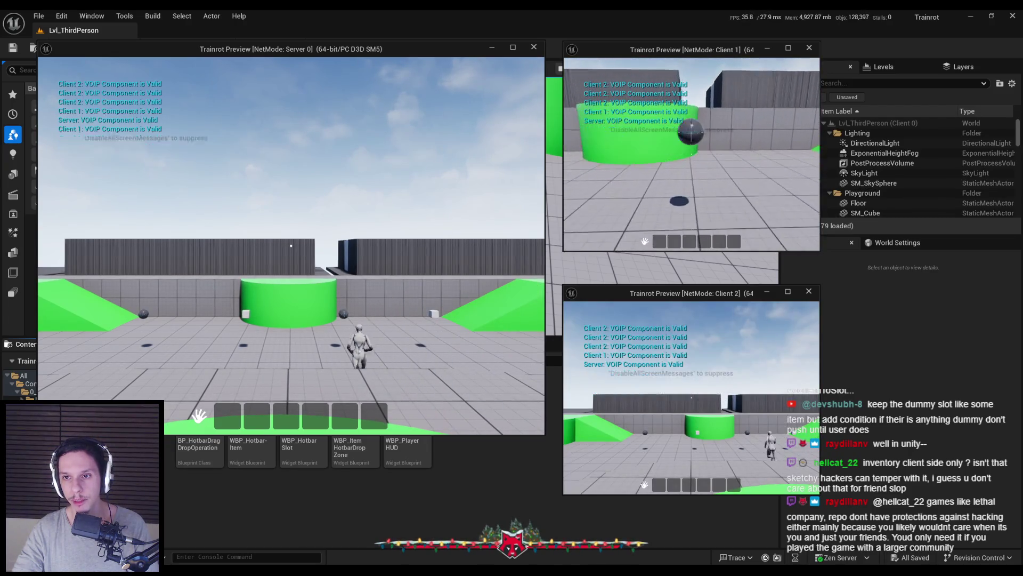
pyautogui.press('e')
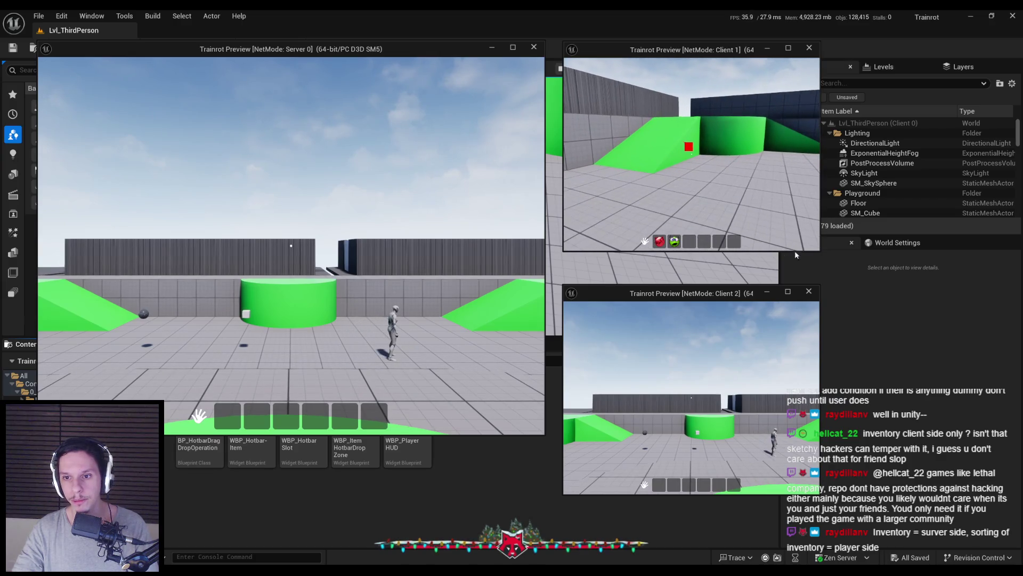
pyautogui.moveTo(661, 243); pyautogui.dragTo(666, 181)
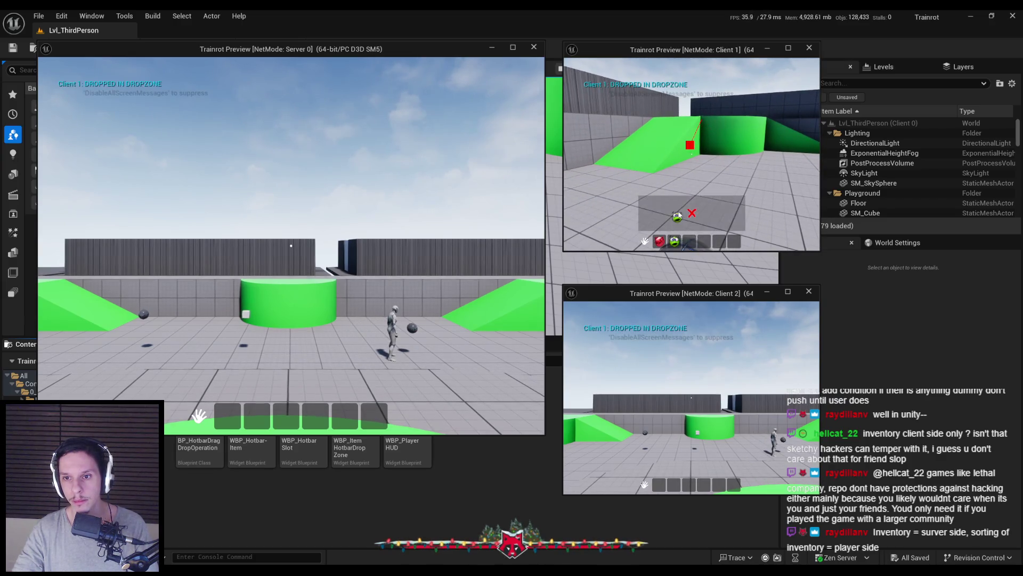
pyautogui.press('Escape')
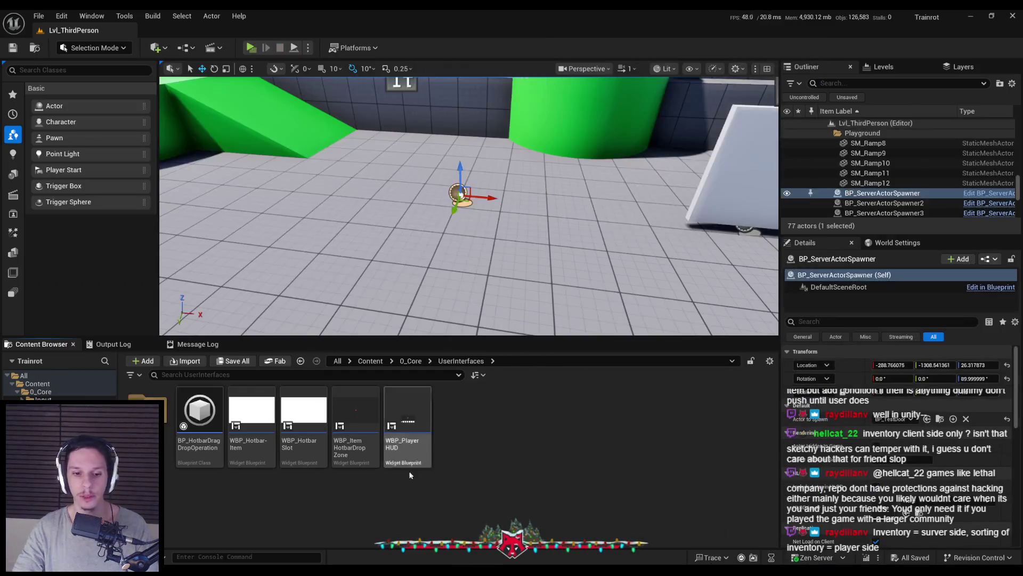
pyautogui.click(348, 556)
# Undo the deletion to restore the cast and Update Player Inventory UI nodes, and recompile
pyautogui.hotkey('ctrl', 'z')
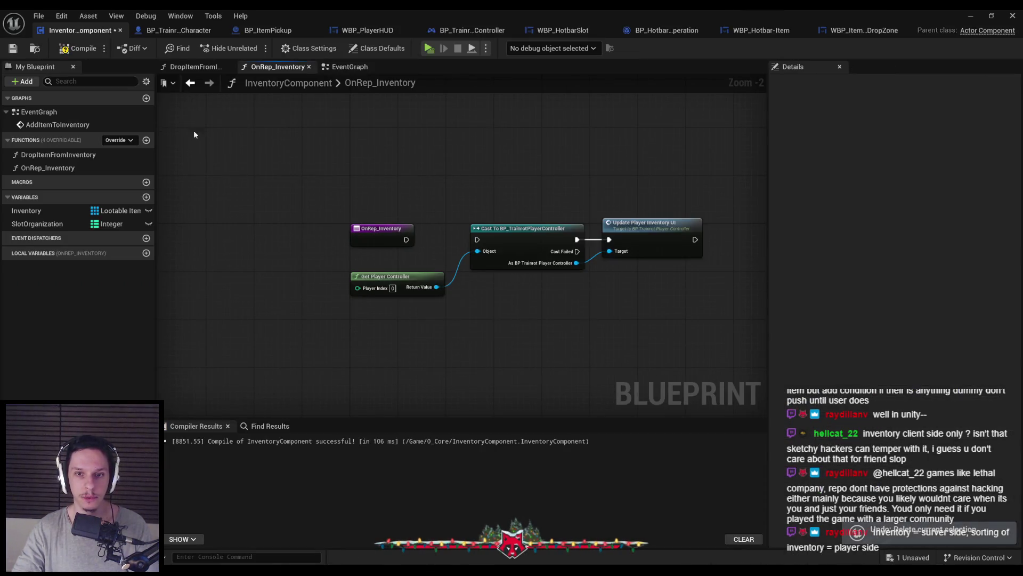
pyautogui.click(75, 49)
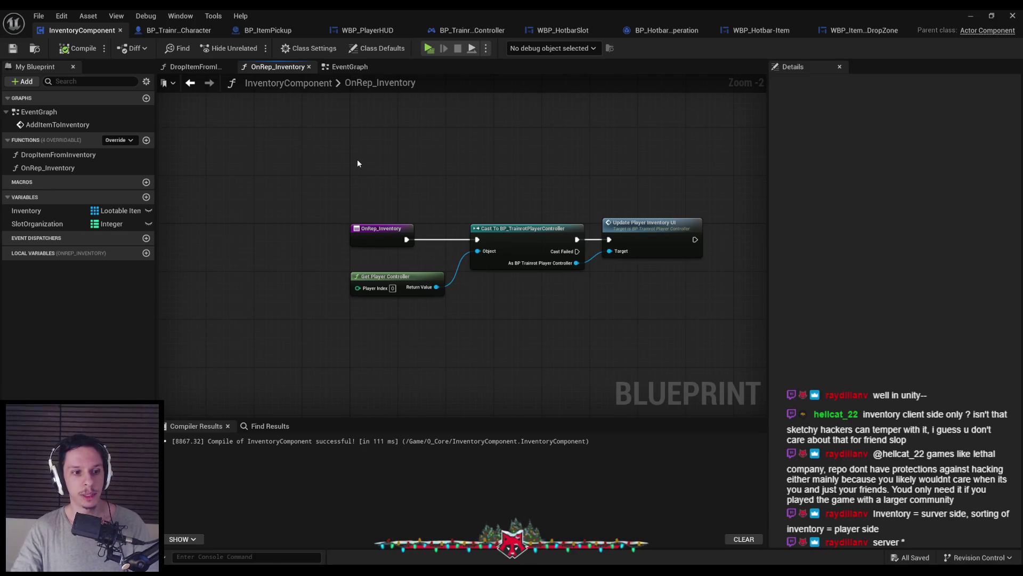
pyautogui.click(45, 224)
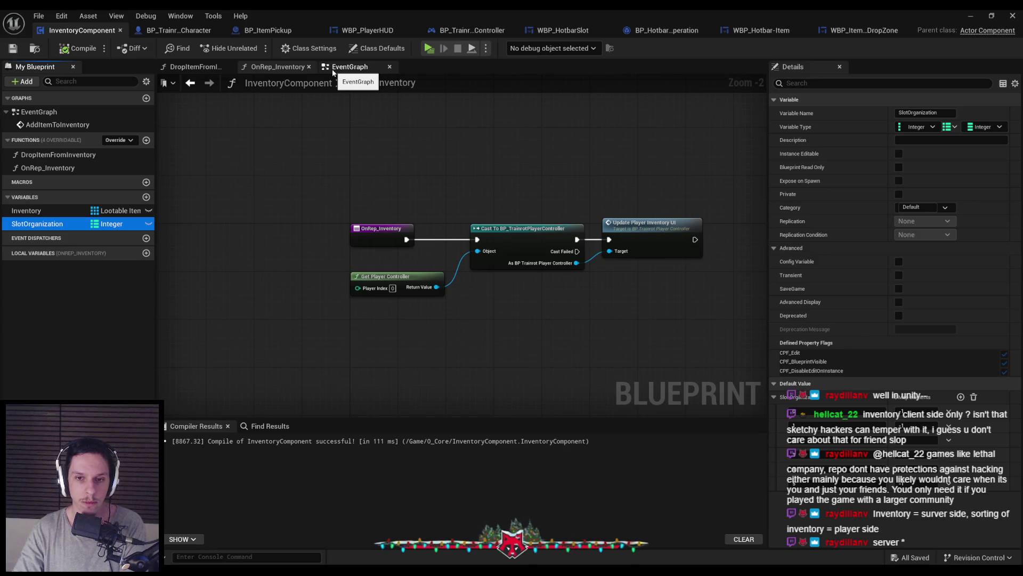
# Give the Inventory array six default empty elements, then compile and save
pyautogui.click(48, 212)
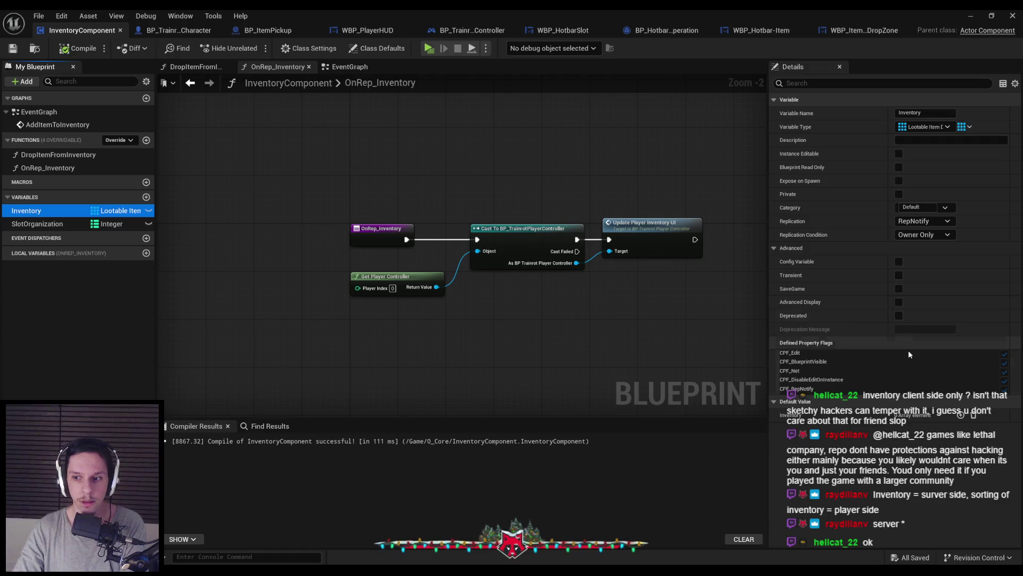
pyautogui.click(961, 415)
pyautogui.click(961, 415)
pyautogui.click(961, 415)
pyautogui.click(961, 414)
pyautogui.click(961, 414)
pyautogui.click(961, 415)
pyautogui.scroll(-3, 830, 423)
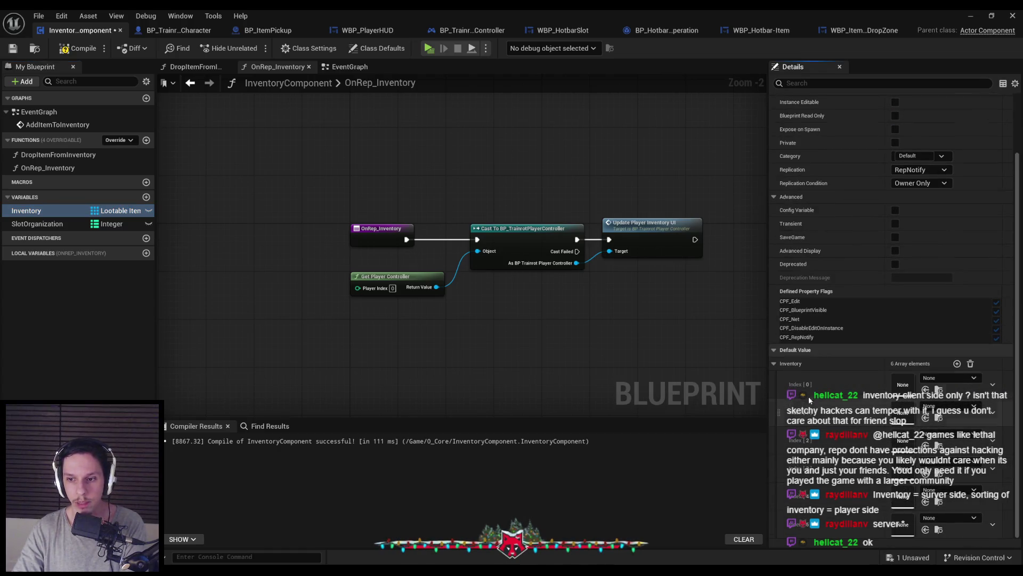
pyautogui.hotkey('ctrl', 's')
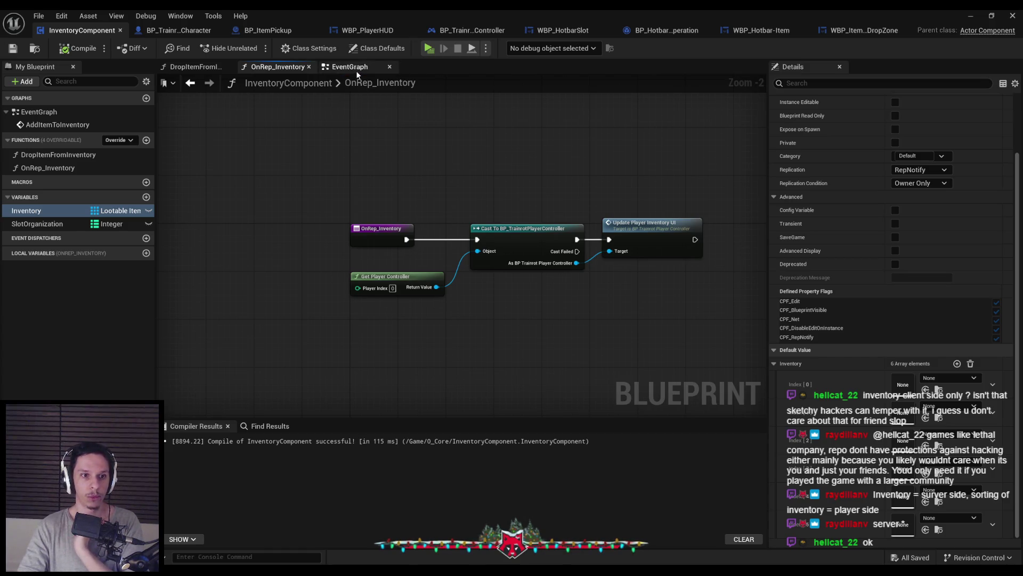
# Recheck the SlotOrganization and Inventory variable properties in InventoryComponent
pyautogui.click(37, 223)
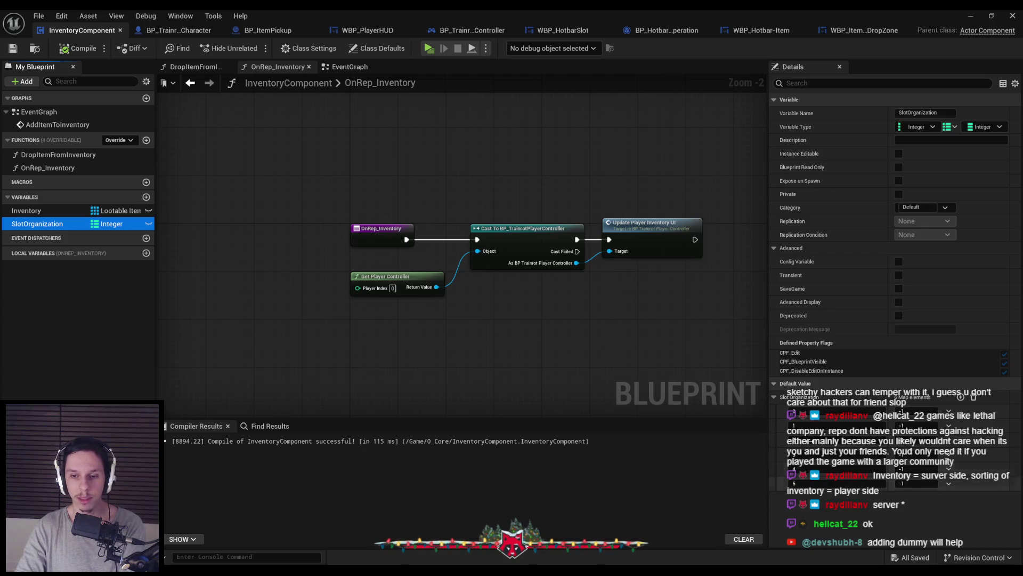
pyautogui.press('Up')
pyautogui.scroll(-2, 907, 508)
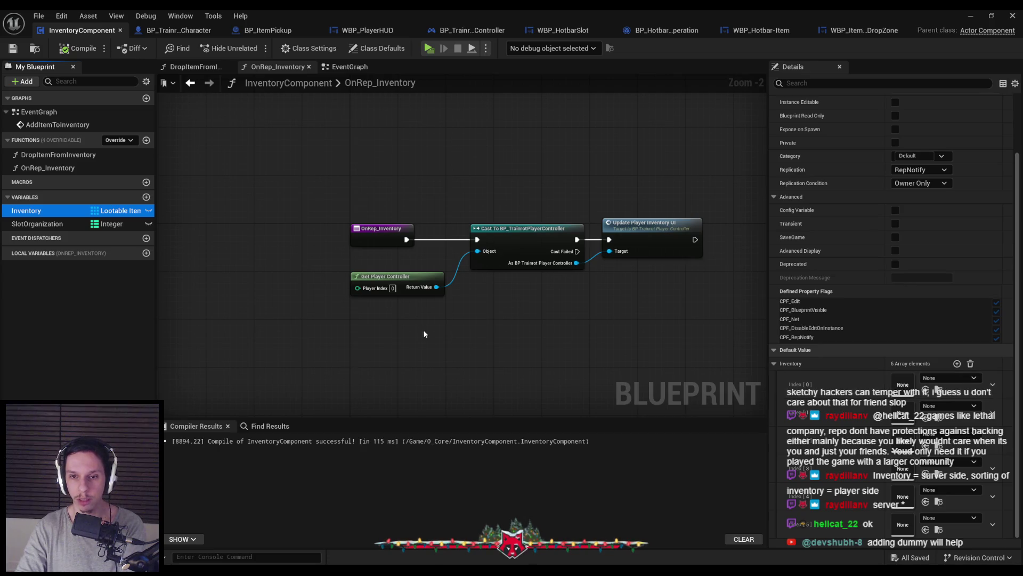
pyautogui.click(332, 68)
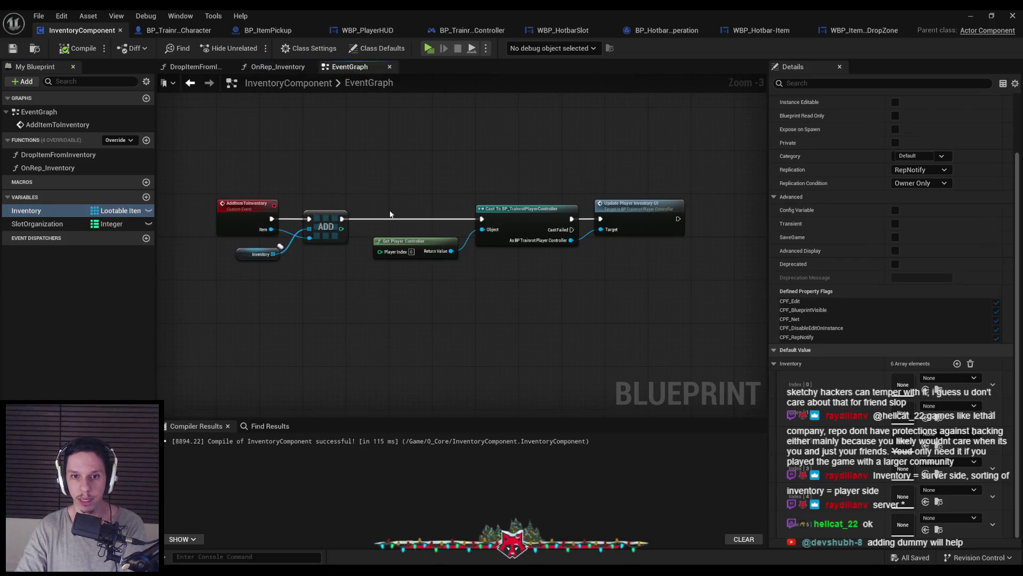
# Review the SlotOrganization and Inventory variables, then show WBP_ItemHotbarDropZone's On Drop graph
pyautogui.click(37, 224)
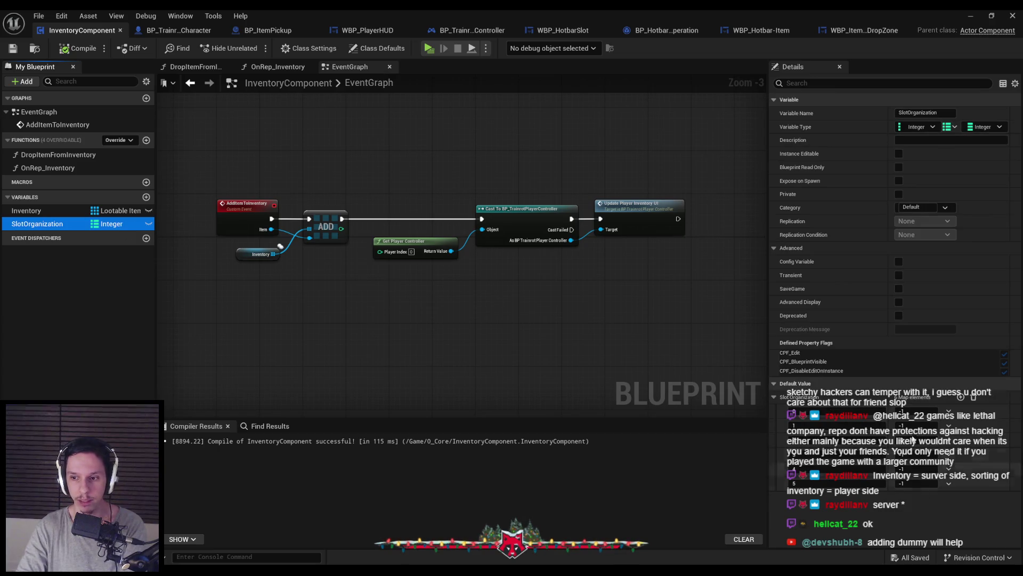
pyautogui.click(582, 363)
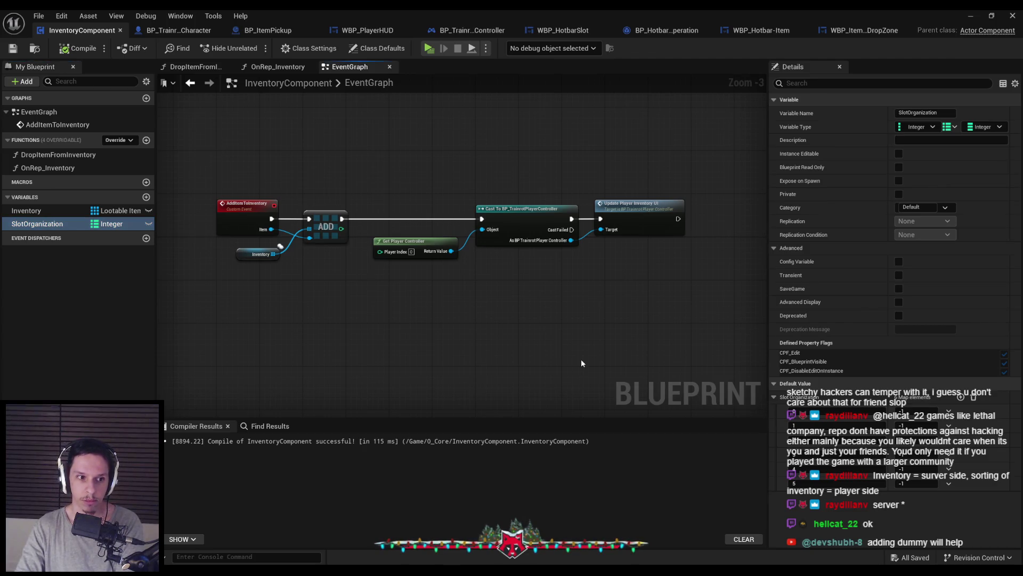
pyautogui.moveTo(426, 184); pyautogui.dragTo(428, 204)
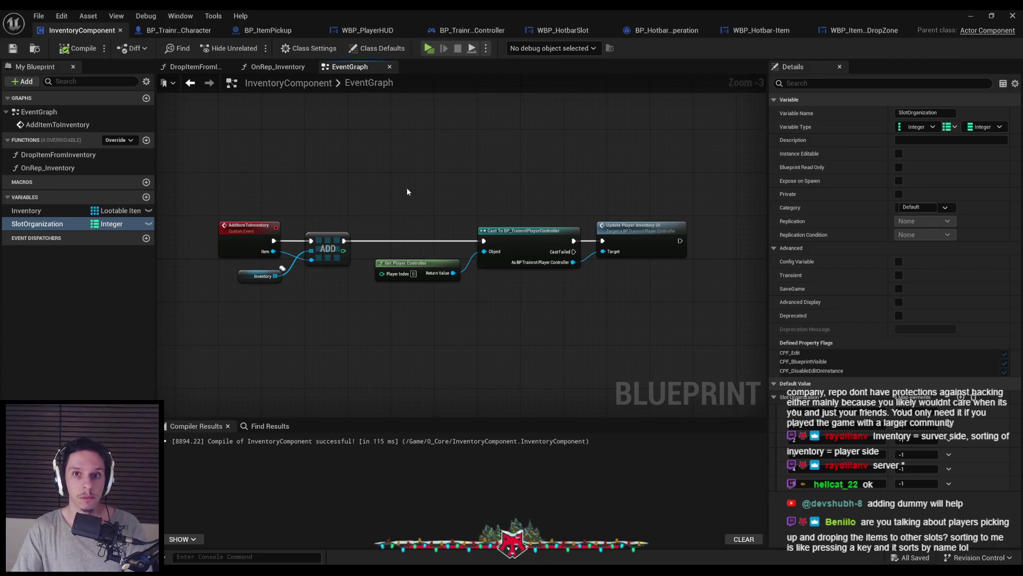
pyautogui.click(27, 211)
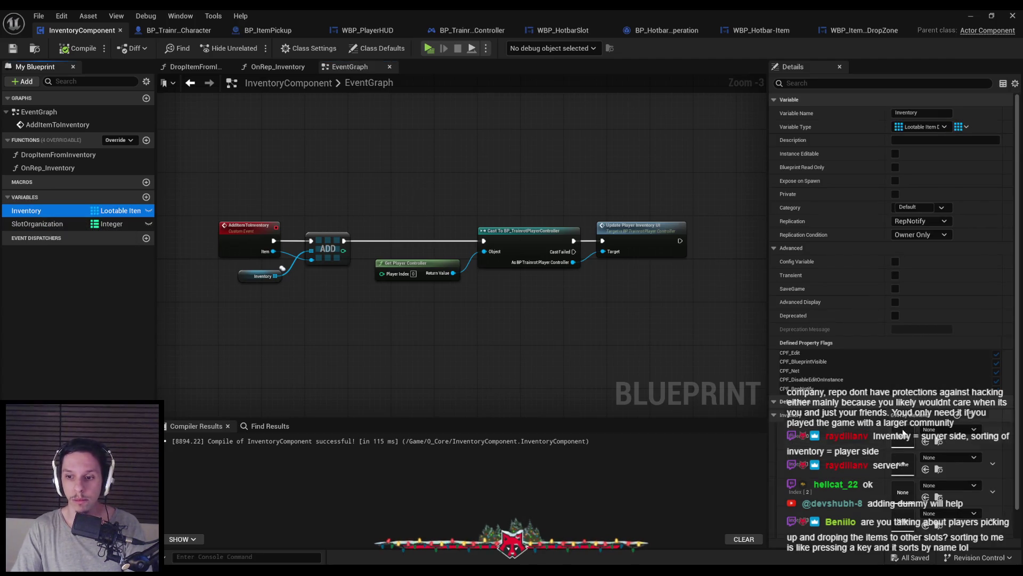
pyautogui.scroll(-2, 871, 417)
pyautogui.click(56, 213)
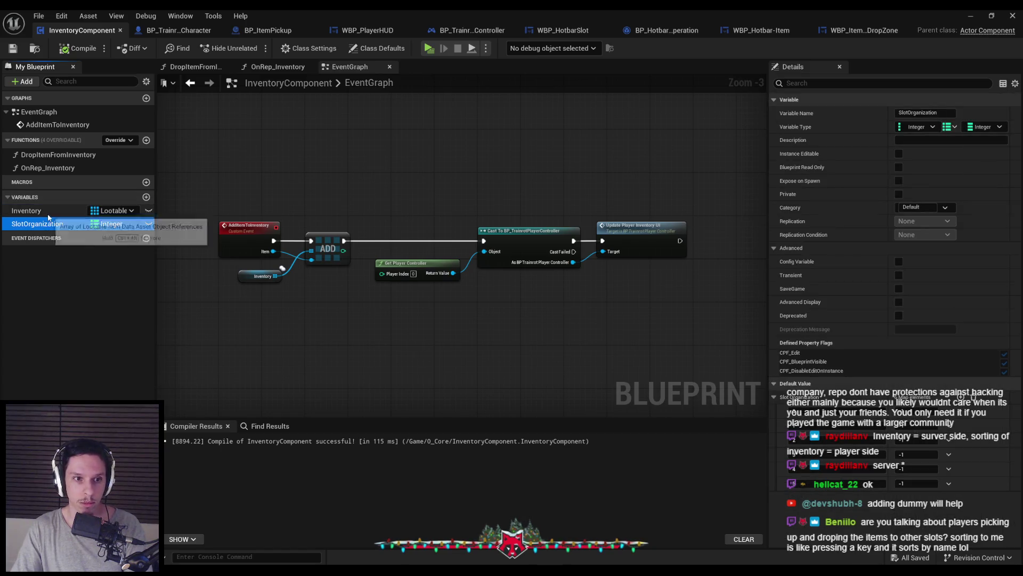
pyautogui.click(344, 202)
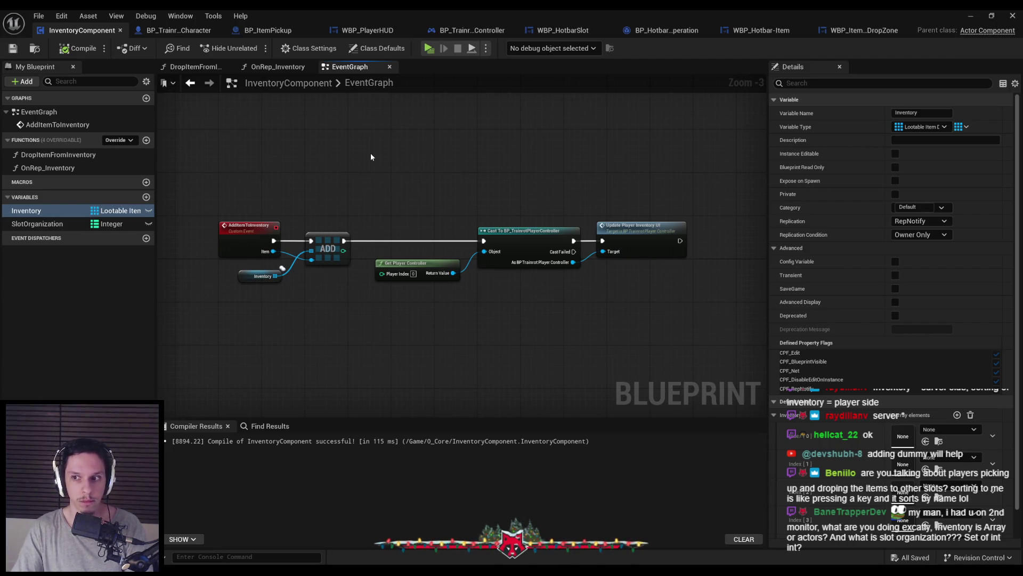
pyautogui.click(857, 30)
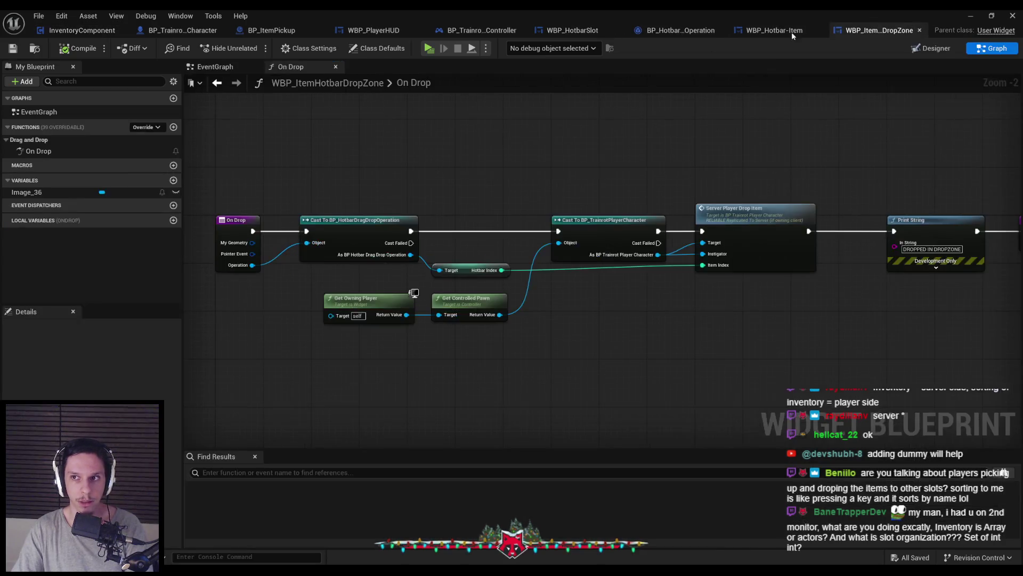
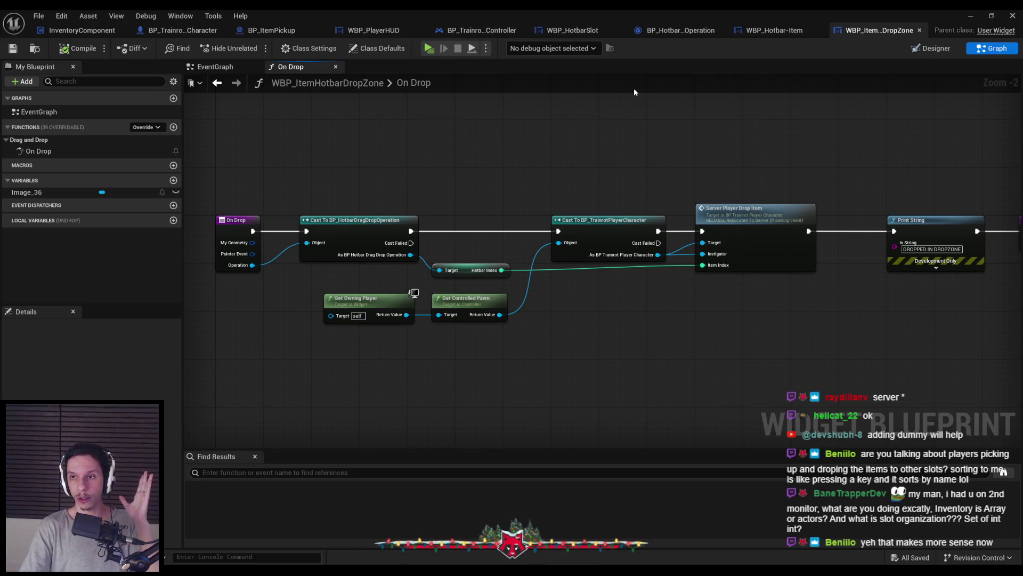
# Review the hotbar item, drag-drop, hotbar slot, controller, HUD and BP_ItemPickup blueprints
pyautogui.click(774, 31)
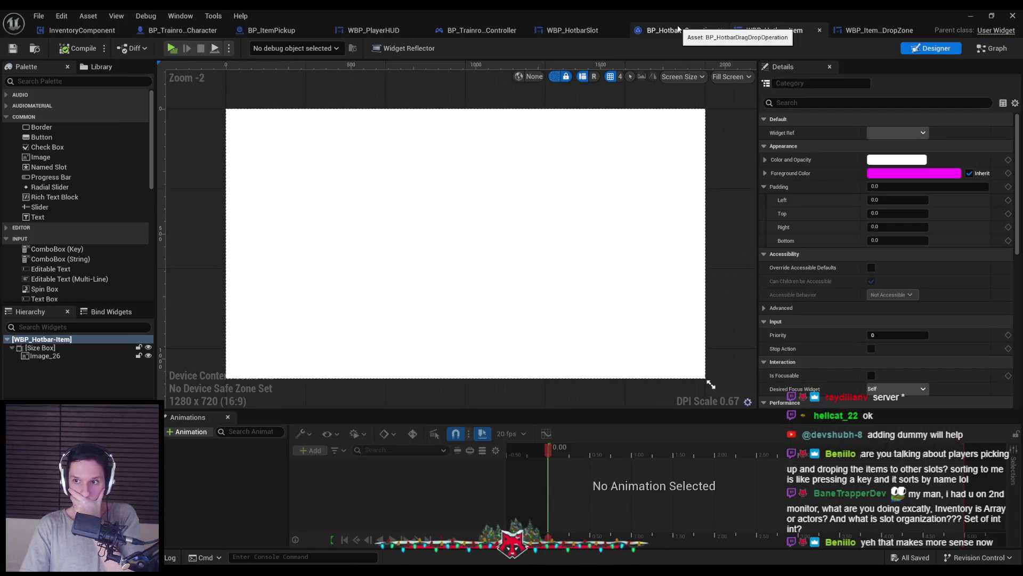
pyautogui.click(678, 30)
pyautogui.click(570, 30)
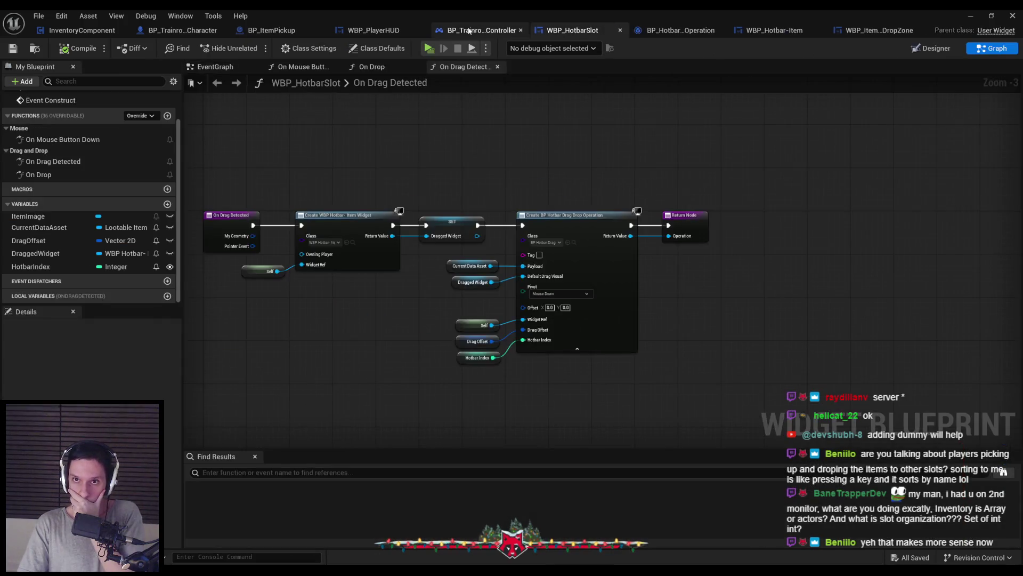
pyautogui.click(469, 30)
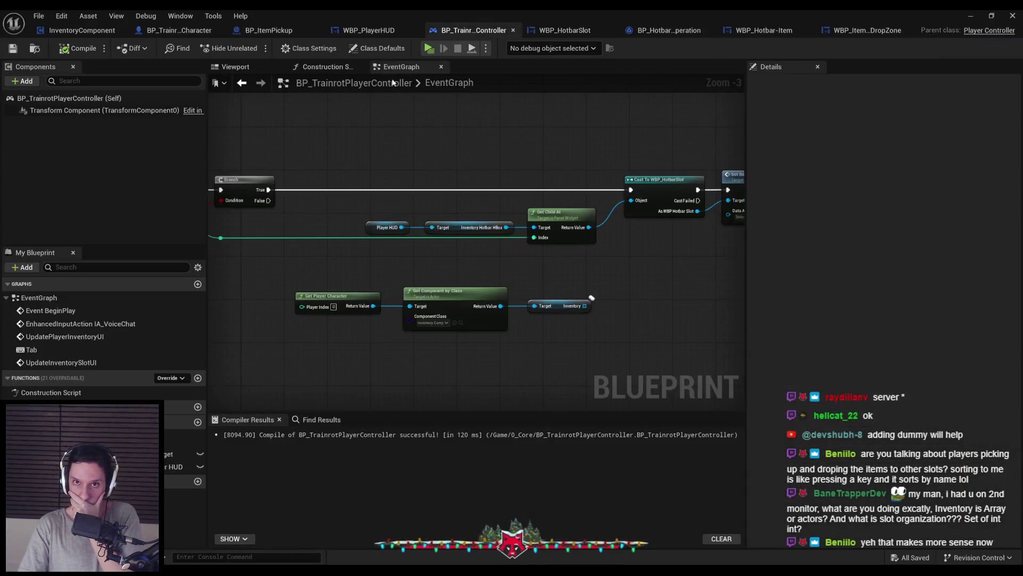
pyautogui.click(368, 31)
pyautogui.click(293, 31)
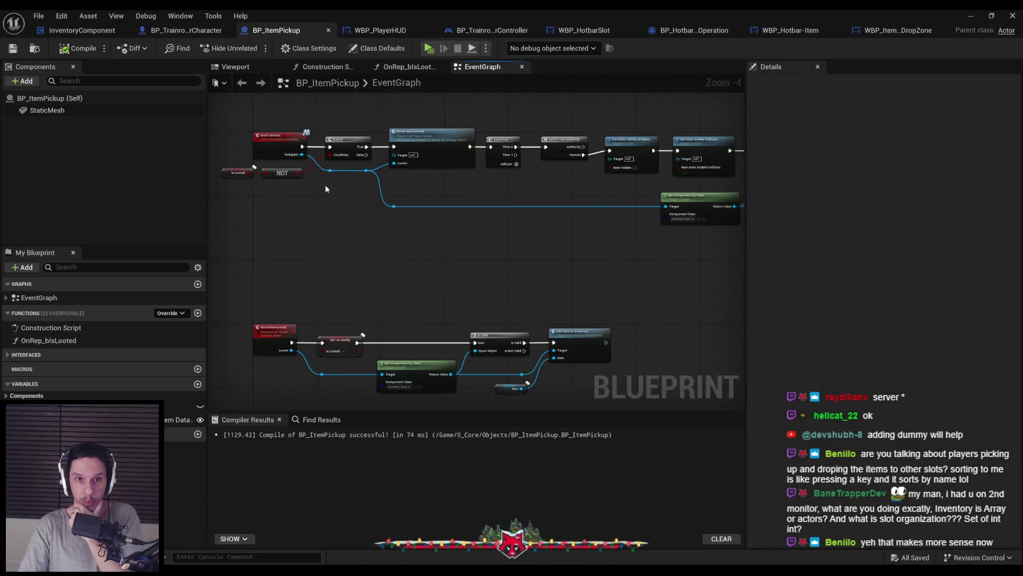
# Jump from BP_ItemPickup's Add Item to Inventory call to InventoryComponent's AddItemToInventory event
pyautogui.scroll(1, 417, 185)
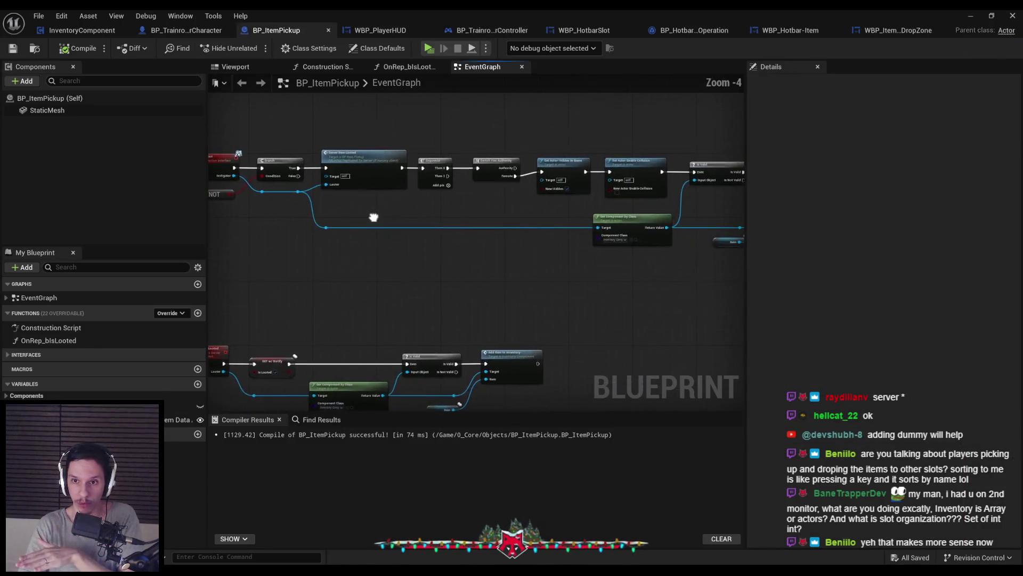
pyautogui.moveTo(452, 202); pyautogui.dragTo(522, 217)
pyautogui.scroll(1, 523, 217)
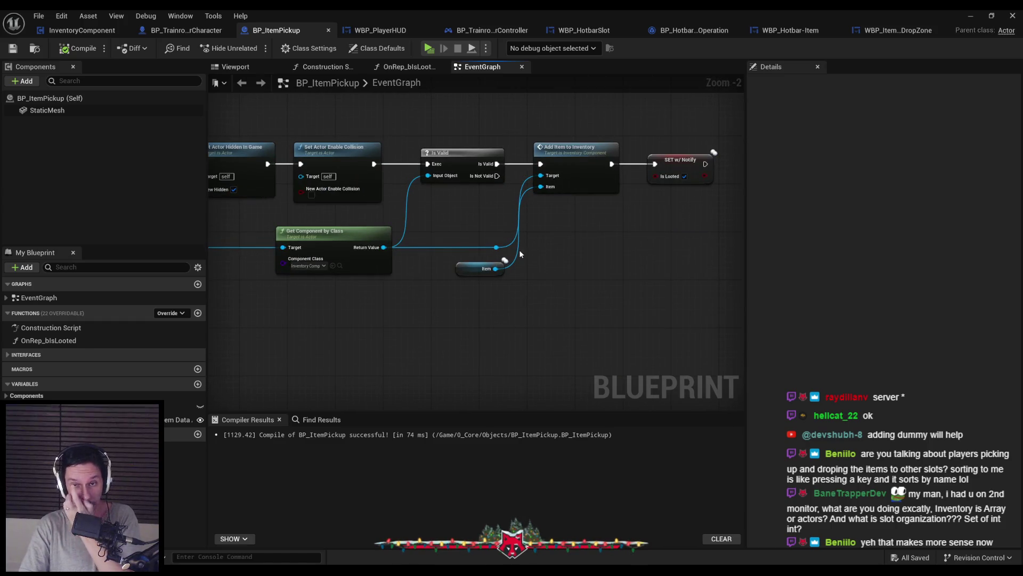
pyautogui.doubleClick(574, 184)
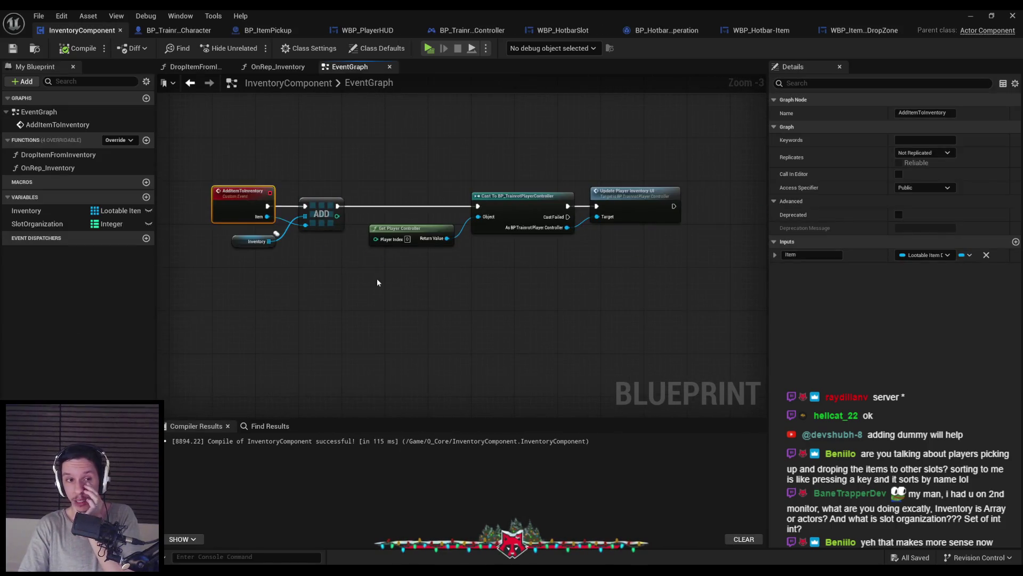
# Inspect Inventory and SlotOrganization, rename SlotOrganization to ClientSlotOrganization, and save
pyautogui.click(66, 224)
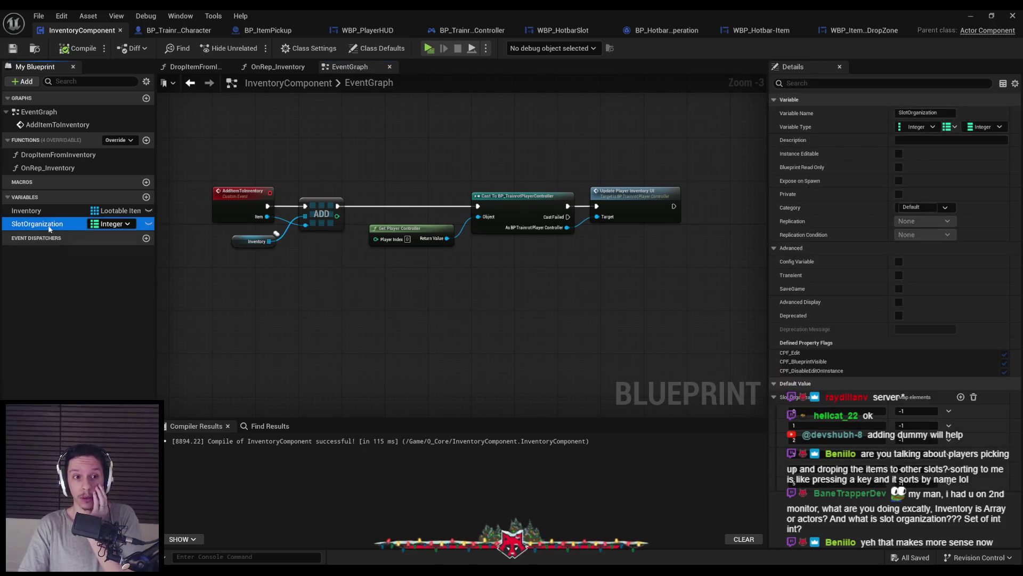
pyautogui.click(39, 212)
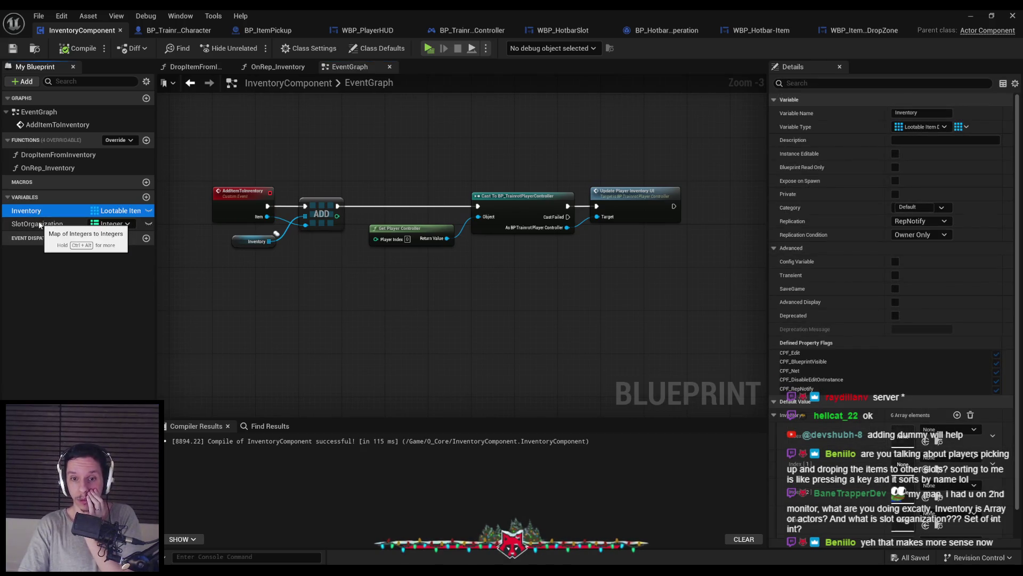
pyautogui.click(39, 226)
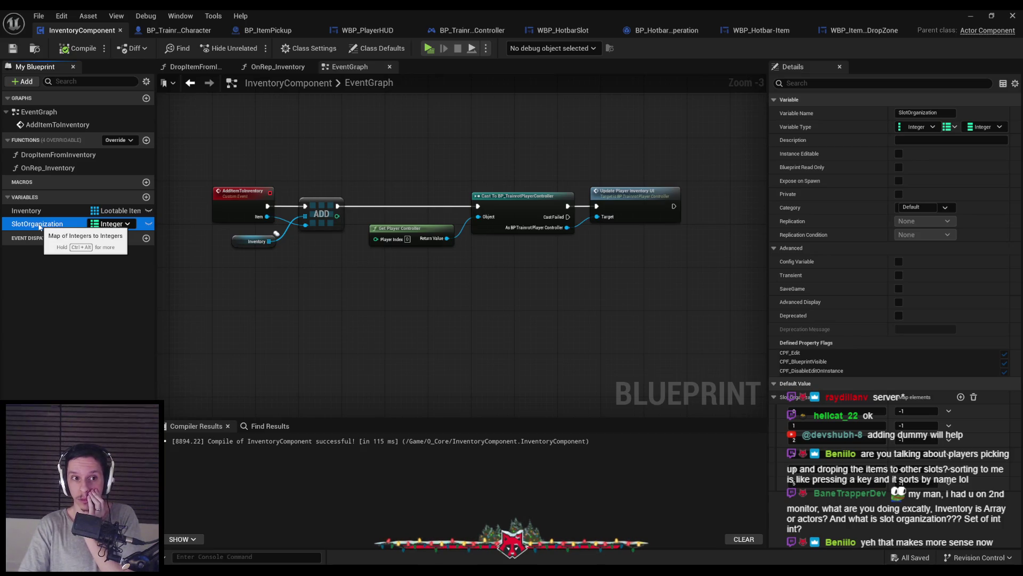
pyautogui.click(39, 225)
pyautogui.write('aC')
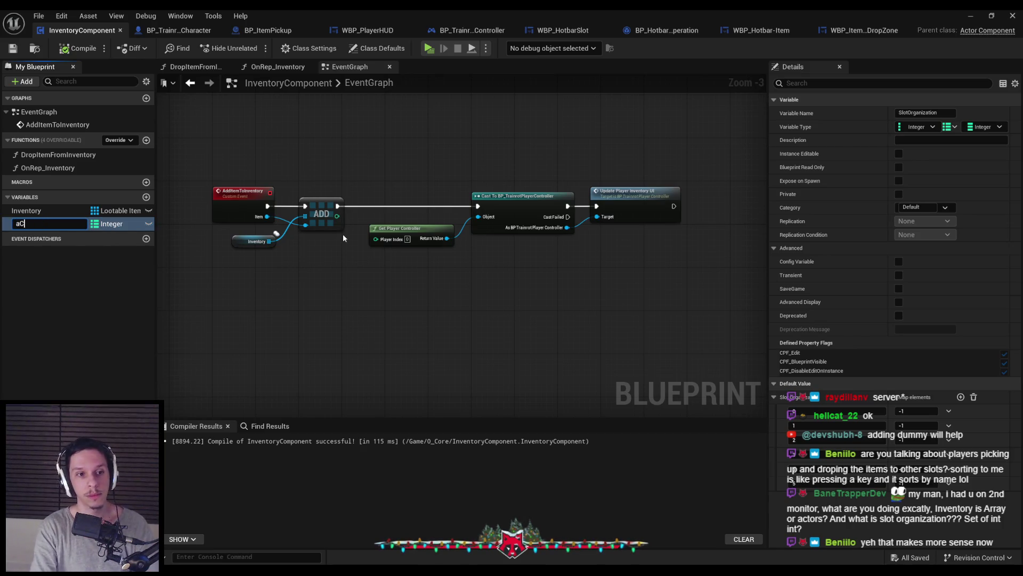
pyautogui.press('BackSpace')
pyautogui.write('lientSlotOr')
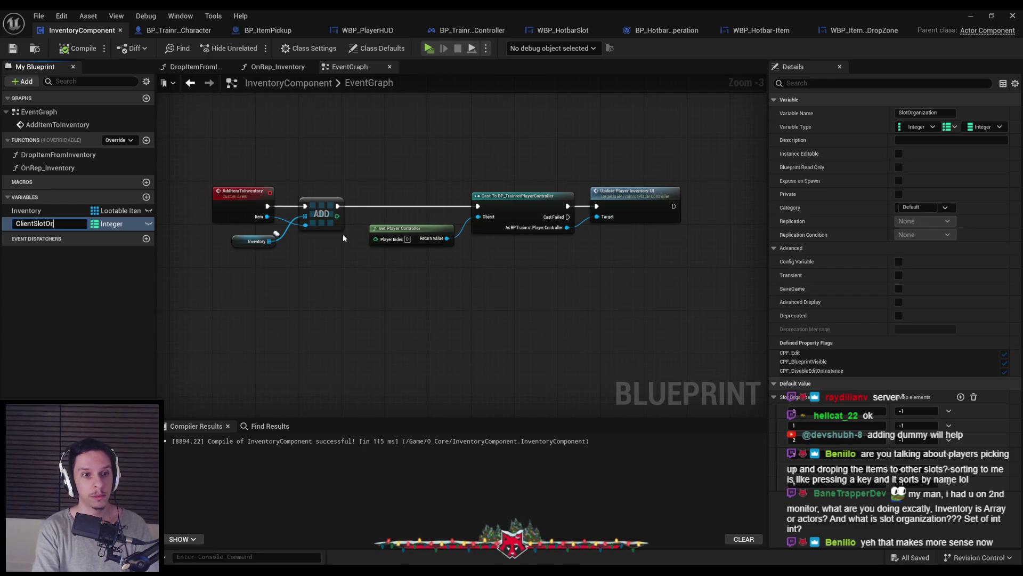
pyautogui.write('ganization')
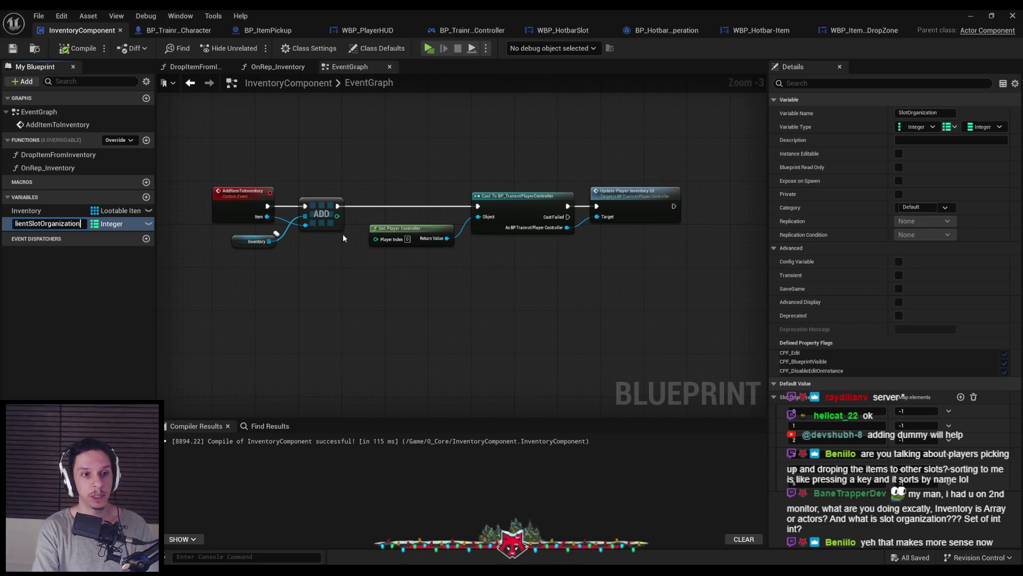
pyautogui.press('Return')
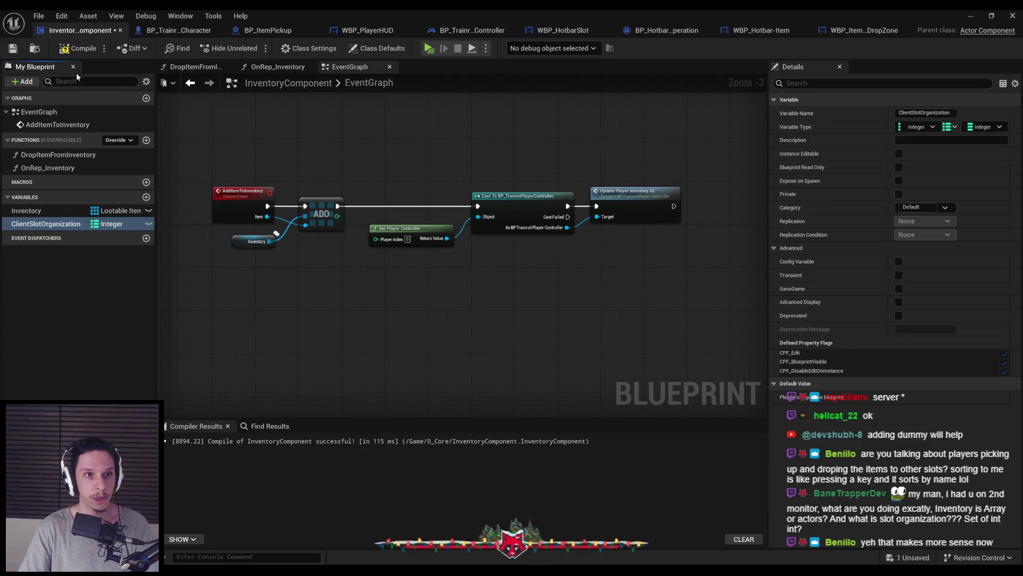
pyautogui.hotkey('ctrl', 's')
# Shift Get Player Controller, Cast and Update Player Inventory UI right, then open OnRep_Inventory
pyautogui.scroll(1, 365, 234)
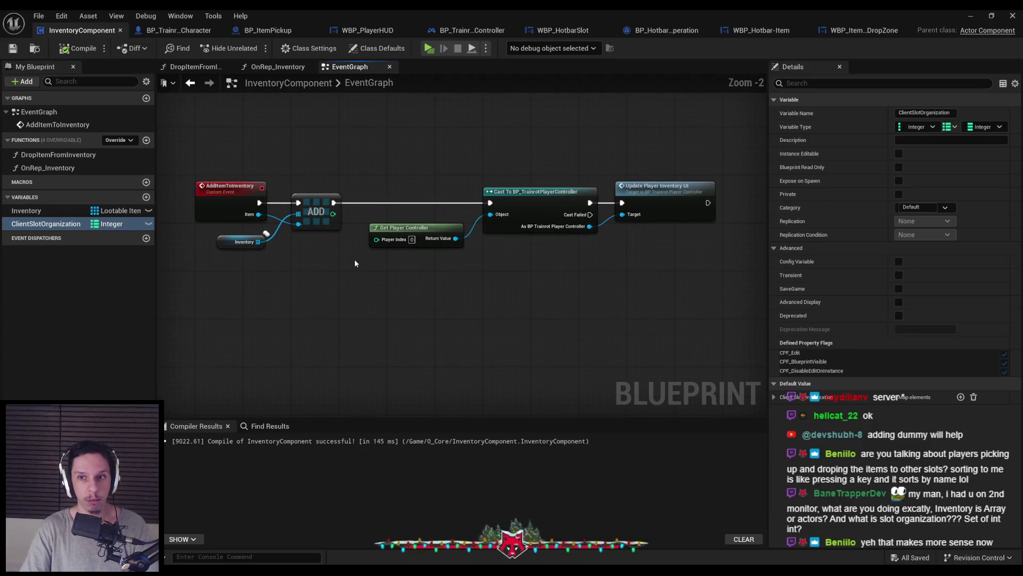
pyautogui.scroll(-1, 464, 204)
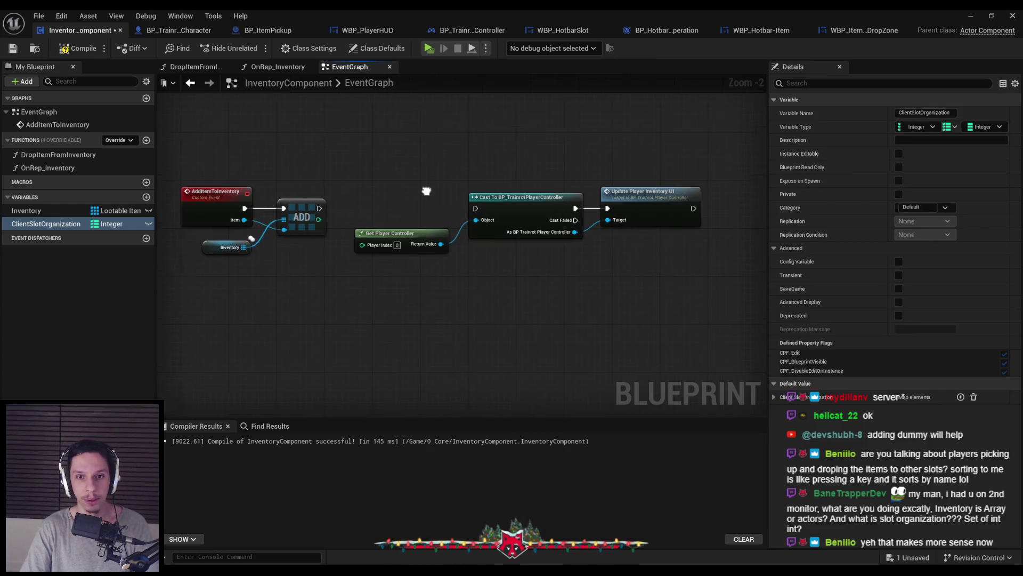
pyautogui.moveTo(371, 181); pyautogui.dragTo(538, 246)
pyautogui.moveTo(684, 300); pyautogui.dragTo(684, 301)
pyautogui.moveTo(486, 202); pyautogui.dragTo(605, 203)
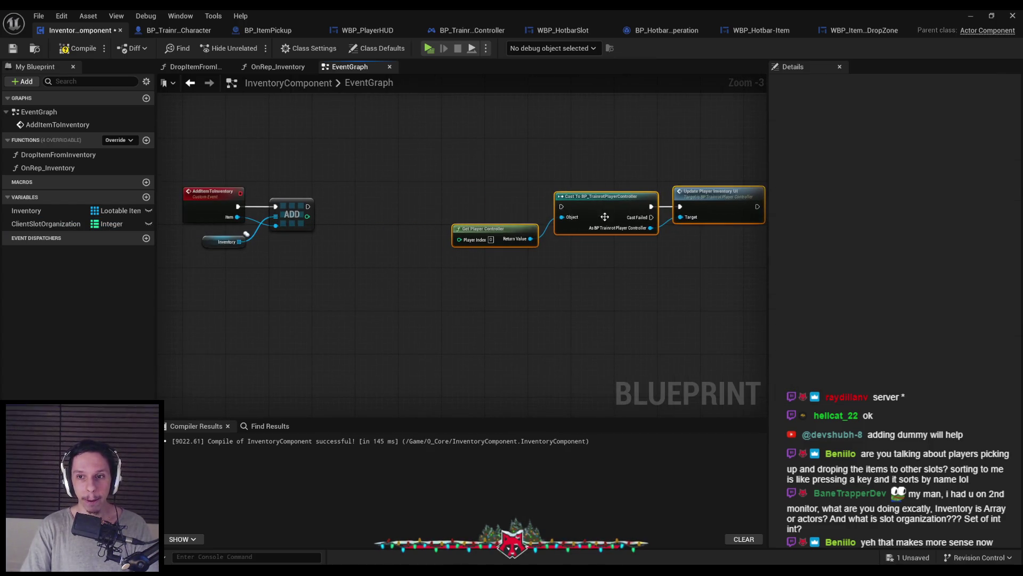
pyautogui.click(579, 300)
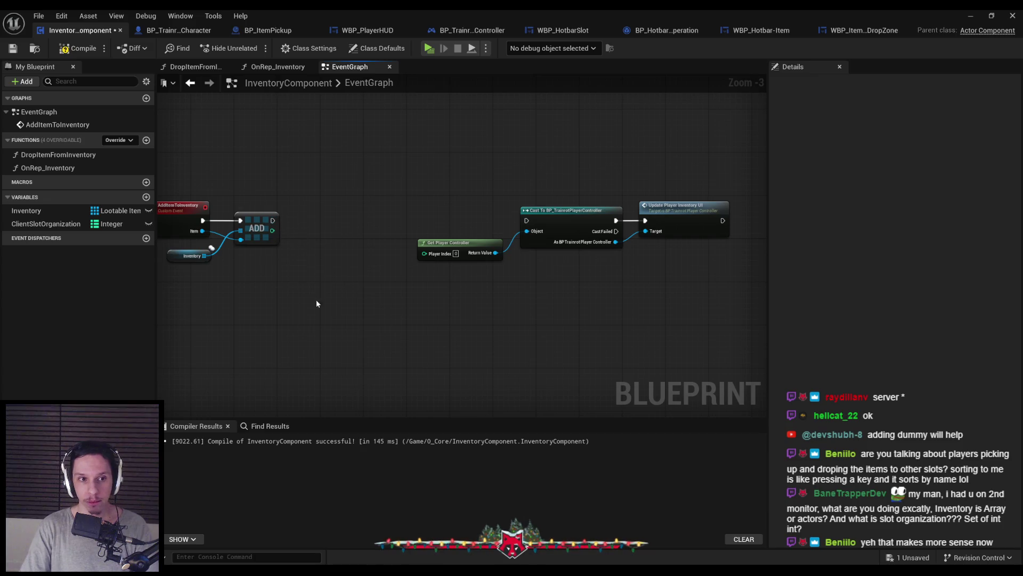
pyautogui.scroll(2, 293, 277)
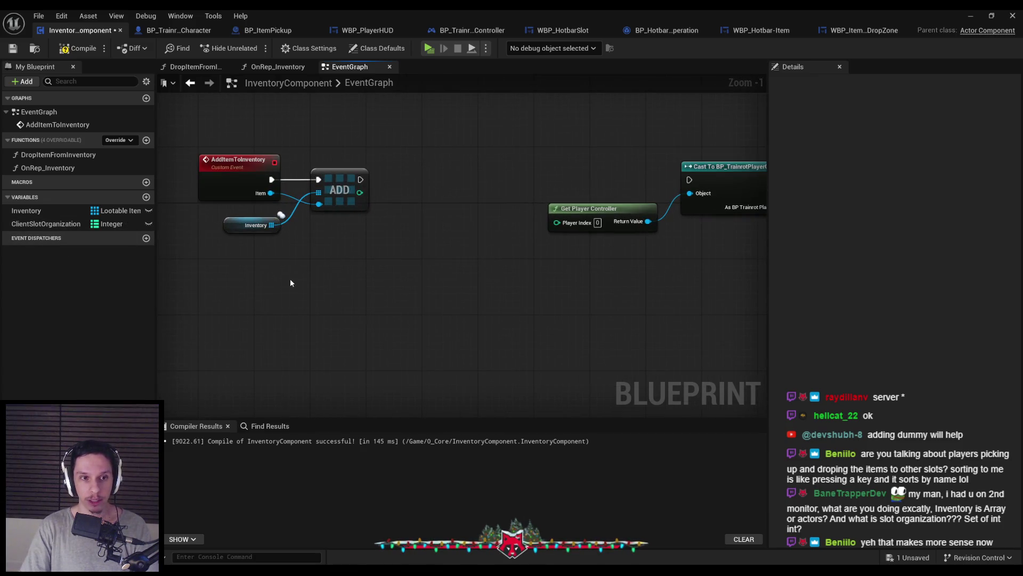
pyautogui.doubleClick(64, 167)
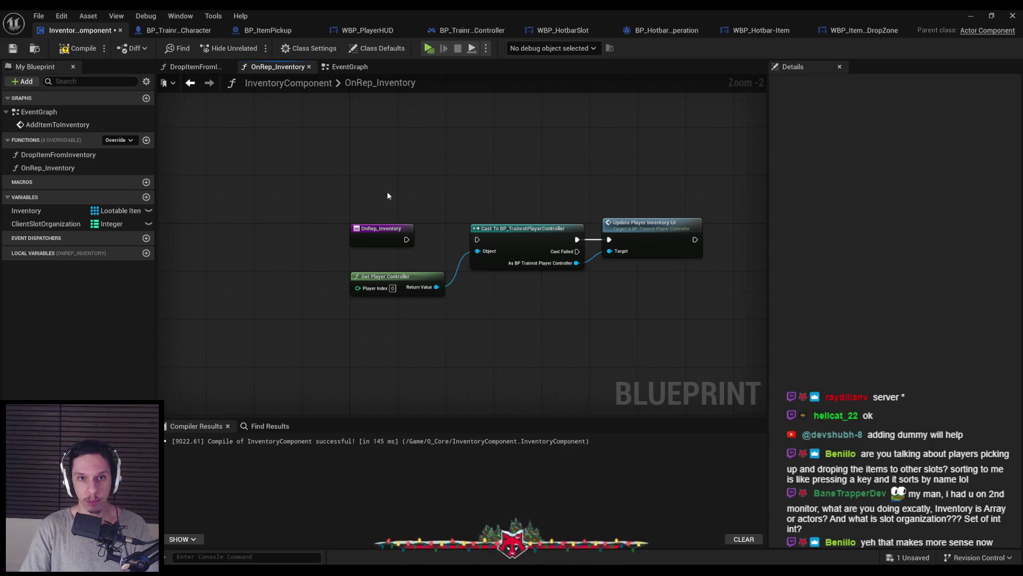
# Return to the EventGraph, then compile and save InventoryComponent
pyautogui.hotkey('alt', 'Left')
pyautogui.click(77, 48)
pyautogui.click(13, 48)
# Show the Inventory variable's replication settings and default values in Details
pyautogui.scroll(1, 320, 264)
pyautogui.scroll(-2, 373, 274)
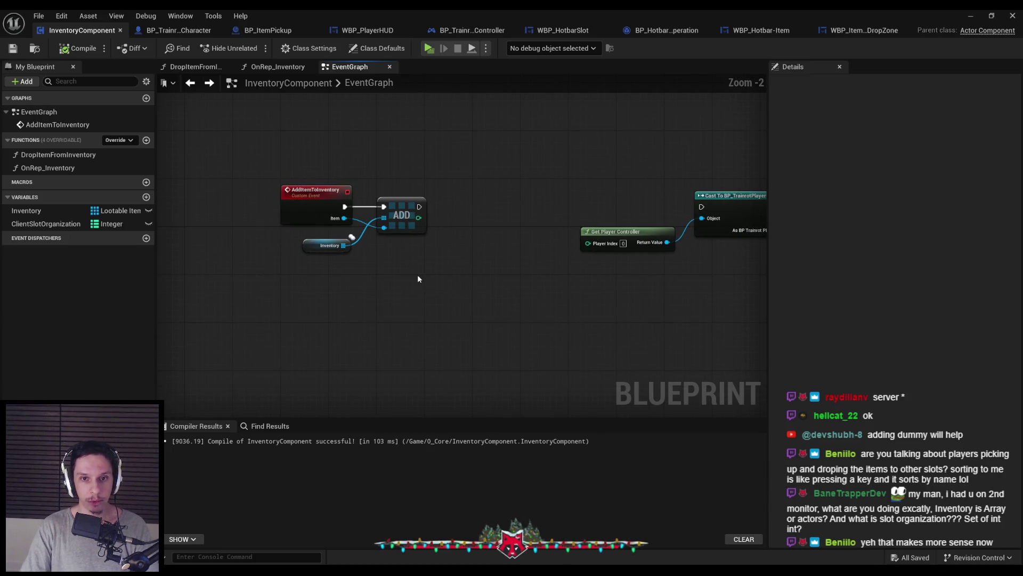
pyautogui.scroll(1, 419, 274)
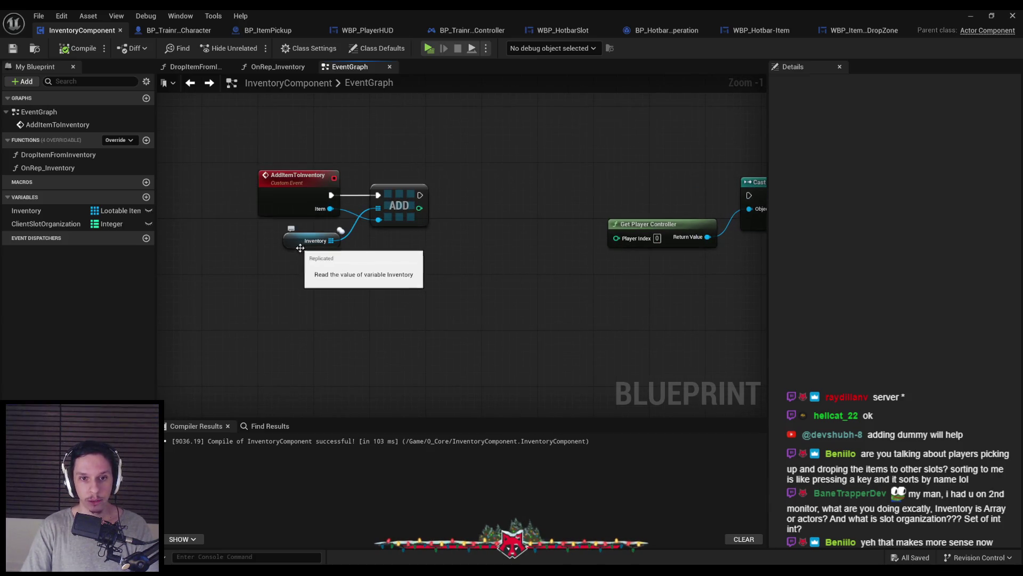
pyautogui.click(301, 244)
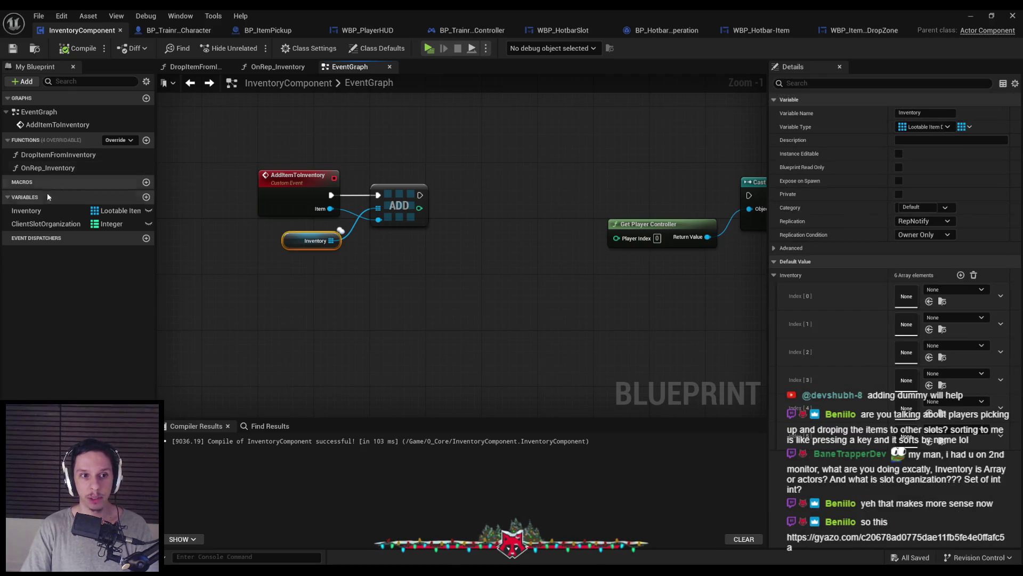
pyautogui.click(32, 211)
pyautogui.scroll(-3, 919, 403)
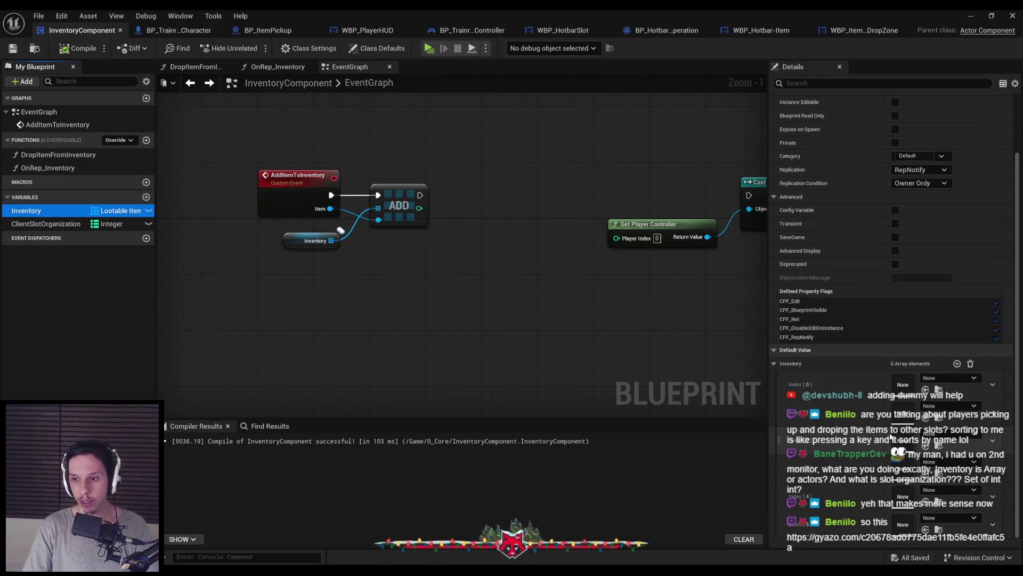
pyautogui.click(414, 312)
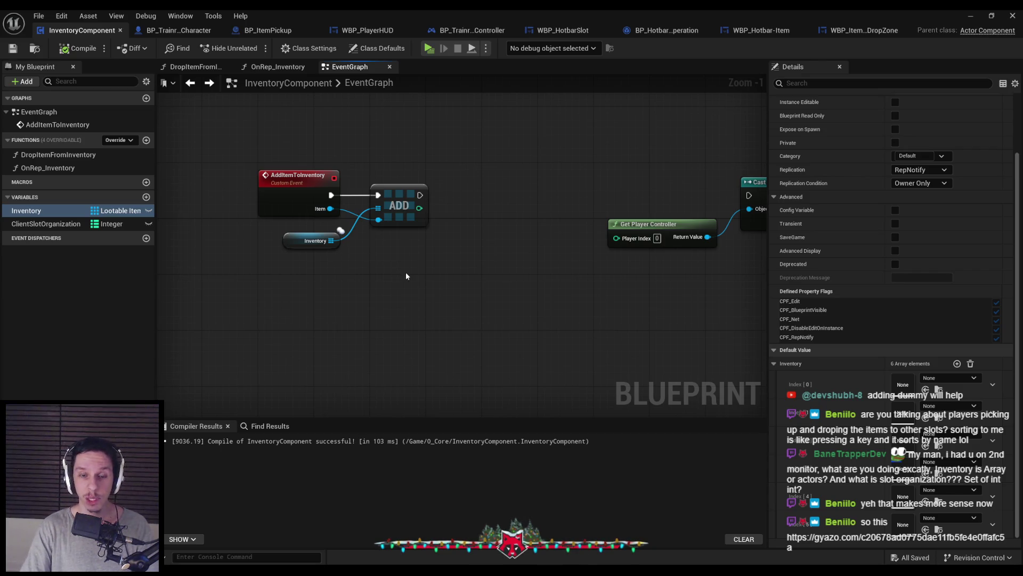
# Replace the ADD array node with a Find node on Inventory, moved left
pyautogui.click(397, 218)
pyautogui.press('Delete')
pyautogui.moveTo(353, 233); pyautogui.dragTo(363, 220)
pyautogui.write('find')
pyautogui.press('Return')
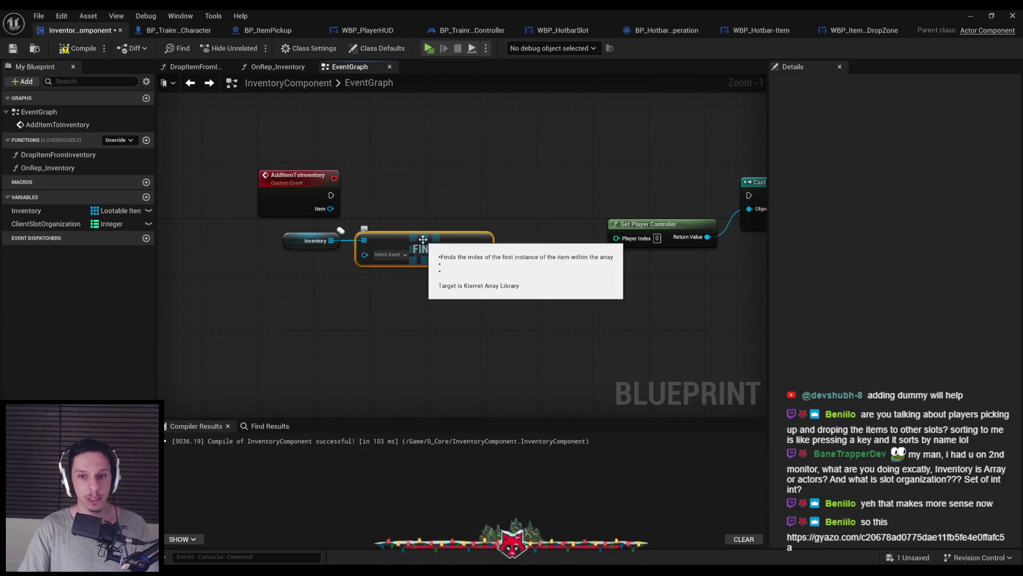
pyautogui.moveTo(430, 291); pyautogui.dragTo(286, 217)
pyautogui.moveTo(414, 239); pyautogui.dragTo(315, 240)
pyautogui.click(351, 288)
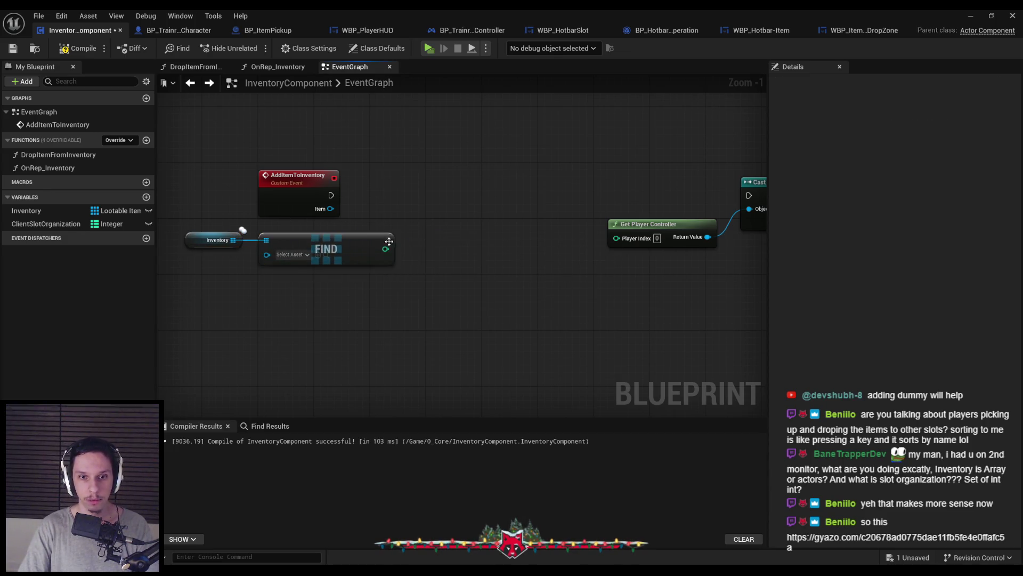
pyautogui.moveTo(386, 249)
pyautogui.mouseDown()
pyautogui.moveTo(418, 232)
pyautogui.moveTo(385, 249)
pyautogui.mouseUp()
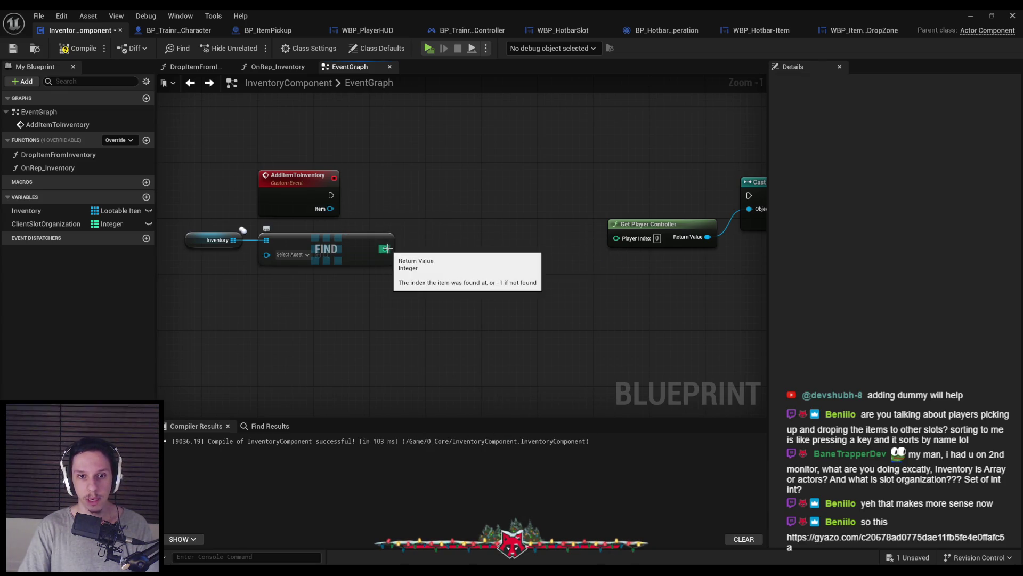
# Duplicate the Inventory getter and add a Set Array Elem node on it
pyautogui.click(217, 243)
pyautogui.hotkey('ctrl', 'w')
pyautogui.moveTo(181, 224)
pyautogui.mouseDown()
pyautogui.moveTo(333, 263)
pyautogui.moveTo(359, 255)
pyautogui.moveTo(356, 269)
pyautogui.mouseUp()
pyautogui.click(405, 250)
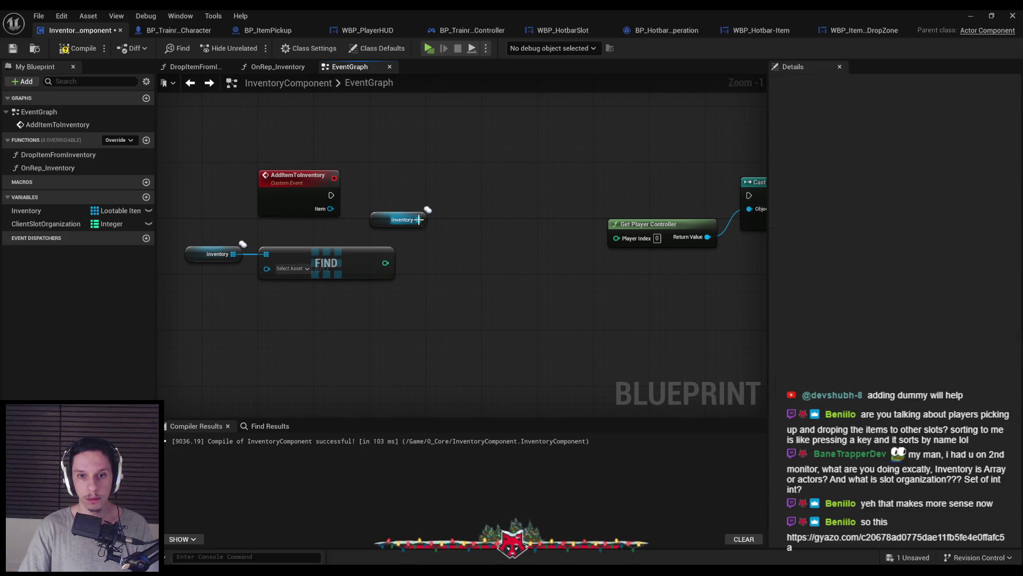
pyautogui.moveTo(419, 219); pyautogui.dragTo(458, 209)
pyautogui.write('ar')
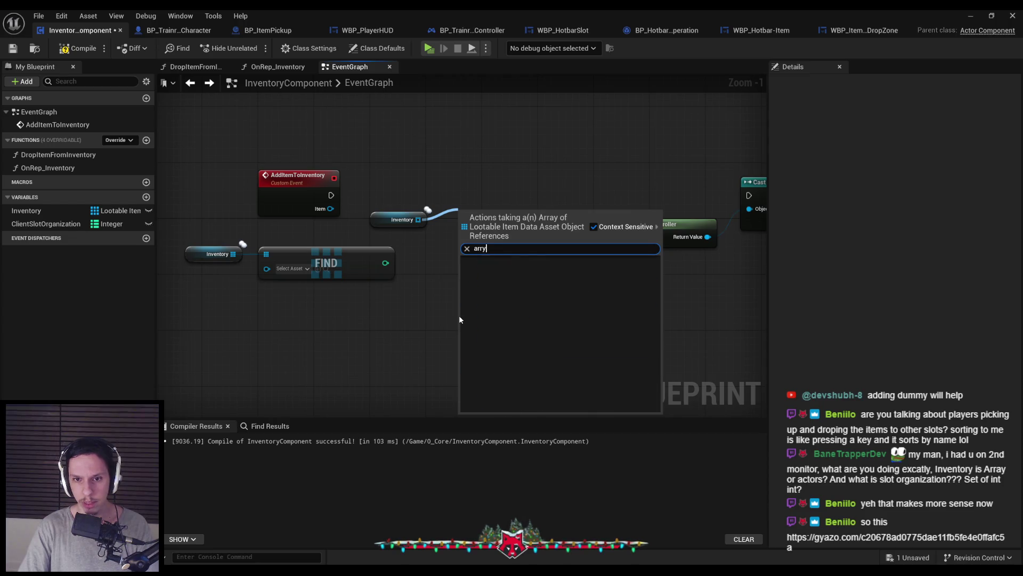
pyautogui.scroll(3, 522, 336)
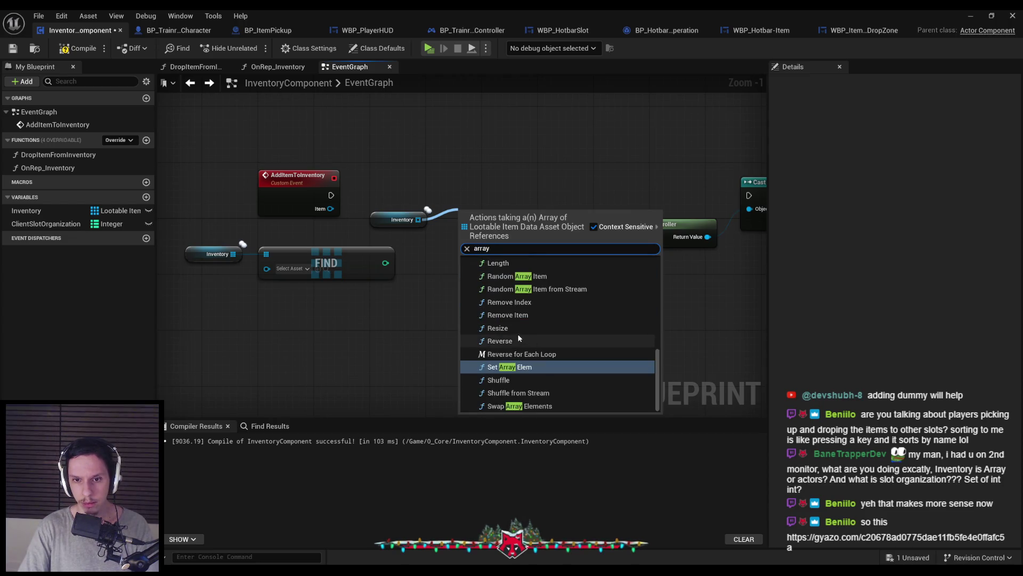
pyautogui.click(514, 367)
# Wire the event exec, Find result as Index, and event Item into Set Array Elem, then save
pyautogui.moveTo(495, 235)
pyautogui.mouseDown()
pyautogui.moveTo(502, 206)
pyautogui.moveTo(331, 195)
pyautogui.mouseUp()
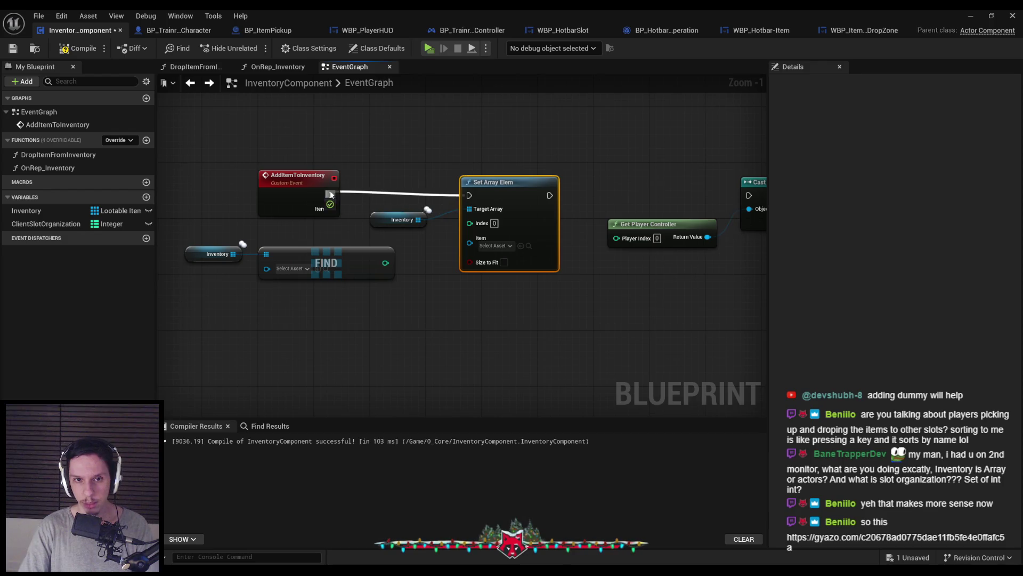
pyautogui.moveTo(471, 223); pyautogui.dragTo(385, 263)
pyautogui.moveTo(469, 234); pyautogui.dragTo(331, 209)
pyautogui.click(448, 306)
pyautogui.moveTo(386, 302); pyautogui.dragTo(182, 243)
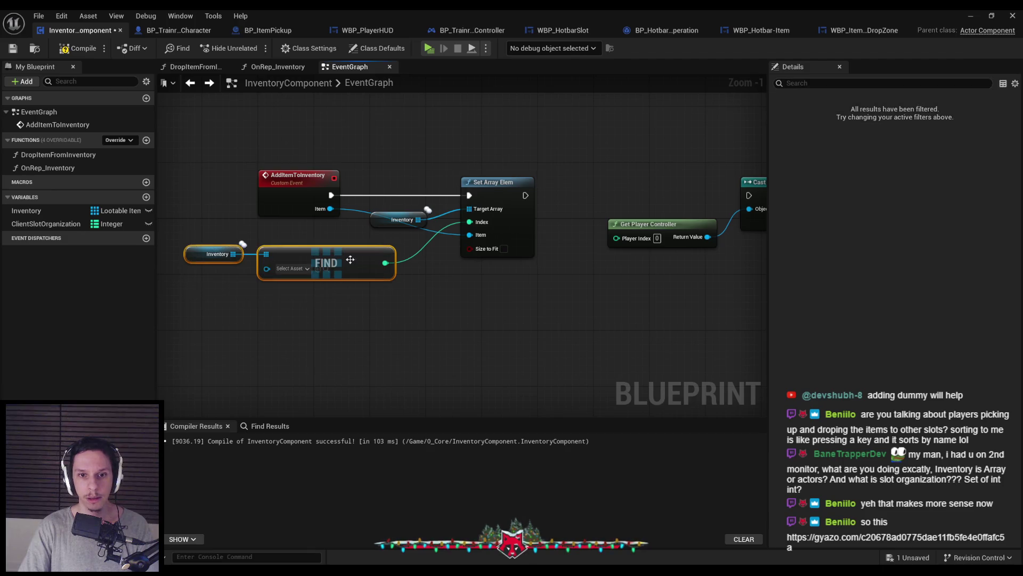
pyautogui.moveTo(354, 258); pyautogui.dragTo(381, 251)
pyautogui.click(431, 325)
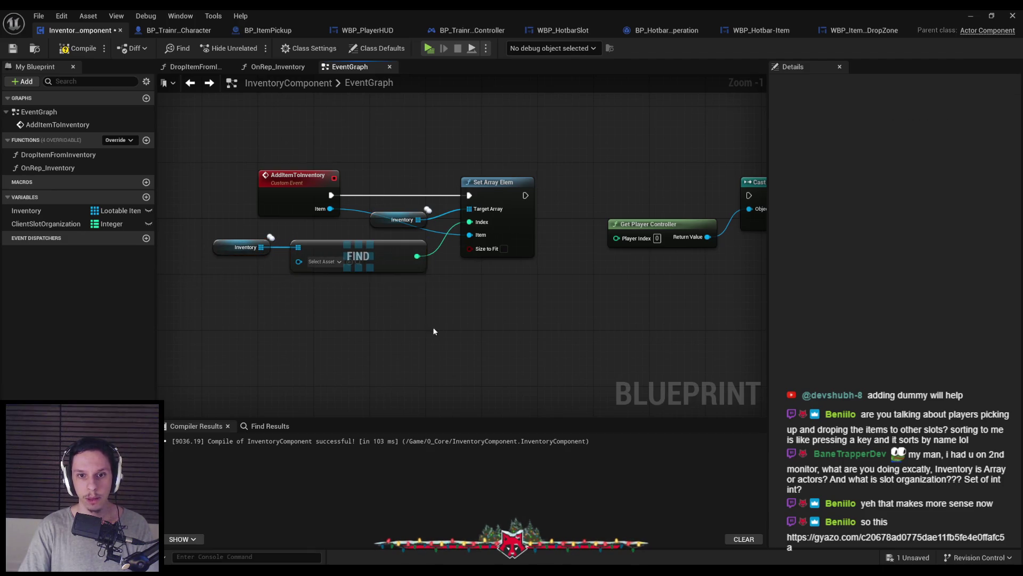
pyautogui.hotkey('ctrl', 's')
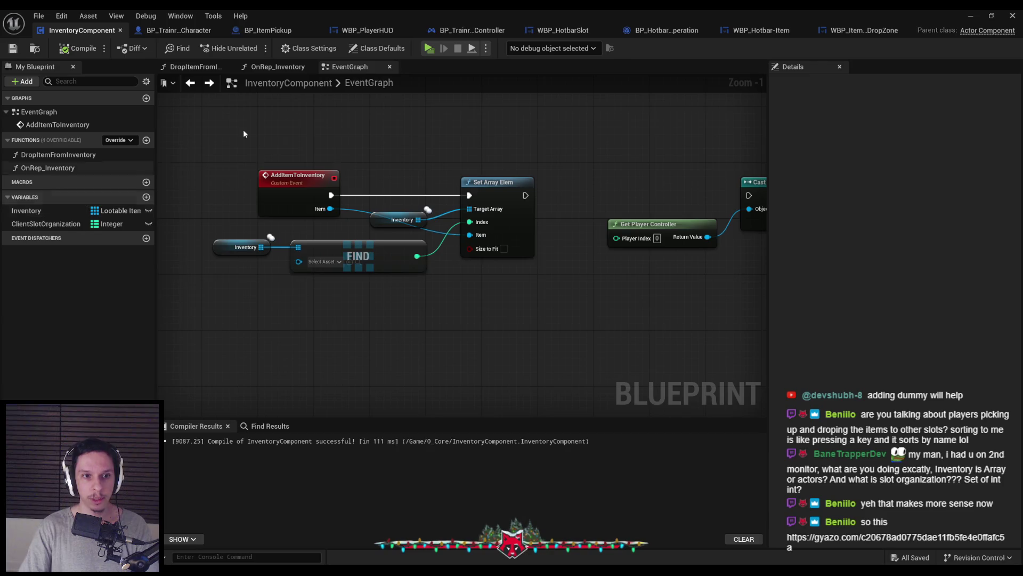
# Put a breakpoint on the Set Array Elem node
pyautogui.moveTo(345, 116); pyautogui.dragTo(321, 143)
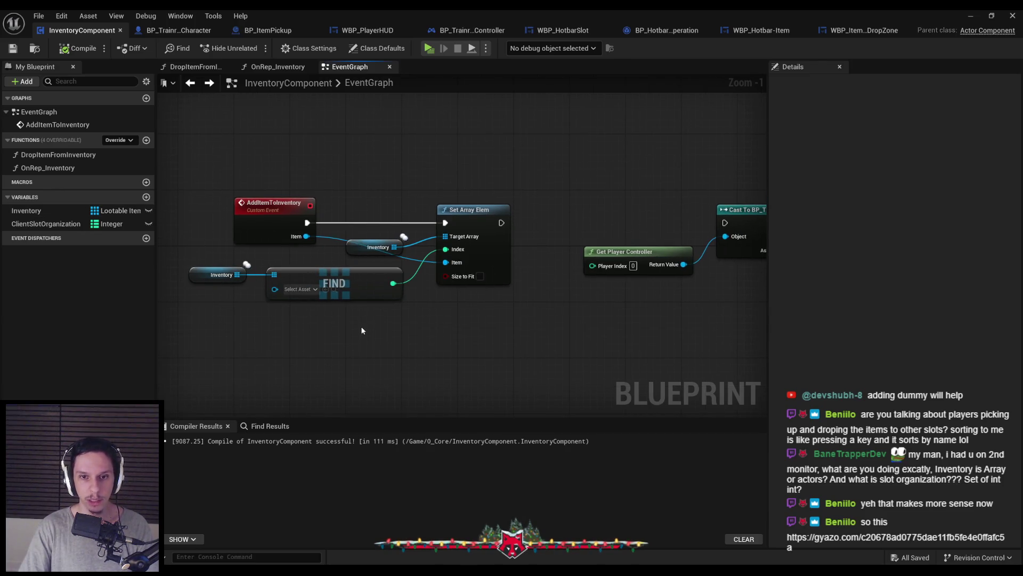
pyautogui.scroll(-1, 501, 235)
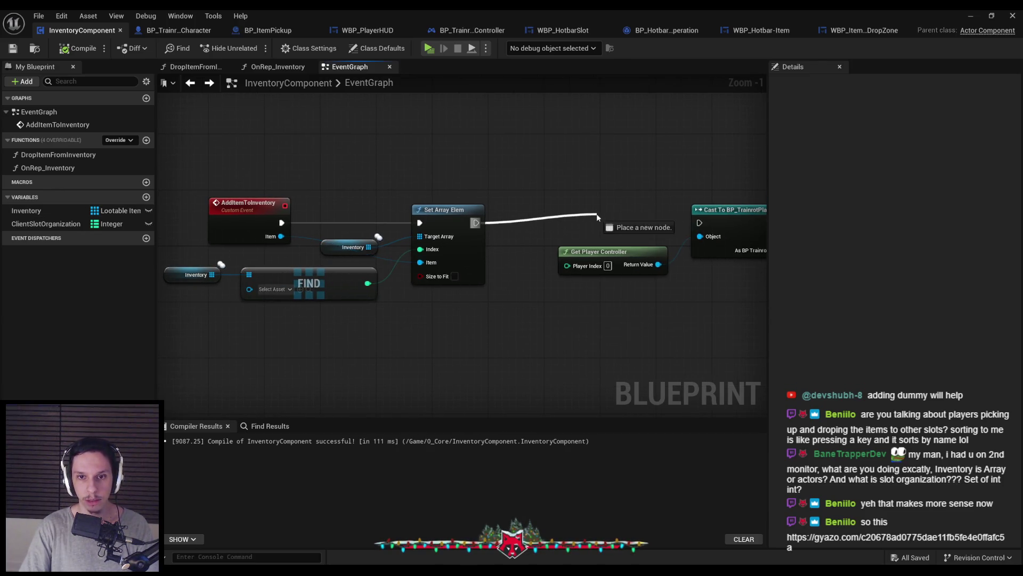
pyautogui.moveTo(537, 209)
pyautogui.mouseDown()
pyautogui.moveTo(389, 219)
pyautogui.moveTo(451, 186)
pyautogui.mouseUp()
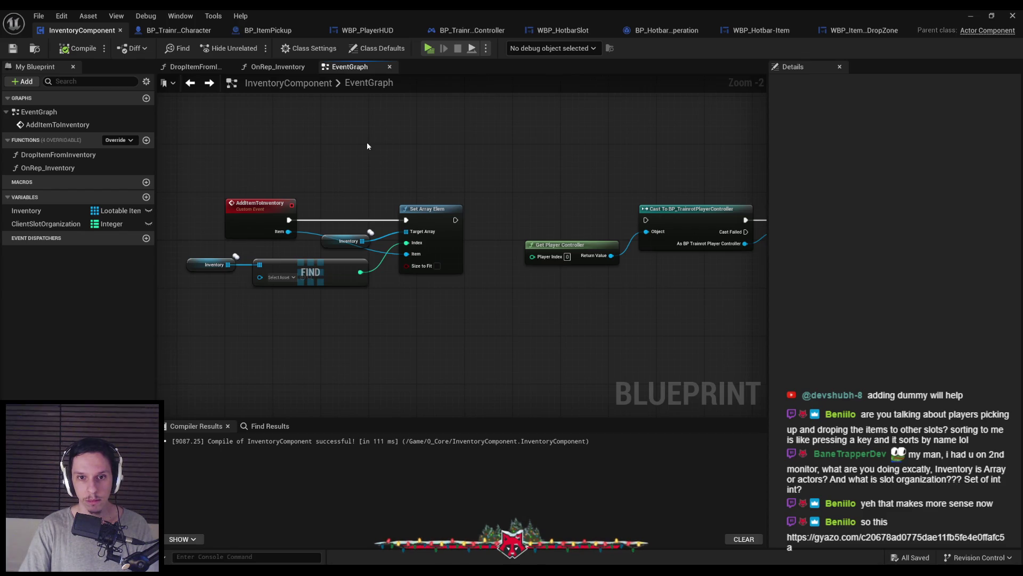
pyautogui.rightClick(427, 217)
pyautogui.click(476, 416)
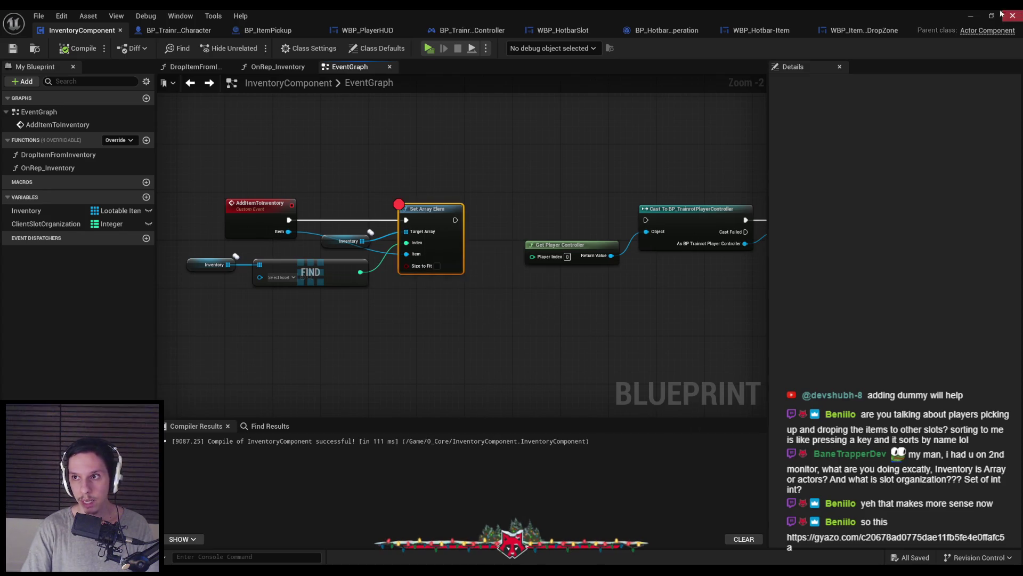
# Start a play-in-editor test, pick up the ball, inspect the added item at the breakpoint, and resume
pyautogui.click(971, 16)
pyautogui.click(308, 47)
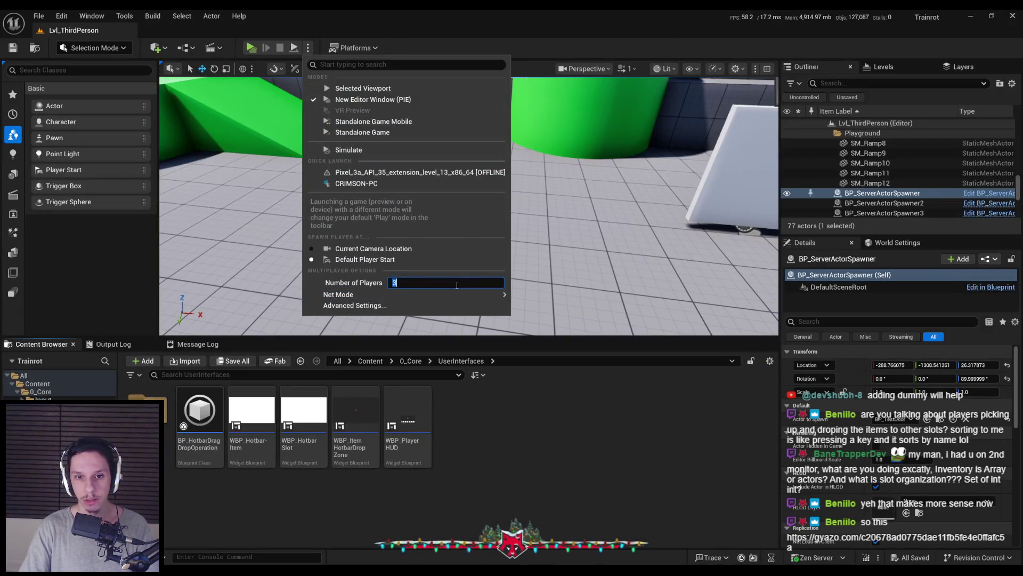
pyautogui.click(617, 219)
pyautogui.click(251, 48)
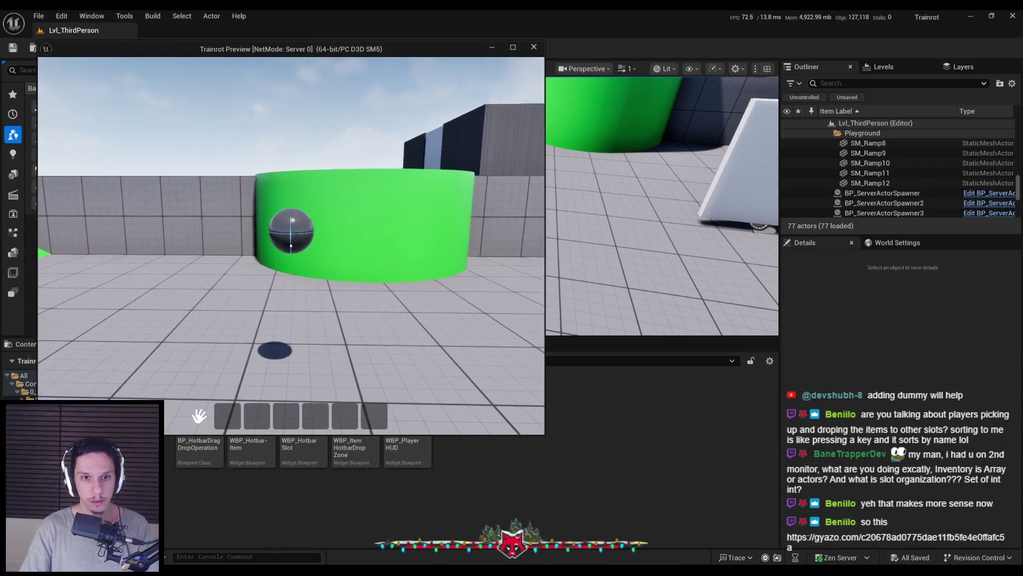
pyautogui.press('e')
pyautogui.moveTo(429, 267)
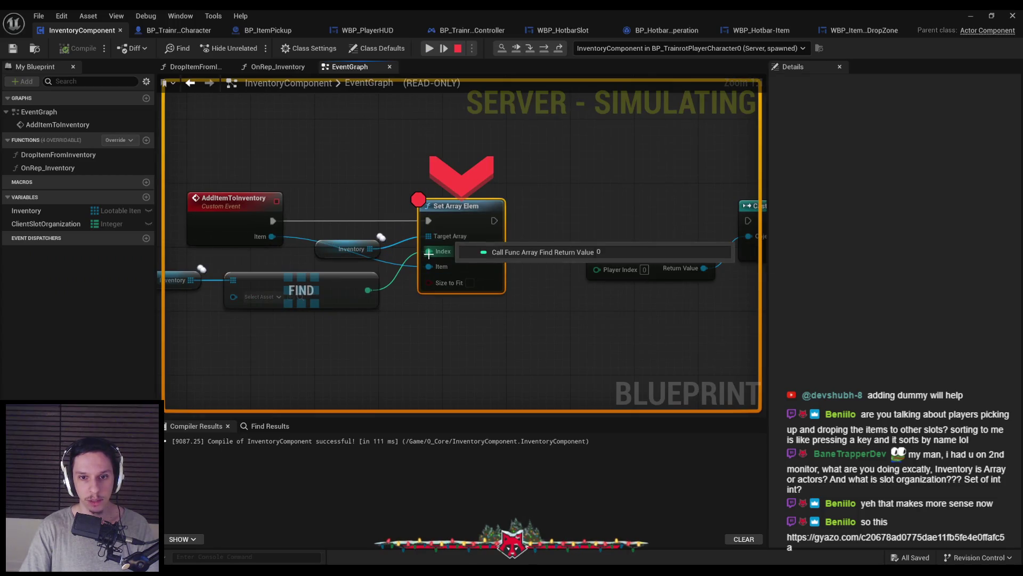
pyautogui.press('F5')
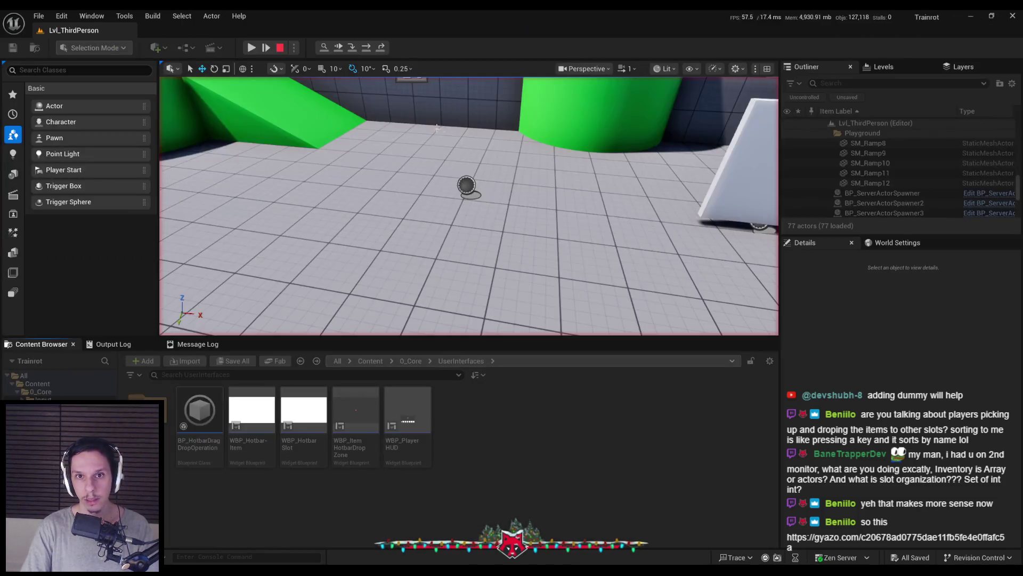
# Pick up the cube to hit the breakpoint again, inspect the Item, then stop the play-test
pyautogui.rightClick(414, 140)
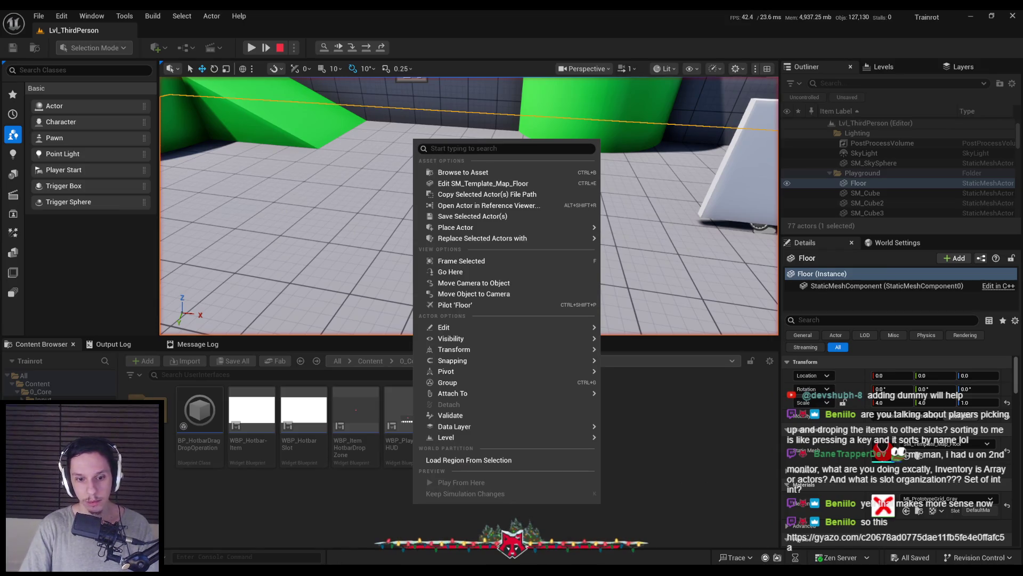
pyautogui.hotkey('alt', 'Tab')
pyautogui.click(436, 273)
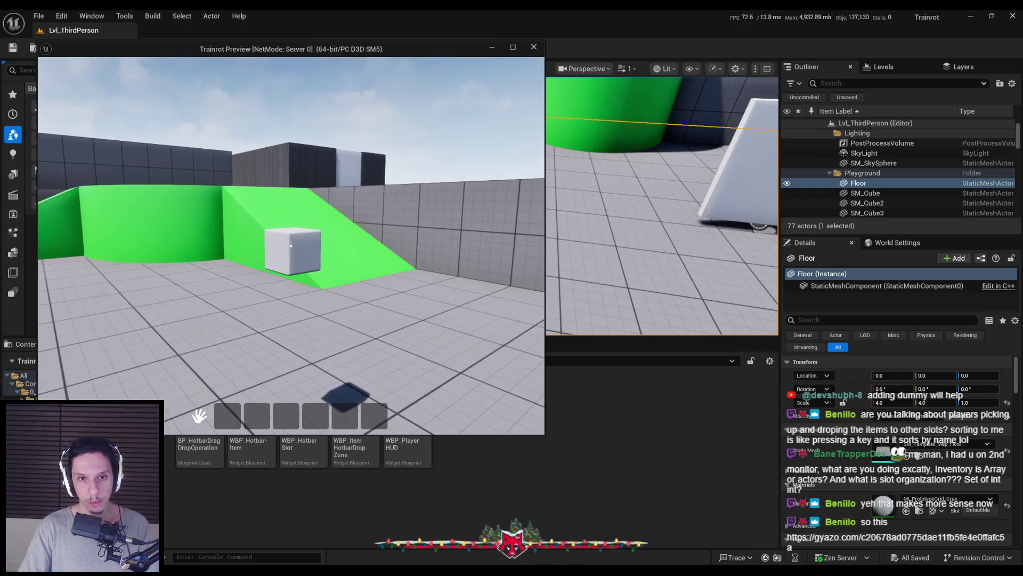
pyautogui.press('e')
pyautogui.moveTo(426, 251)
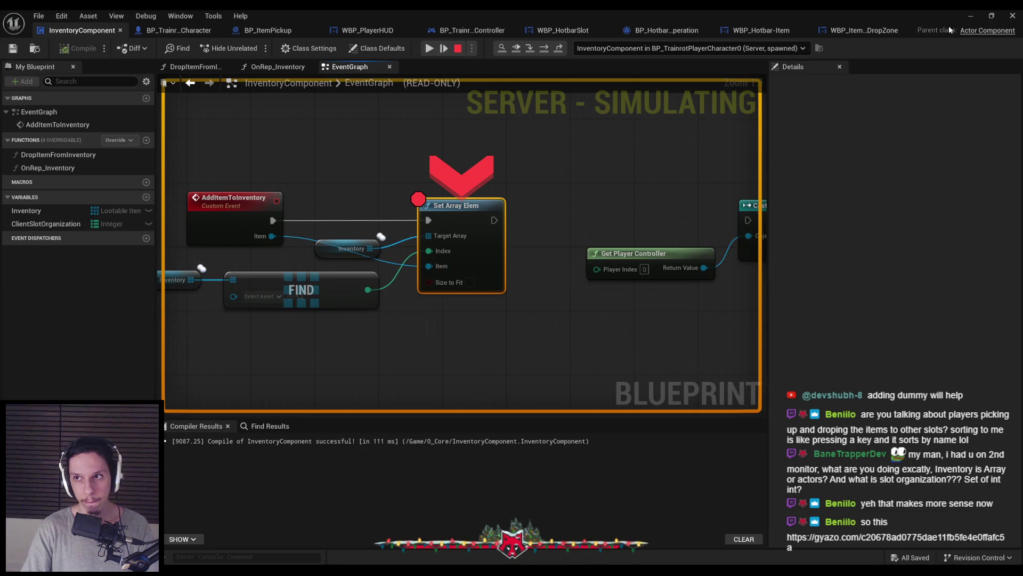
pyautogui.press('Escape')
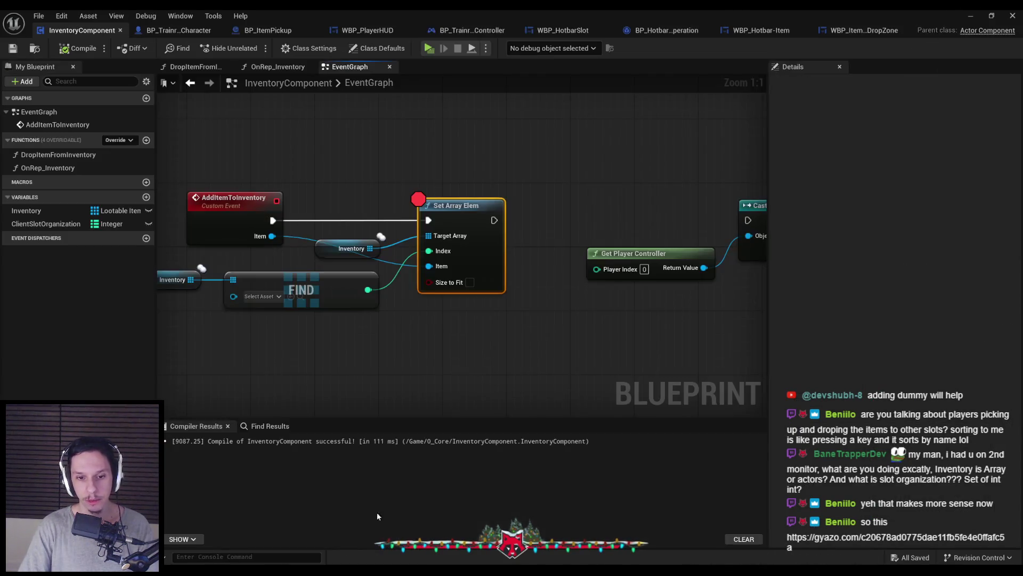
# Toggle off the Set Array Elem breakpoint and recompile and save InventoryComponent with F7
pyautogui.rightClick(429, 228)
pyautogui.click(462, 434)
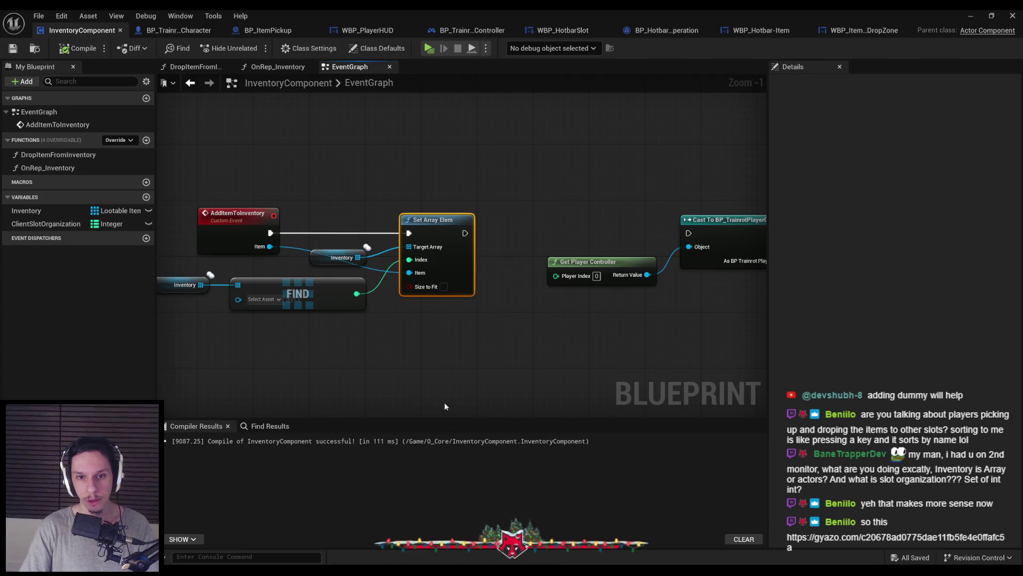
pyautogui.press('F7')
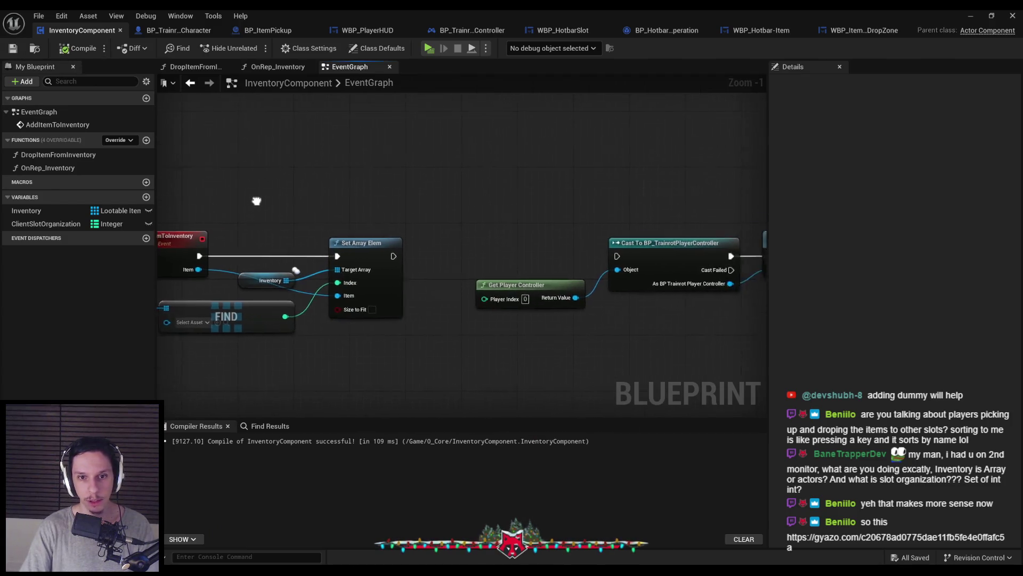
pyautogui.scroll(-1, 256, 201)
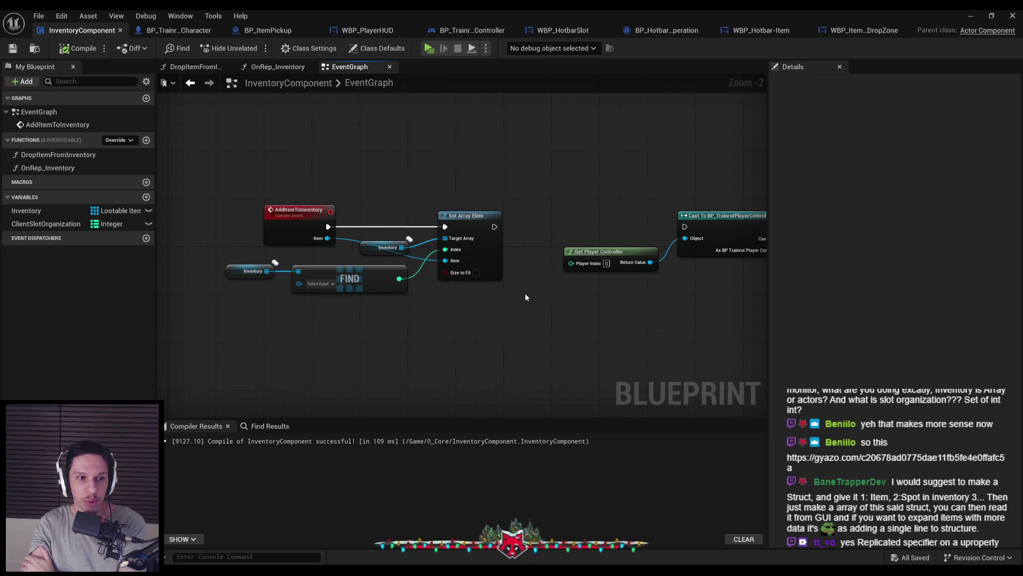
pyautogui.scroll(-3, 564, 293)
# Select ClientSlotOrganization and expand its map Default Value entries in Details
pyautogui.scroll(2, 563, 293)
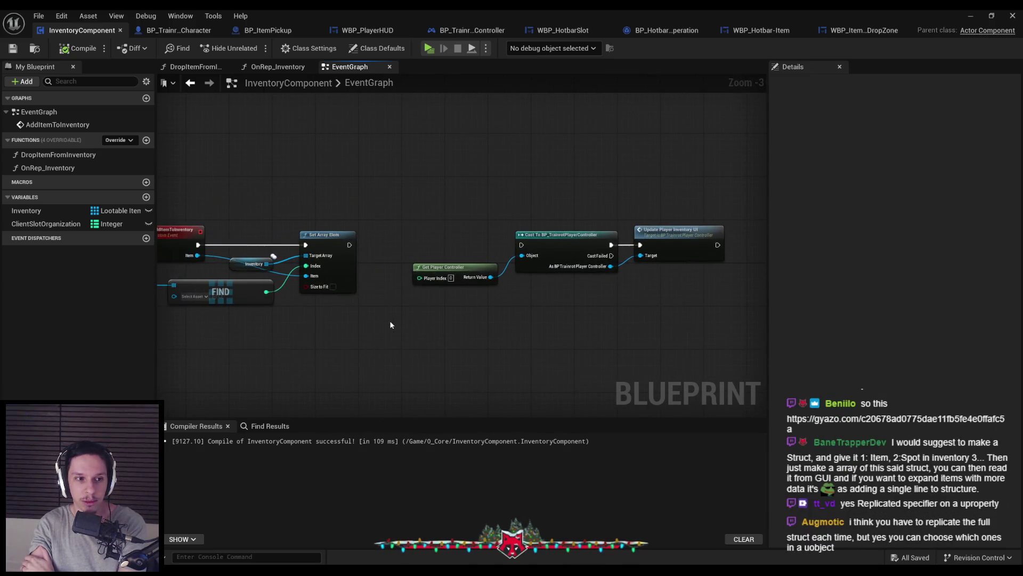
pyautogui.scroll(1, 505, 313)
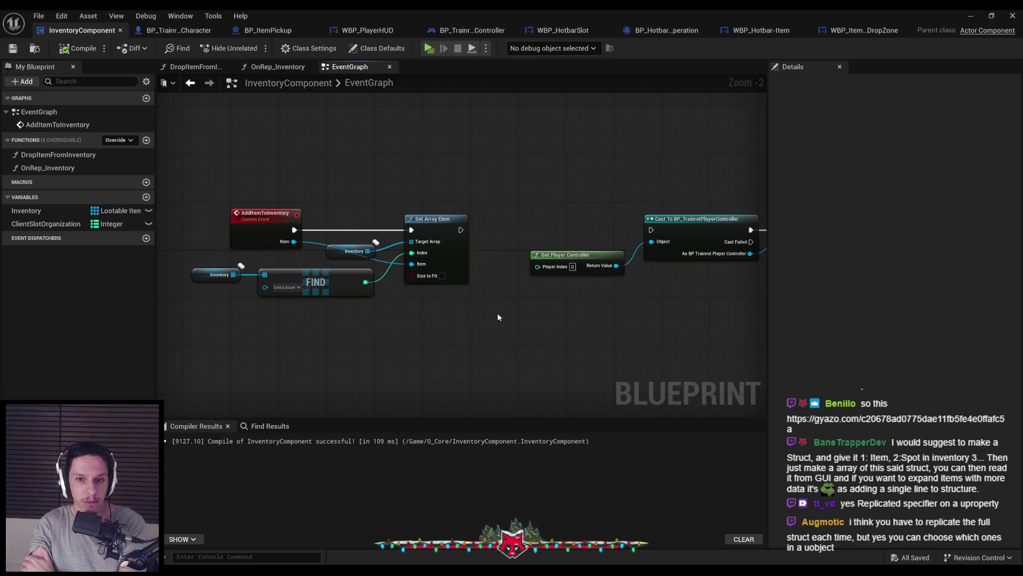
pyautogui.scroll(2, 363, 173)
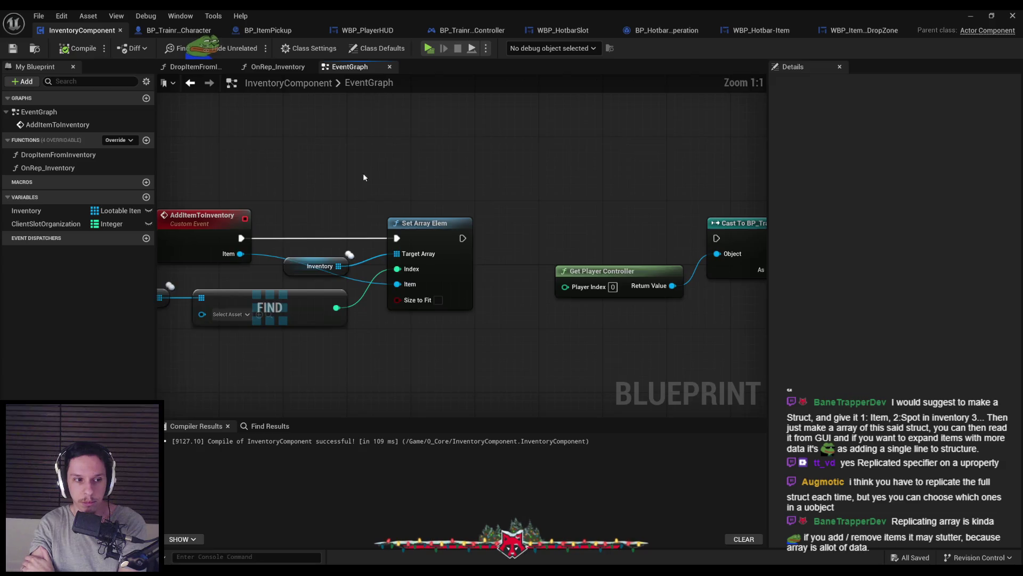
pyautogui.scroll(-2, 427, 209)
pyautogui.scroll(2, 395, 235)
pyautogui.scroll(-2, 395, 235)
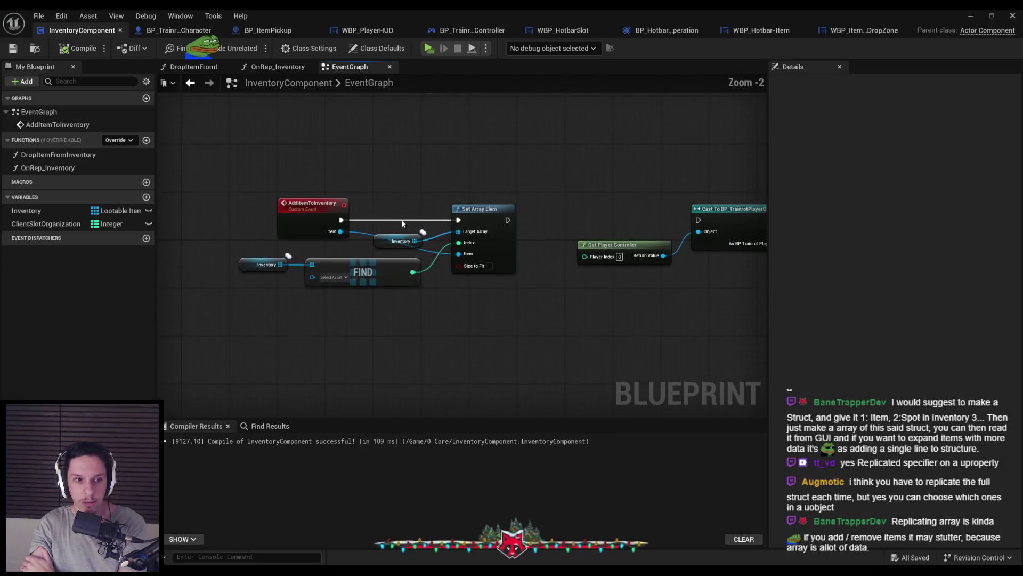
pyautogui.scroll(2, 408, 302)
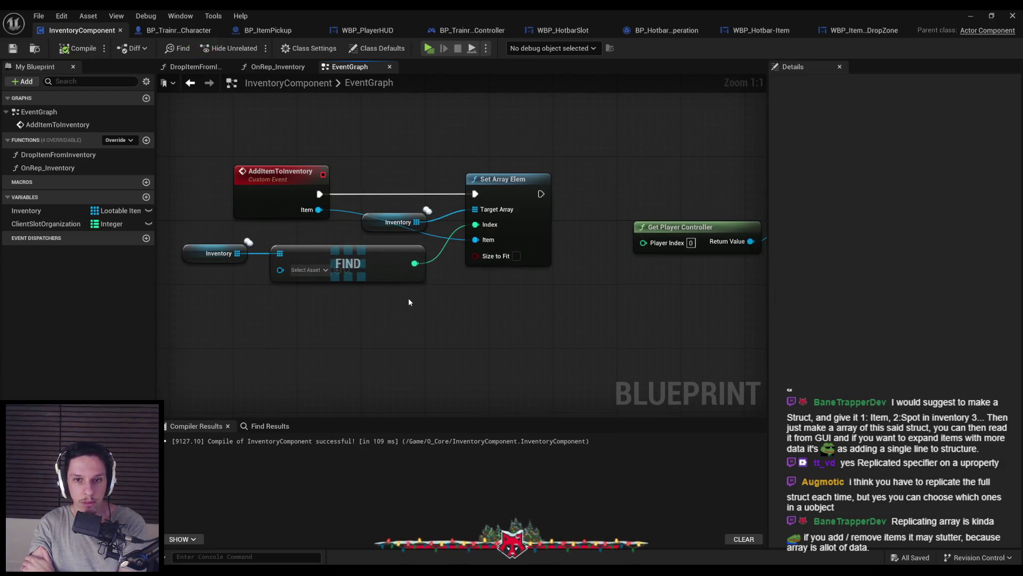
pyautogui.scroll(-1, 409, 302)
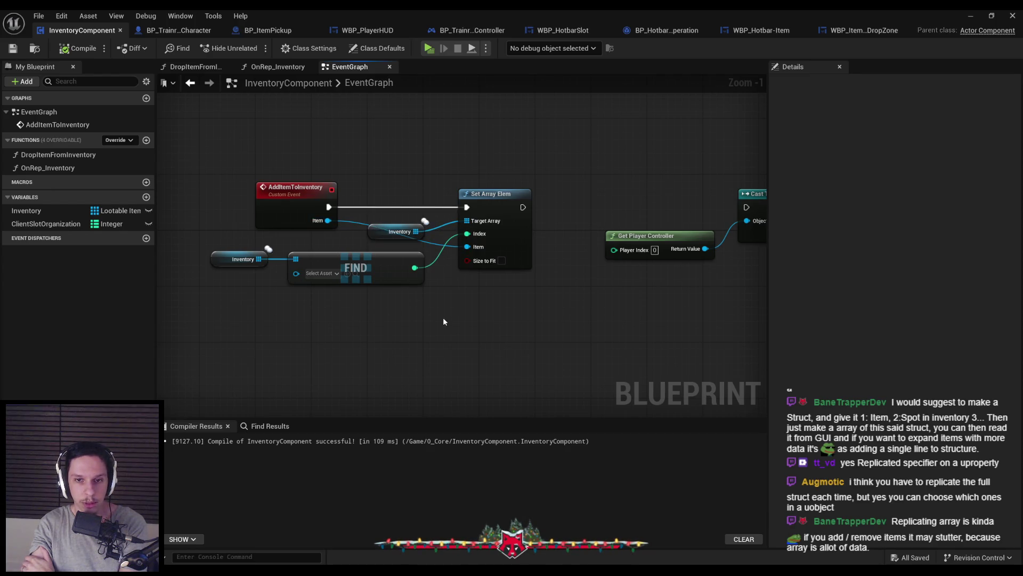
pyautogui.scroll(-1, 426, 297)
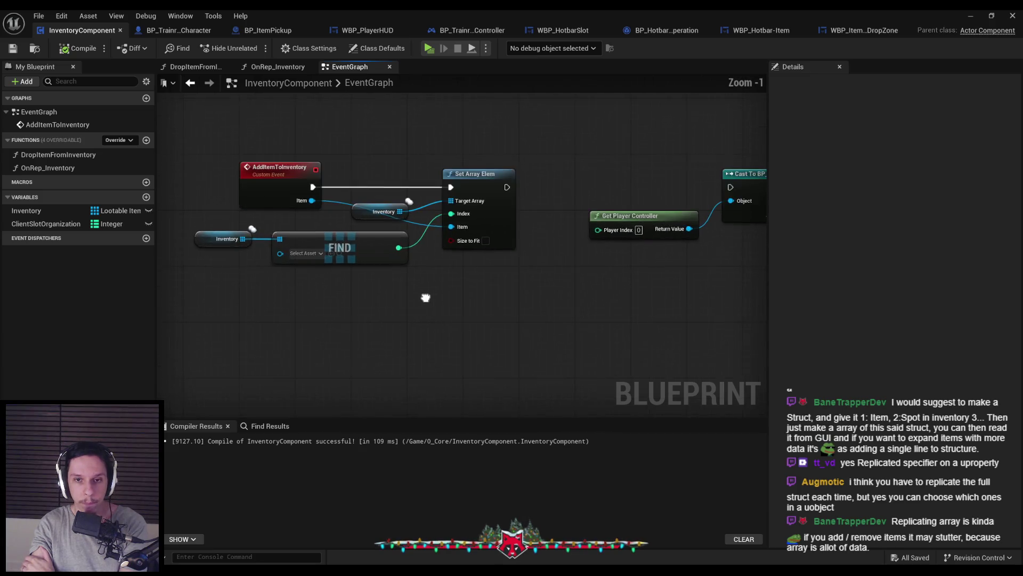
pyautogui.scroll(1, 411, 298)
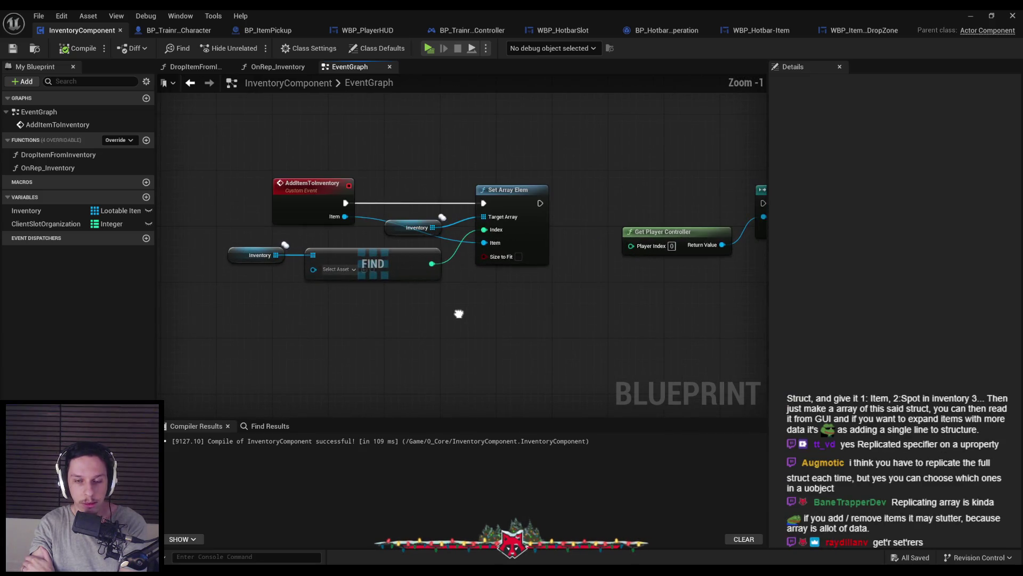
pyautogui.scroll(-1, 459, 314)
pyautogui.scroll(1, 459, 314)
pyautogui.scroll(-1, 458, 313)
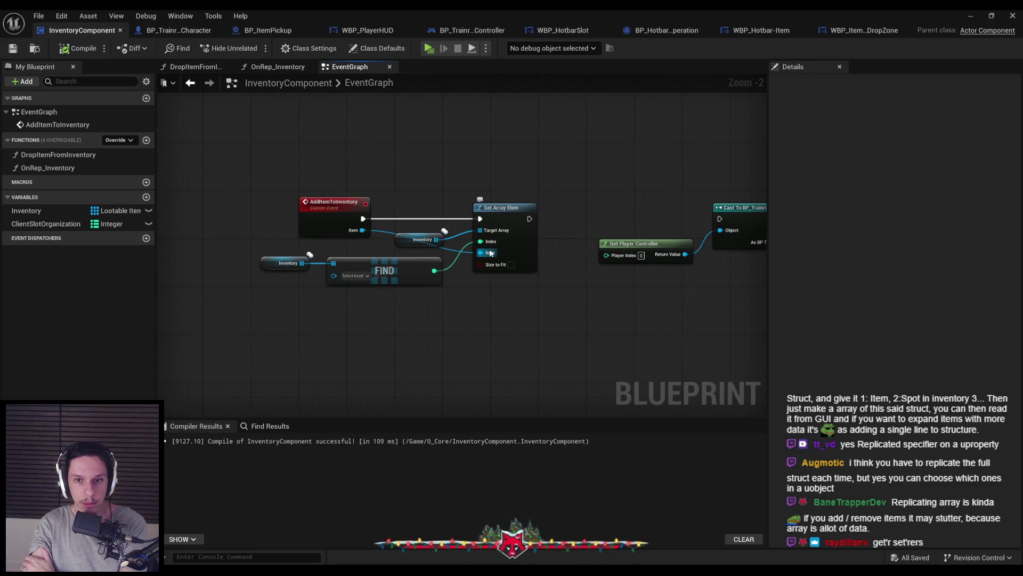
pyautogui.click(46, 224)
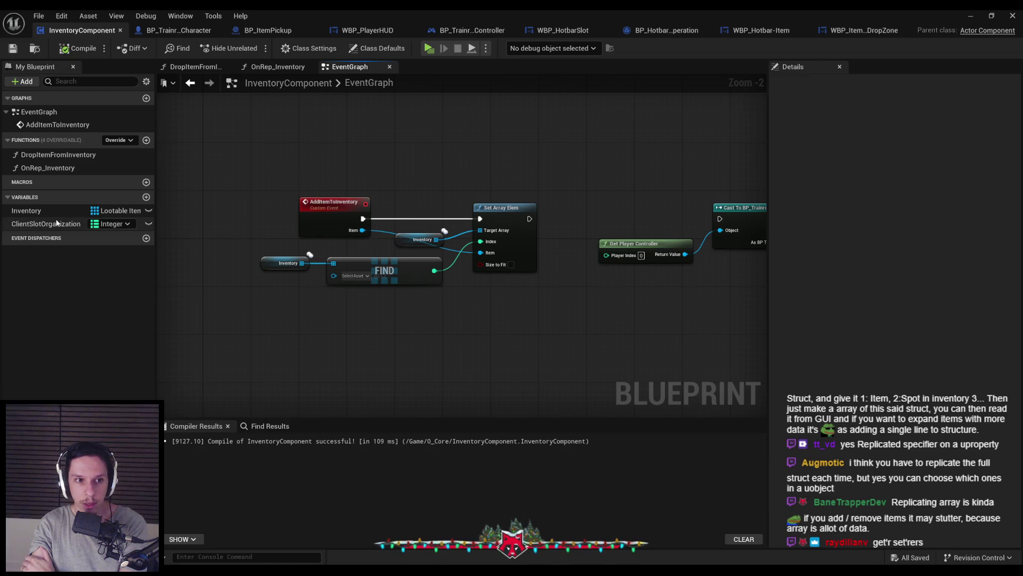
pyautogui.click(773, 398)
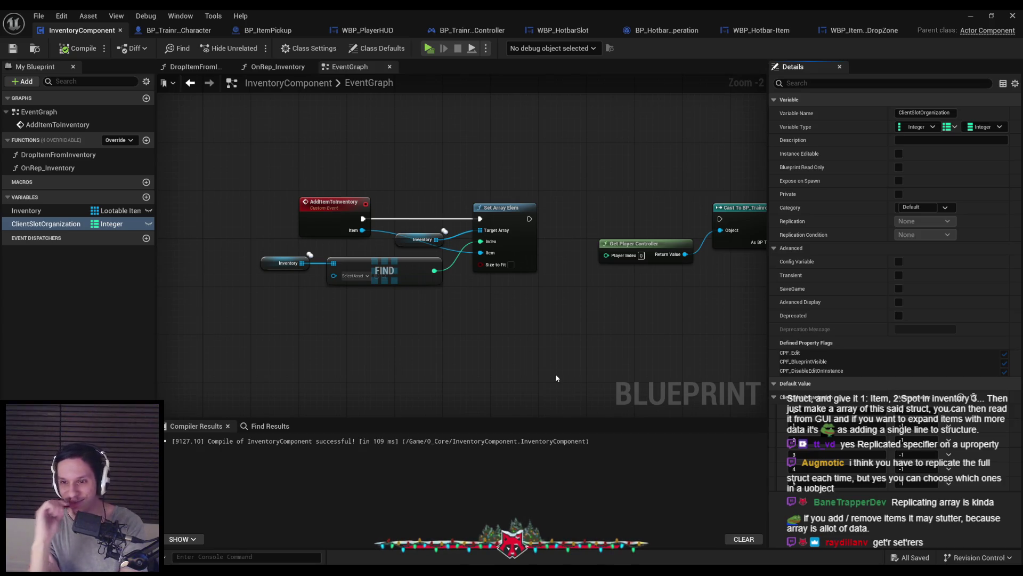
# Place a ClientSlotOrganization getter feeding a FIND node that looks up key -1
pyautogui.moveTo(106, 224)
pyautogui.mouseDown()
pyautogui.moveTo(117, 264)
pyautogui.moveTo(270, 317)
pyautogui.mouseUp()
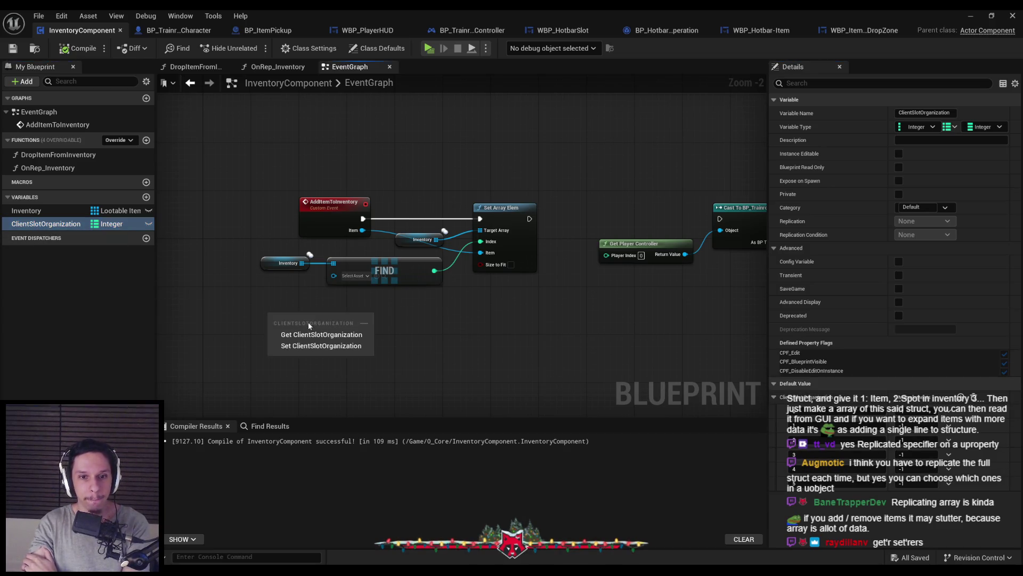
pyautogui.click(318, 326)
pyautogui.moveTo(352, 321); pyautogui.dragTo(352, 321)
pyautogui.write('find')
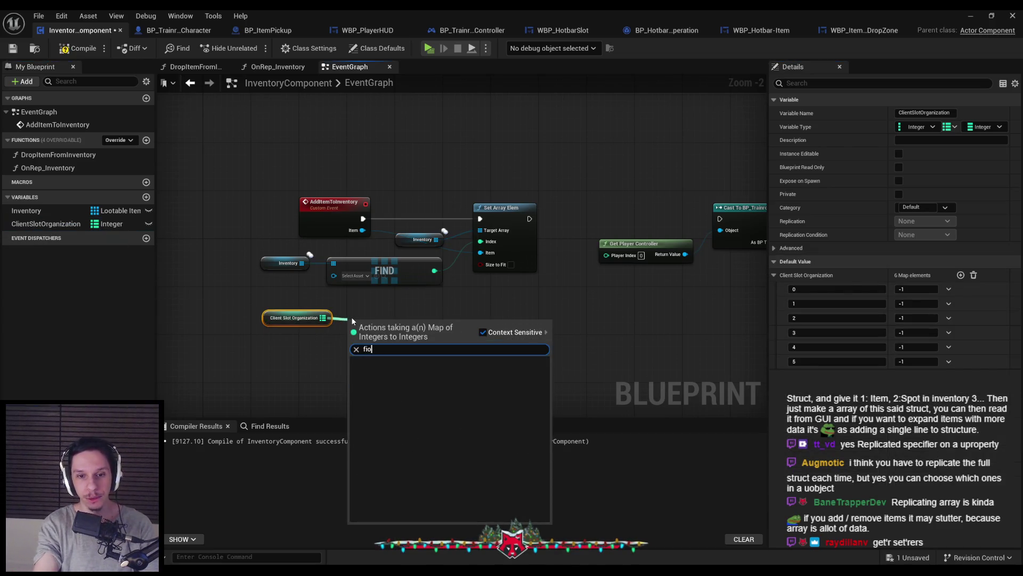
pyautogui.press('Return')
pyautogui.moveTo(415, 317); pyautogui.dragTo(428, 311)
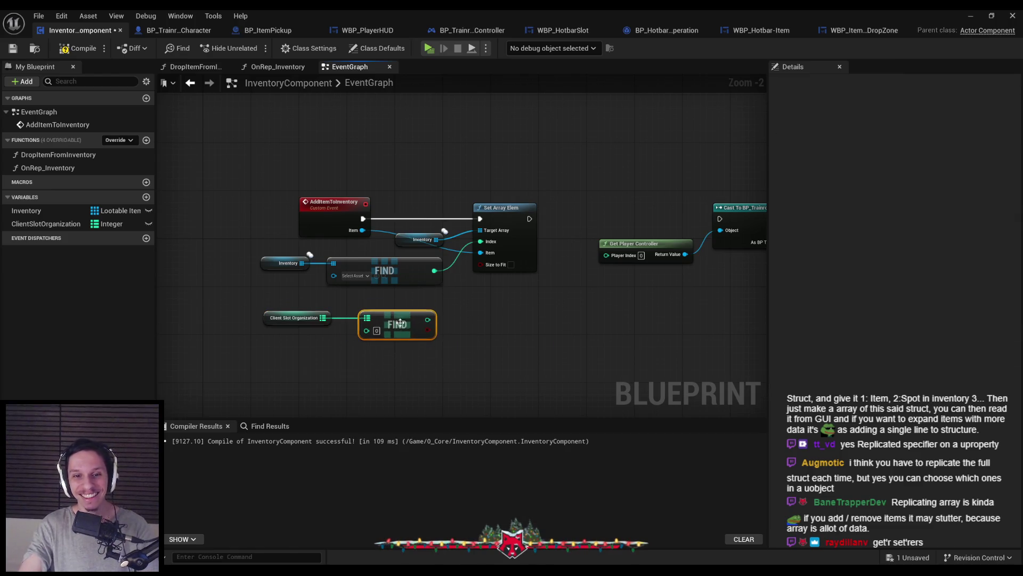
pyautogui.click(379, 333)
pyautogui.write('-1')
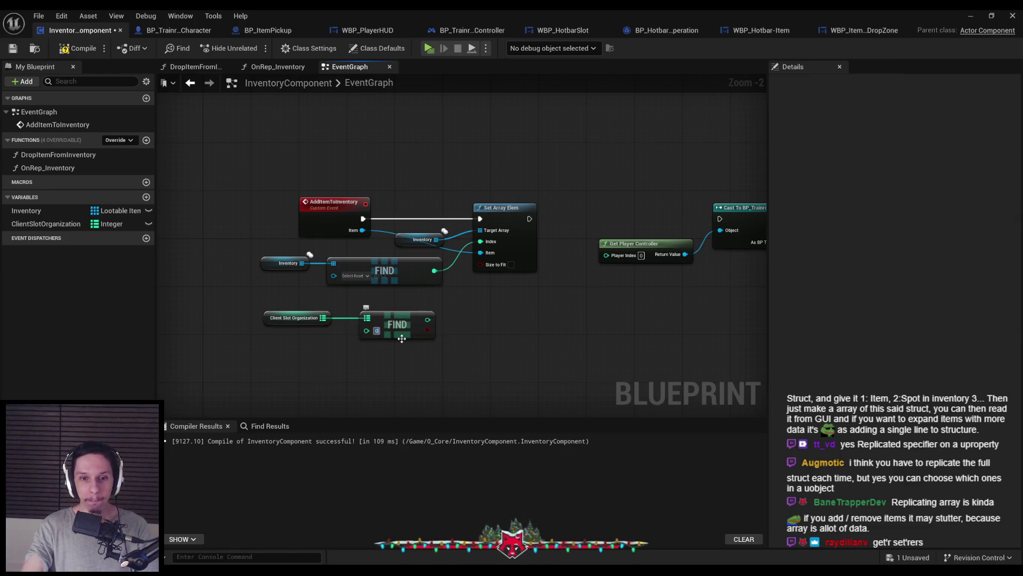
# Move the map getter and its FIND node beneath the Inventory FIND
pyautogui.moveTo(447, 368); pyautogui.dragTo(263, 306)
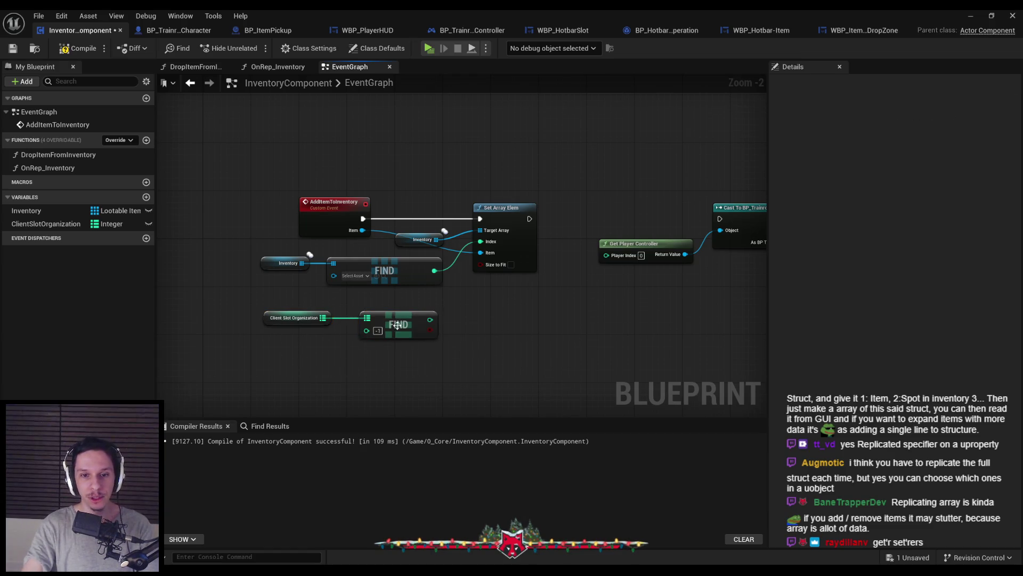
pyautogui.moveTo(421, 325); pyautogui.dragTo(422, 311)
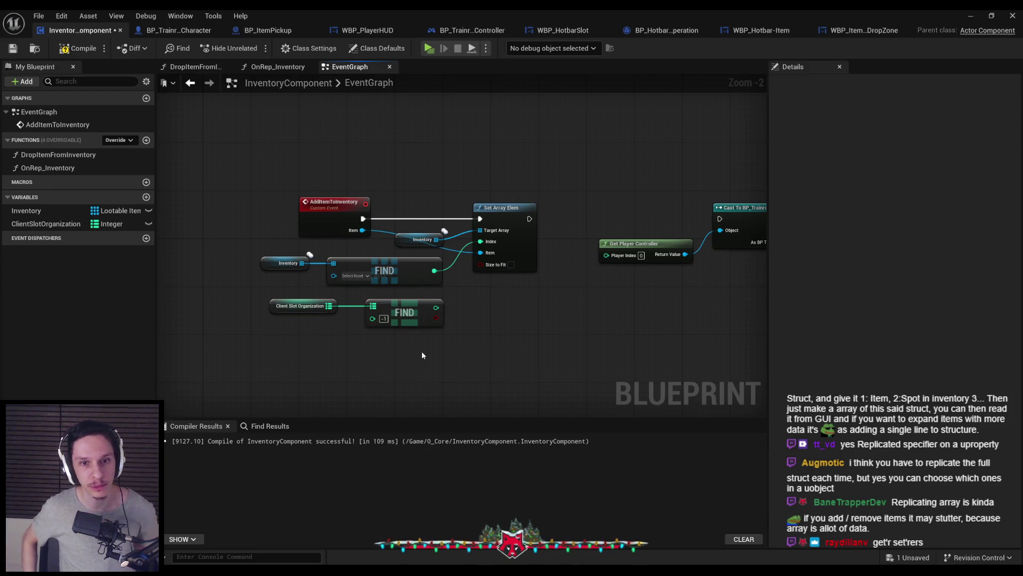
pyautogui.moveTo(423, 353); pyautogui.dragTo(269, 297)
pyautogui.moveTo(413, 321)
pyautogui.mouseDown()
pyautogui.moveTo(514, 315)
pyautogui.moveTo(509, 321)
pyautogui.mouseUp()
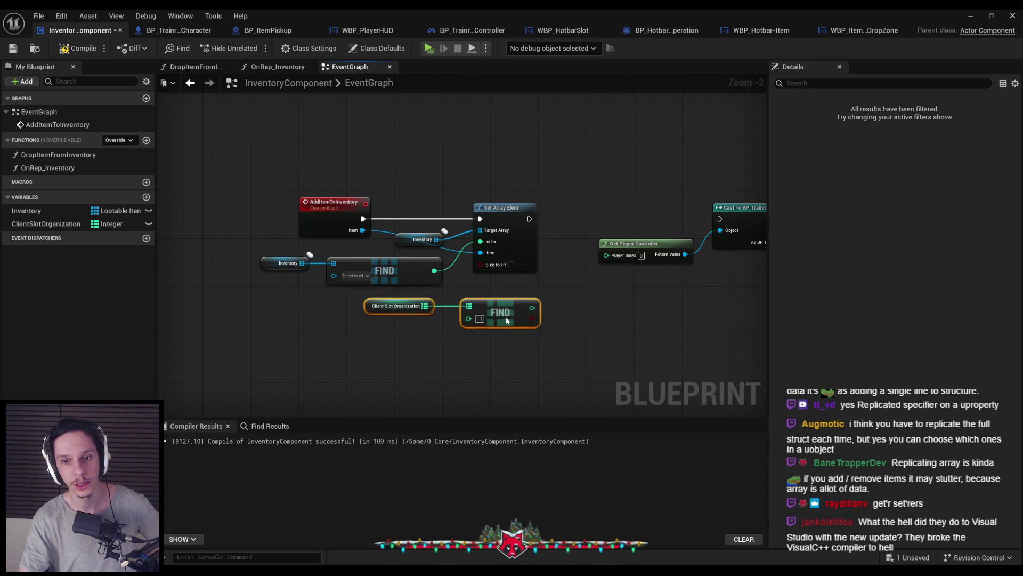
pyautogui.click(505, 364)
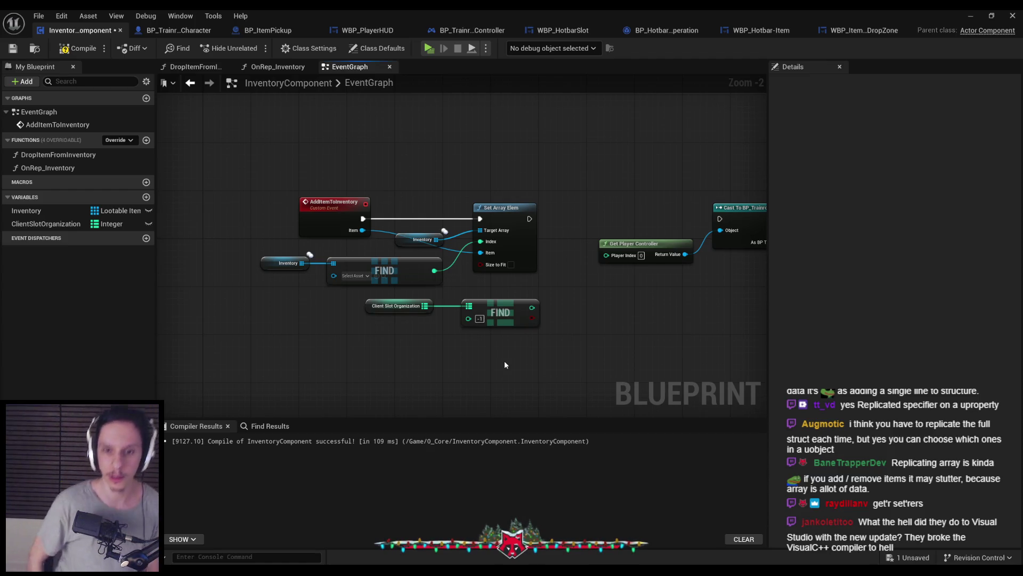
pyautogui.moveTo(510, 345); pyautogui.dragTo(290, 344)
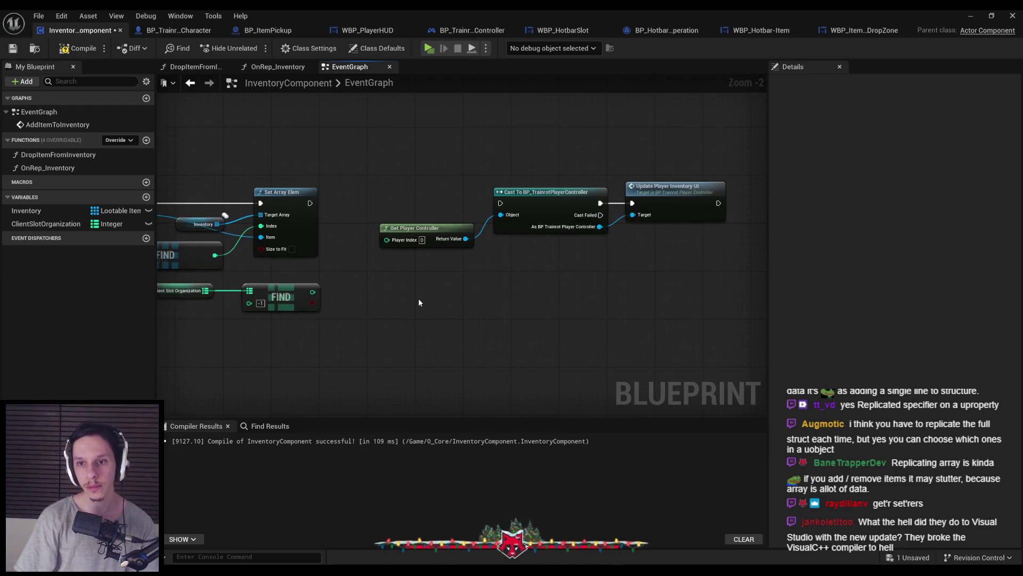
# Shift Get Player Controller, Cast and the UI update node further right, then compile
pyautogui.moveTo(391, 193); pyautogui.dragTo(726, 300)
pyautogui.moveTo(533, 291)
pyautogui.mouseDown()
pyautogui.moveTo(590, 317)
pyautogui.moveTo(578, 323)
pyautogui.mouseUp()
pyautogui.click(561, 323)
pyautogui.click(77, 48)
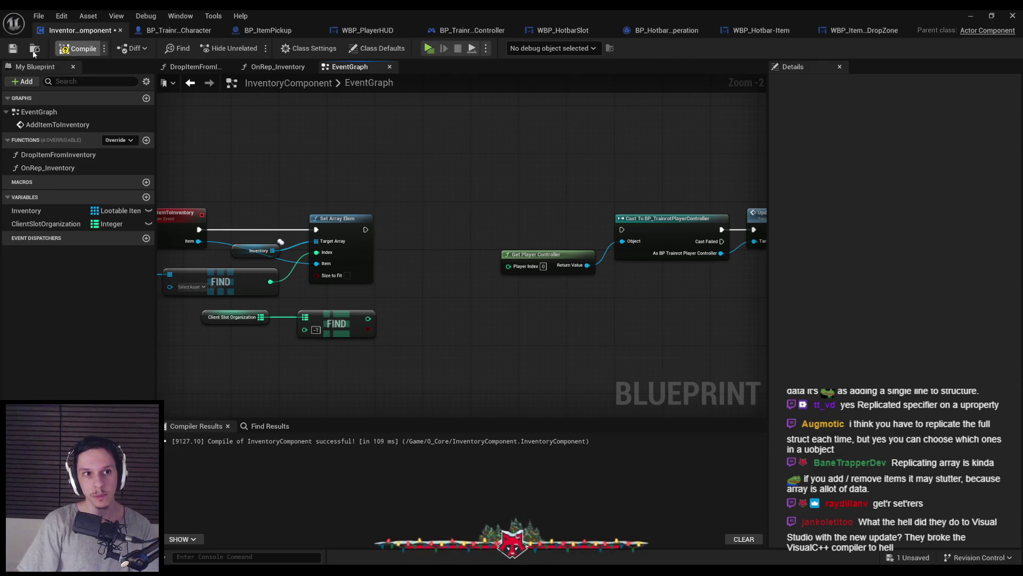
# Add a map Add node on Client Slot Organization, executed right after Set Array Elem
pyautogui.scroll(1, 390, 250)
pyautogui.moveTo(525, 267); pyautogui.dragTo(546, 235)
pyautogui.click(579, 266)
pyautogui.moveTo(579, 265); pyautogui.dragTo(587, 234)
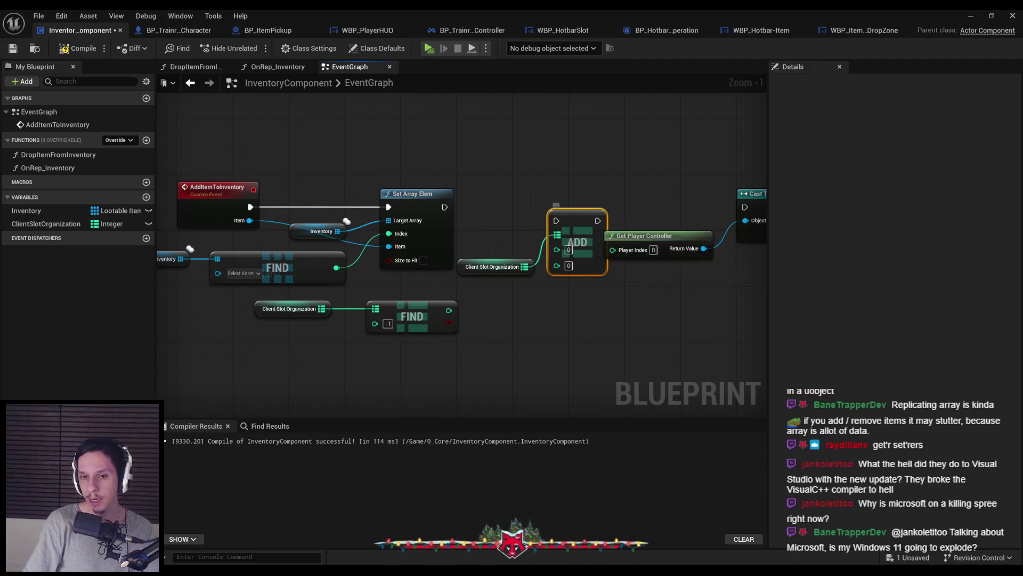
pyautogui.scroll(-2, 586, 245)
pyautogui.moveTo(586, 245)
pyautogui.mouseDown()
pyautogui.moveTo(467, 203)
pyautogui.moveTo(507, 204)
pyautogui.moveTo(513, 222)
pyautogui.moveTo(519, 207)
pyautogui.moveTo(368, 206)
pyautogui.moveTo(382, 206)
pyautogui.mouseUp()
pyautogui.scroll(2, 480, 211)
pyautogui.moveTo(290, 268); pyautogui.dragTo(387, 259)
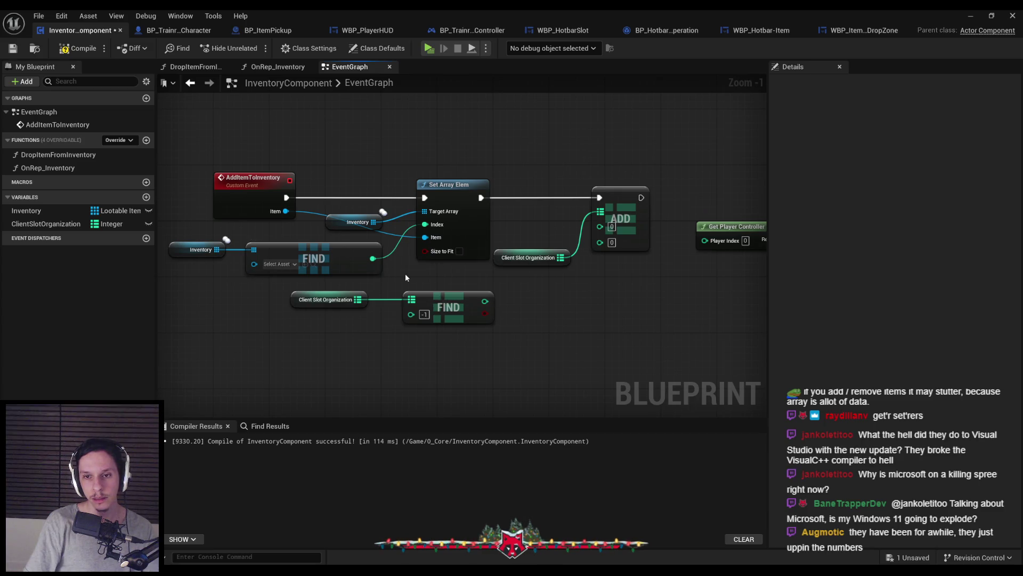
# Move the ClientSlotOrganization getter and FIND lookup nodes lower down
pyautogui.moveTo(454, 340); pyautogui.dragTo(288, 287)
pyautogui.moveTo(447, 309); pyautogui.dragTo(447, 379)
pyautogui.click(439, 325)
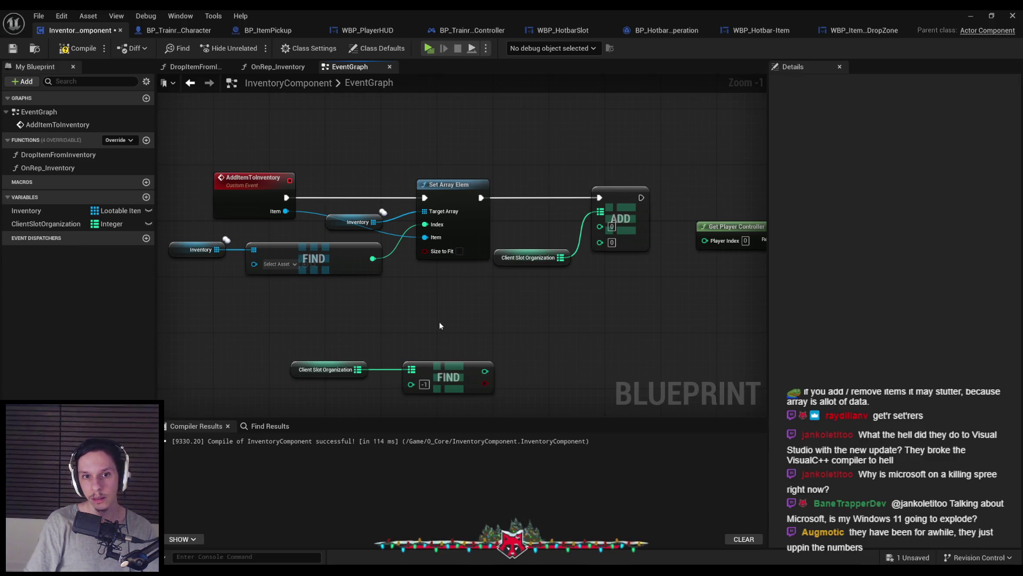
pyautogui.scroll(-3, 439, 325)
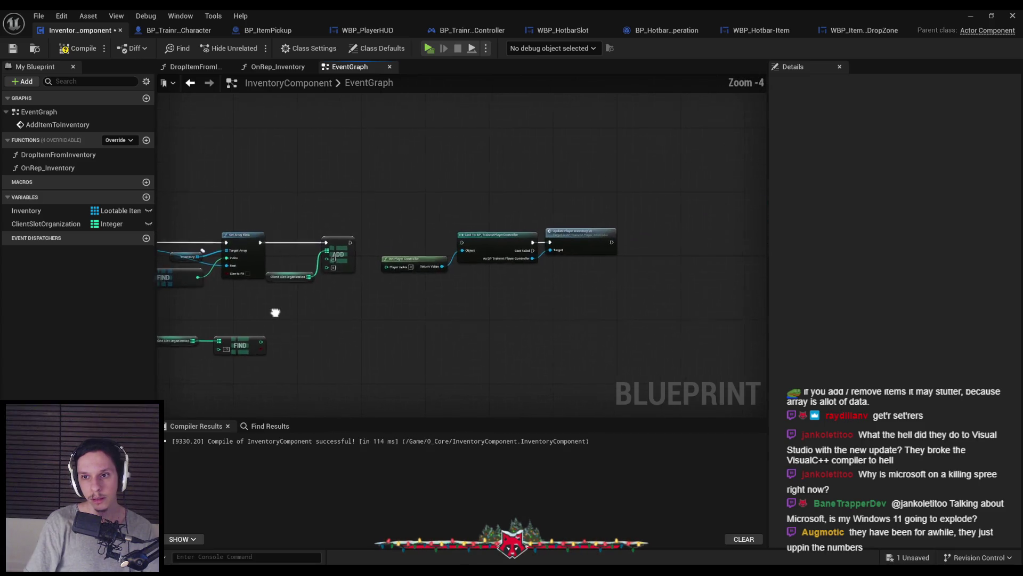
pyautogui.scroll(2, 552, 294)
pyautogui.scroll(-2, 258, 290)
pyautogui.scroll(5, 564, 335)
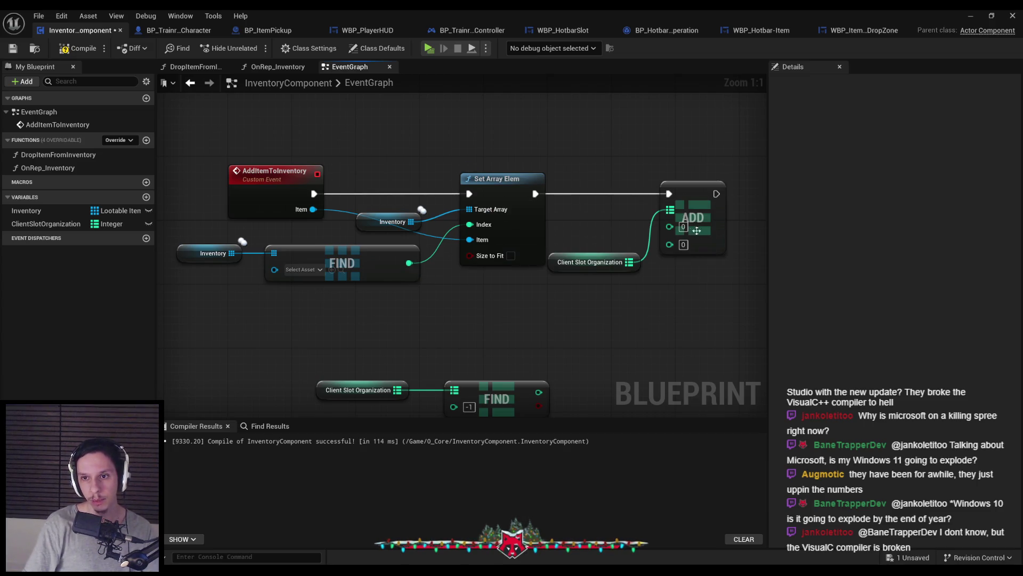
# Move the map Add node and its getter between AddItemToInventory and Set Array Elem in the exec chain
pyautogui.moveTo(738, 280)
pyautogui.mouseDown()
pyautogui.moveTo(554, 206)
pyautogui.moveTo(503, 215)
pyautogui.mouseUp()
pyautogui.press('Delete')
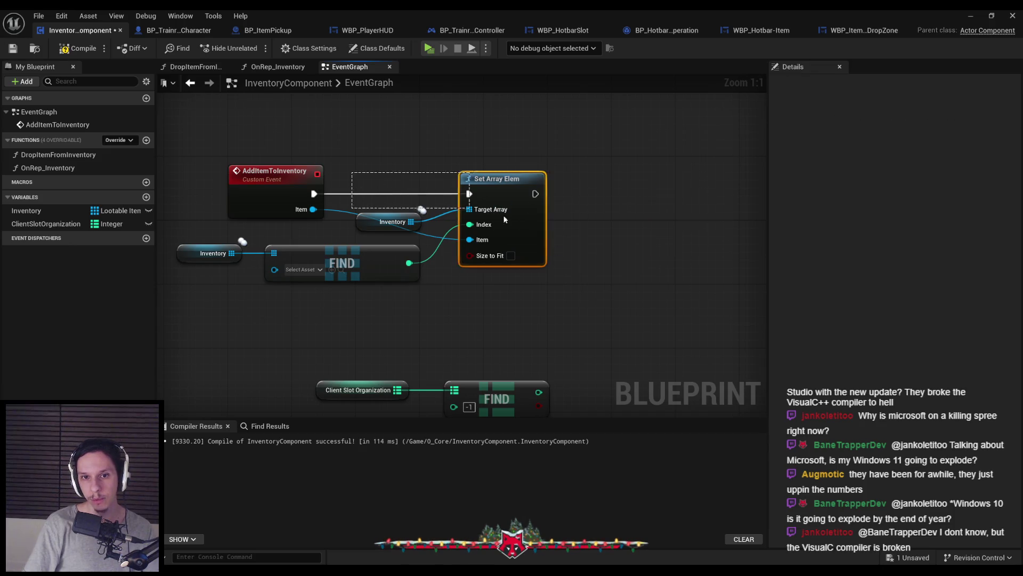
pyautogui.moveTo(441, 212); pyautogui.dragTo(593, 220)
pyautogui.moveTo(277, 288)
pyautogui.mouseDown()
pyautogui.moveTo(405, 274)
pyautogui.moveTo(368, 303)
pyautogui.moveTo(229, 313)
pyautogui.mouseUp()
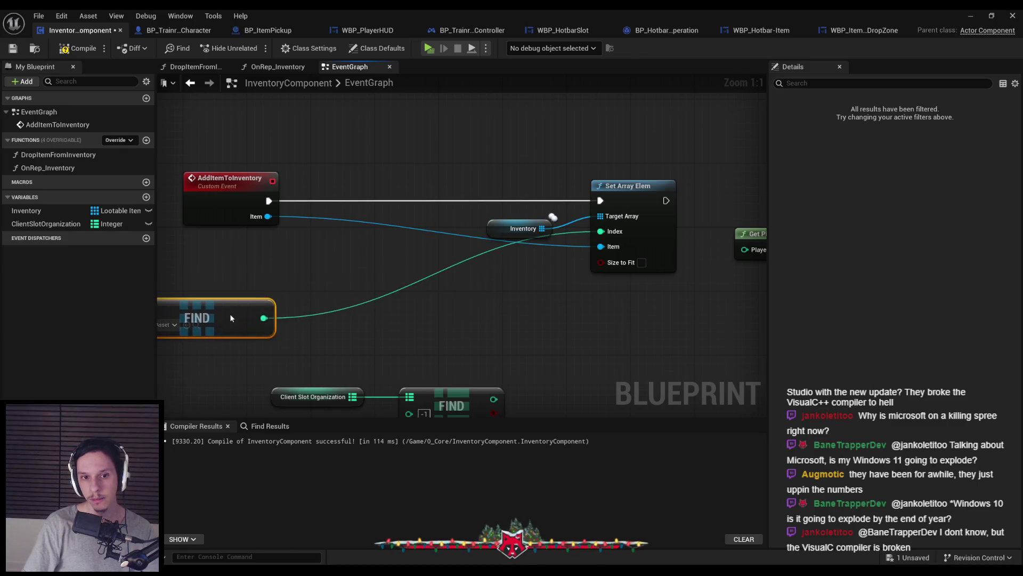
pyautogui.hotkey('ctrl', 'v')
pyautogui.moveTo(411, 231); pyautogui.dragTo(403, 215)
pyautogui.moveTo(269, 200)
pyautogui.mouseDown()
pyautogui.moveTo(299, 211)
pyautogui.moveTo(400, 201)
pyautogui.mouseUp()
pyautogui.moveTo(314, 261); pyautogui.dragTo(315, 237)
pyautogui.moveTo(448, 200); pyautogui.dragTo(600, 200)
# Feed the inventory Find index and the map lookup result into the Add node, tidying the lookup nodes
pyautogui.moveTo(482, 216); pyautogui.dragTo(353, 300)
pyautogui.moveTo(229, 325)
pyautogui.mouseDown()
pyautogui.moveTo(434, 298)
pyautogui.moveTo(523, 267)
pyautogui.mouseUp()
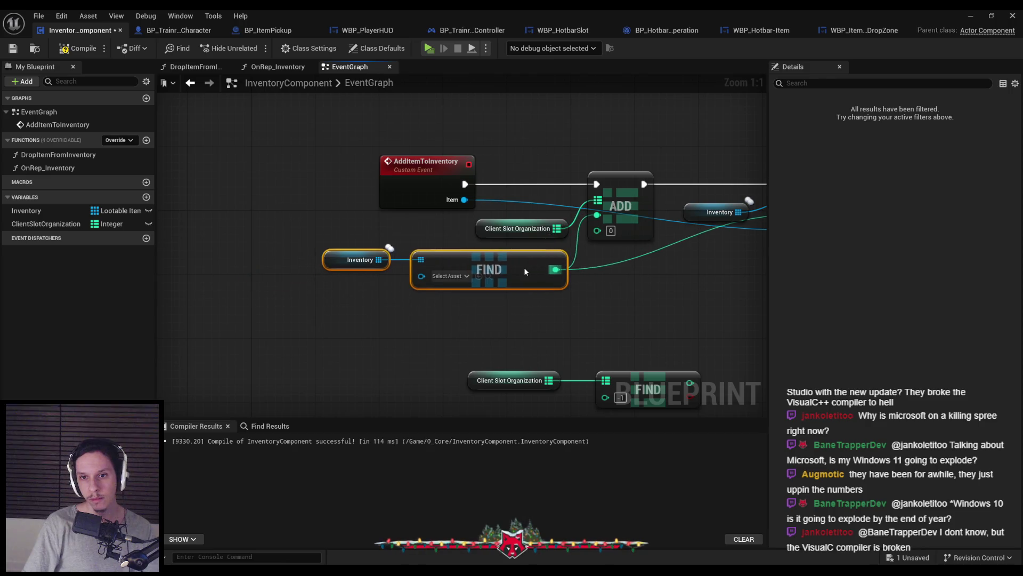
pyautogui.click(608, 299)
pyautogui.moveTo(608, 299); pyautogui.dragTo(463, 306)
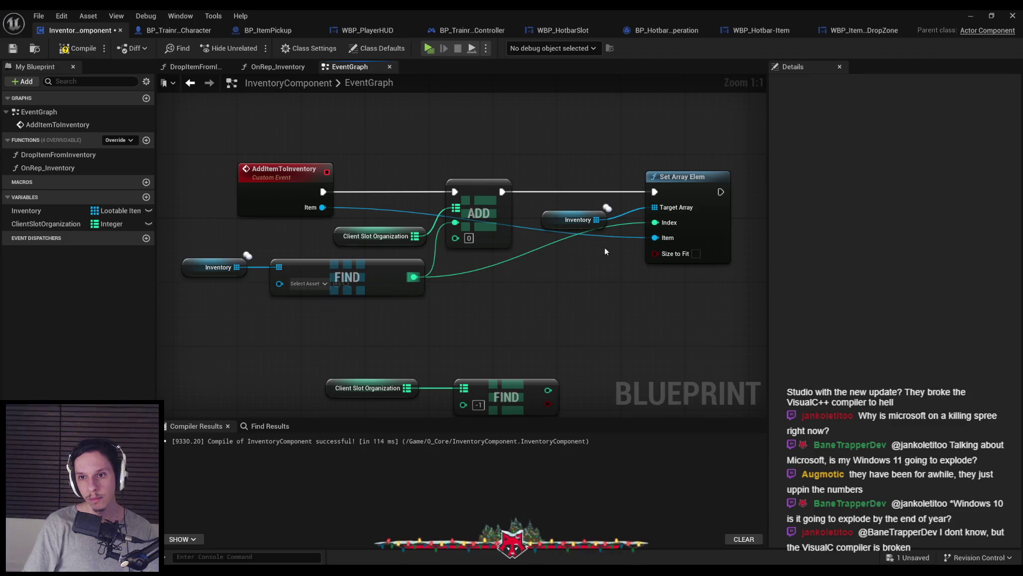
pyautogui.moveTo(347, 320)
pyautogui.mouseDown()
pyautogui.moveTo(514, 361)
pyautogui.moveTo(378, 297)
pyautogui.mouseUp()
pyautogui.click(427, 251)
pyautogui.moveTo(452, 198)
pyautogui.mouseDown()
pyautogui.moveTo(404, 242)
pyautogui.moveTo(442, 278)
pyautogui.mouseUp()
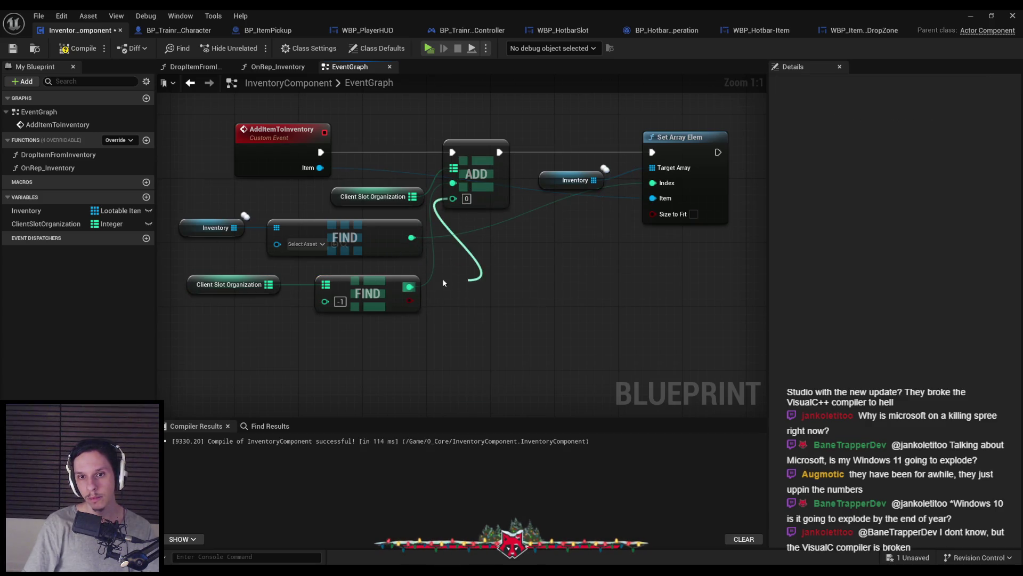
pyautogui.moveTo(449, 237); pyautogui.dragTo(401, 272)
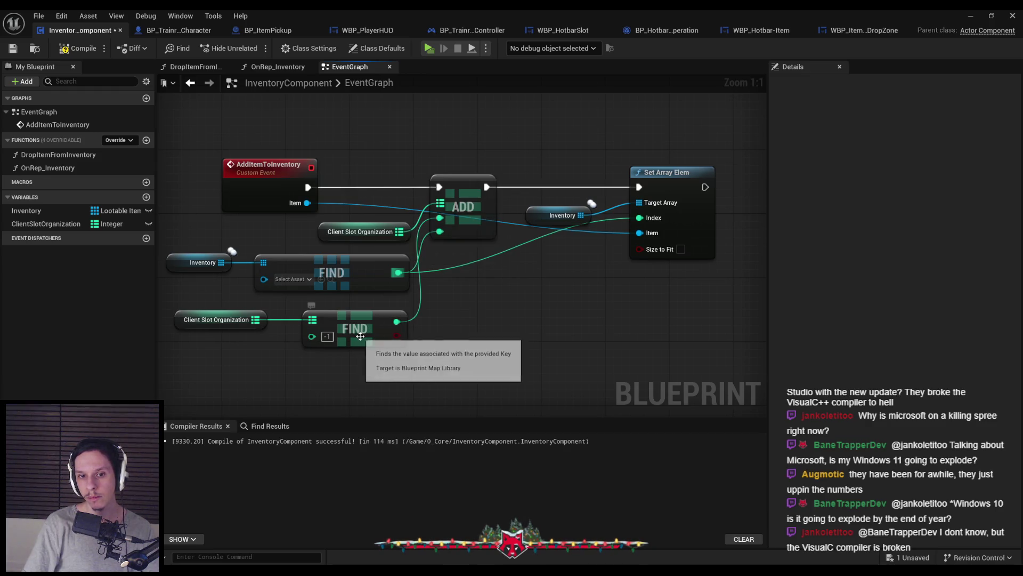
# Compile and save the InventoryComponent blueprint
pyautogui.click(79, 48)
pyautogui.hotkey('ctrl', 's')
pyautogui.scroll(-1, 481, 153)
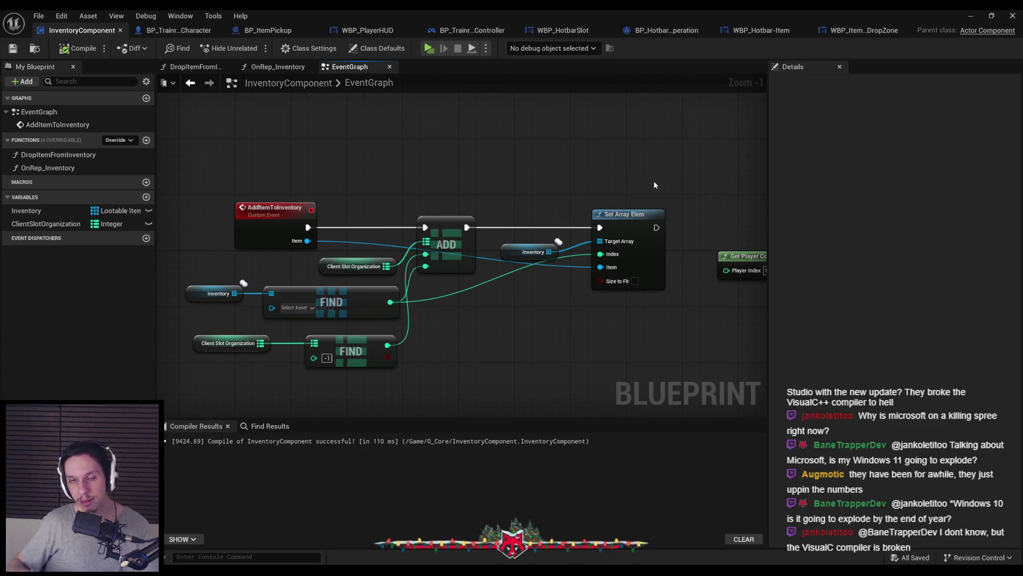
pyautogui.scroll(-1, 626, 187)
pyautogui.scroll(2, 627, 187)
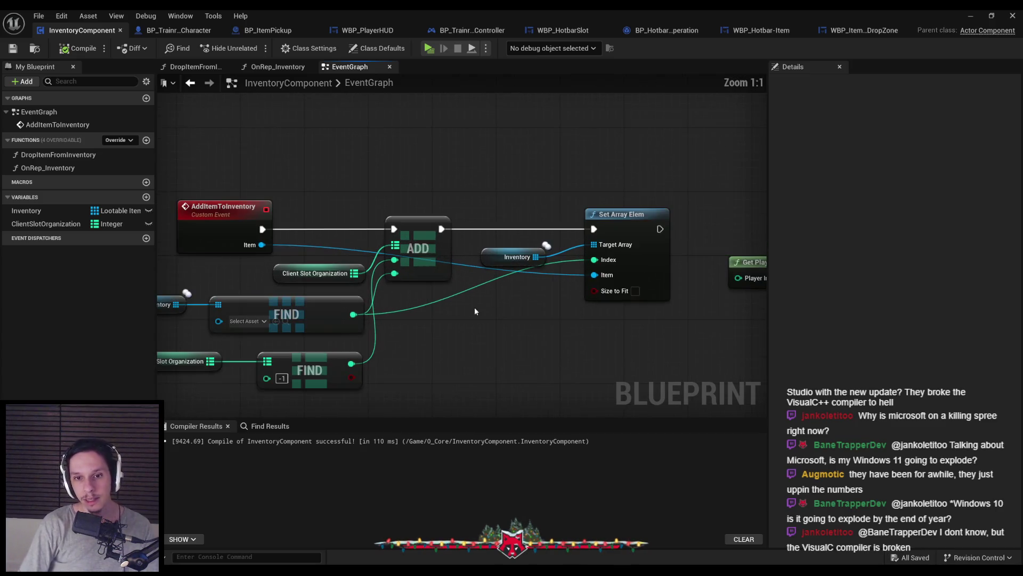
# Add a lowered reroute point on the Find-to-Index wire, then compile and save
pyautogui.doubleClick(449, 296)
pyautogui.moveTo(449, 297); pyautogui.dragTo(545, 320)
pyautogui.click(525, 321)
pyautogui.click(78, 47)
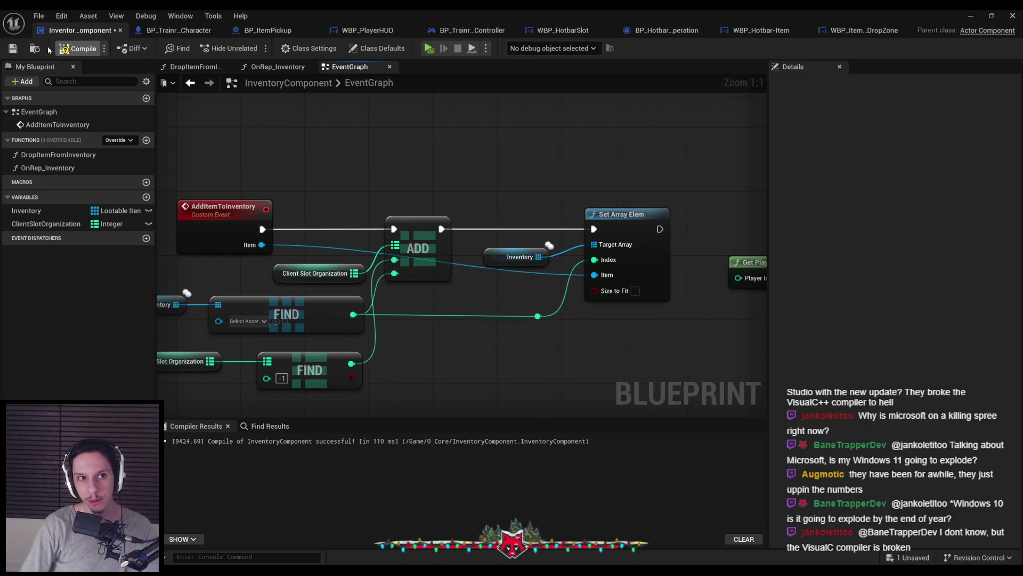
pyautogui.click(13, 48)
pyautogui.scroll(-2, 485, 162)
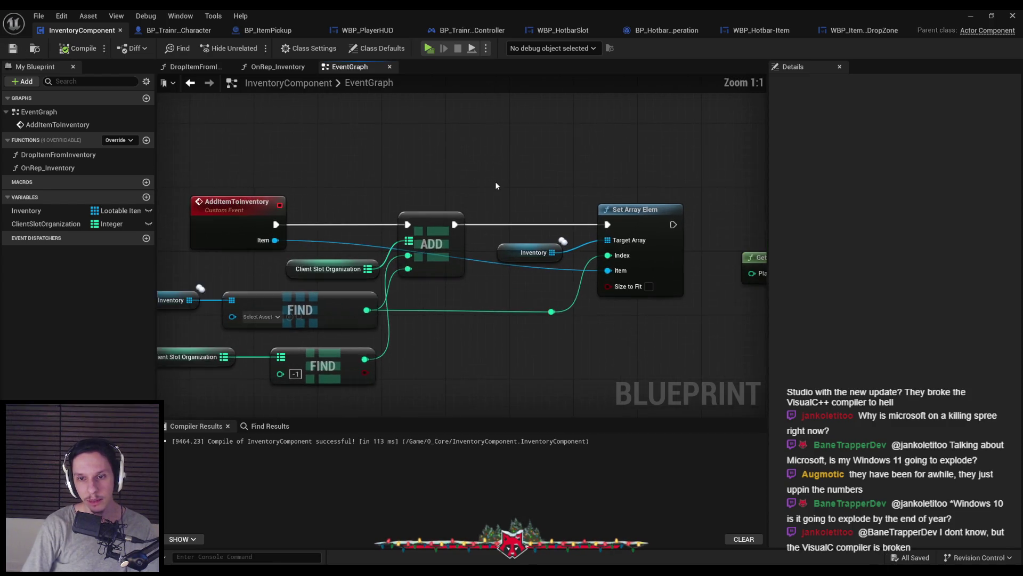
# Nudge the lower lookup nodes slightly right, then compile and save again
pyautogui.moveTo(469, 348); pyautogui.dragTo(401, 373)
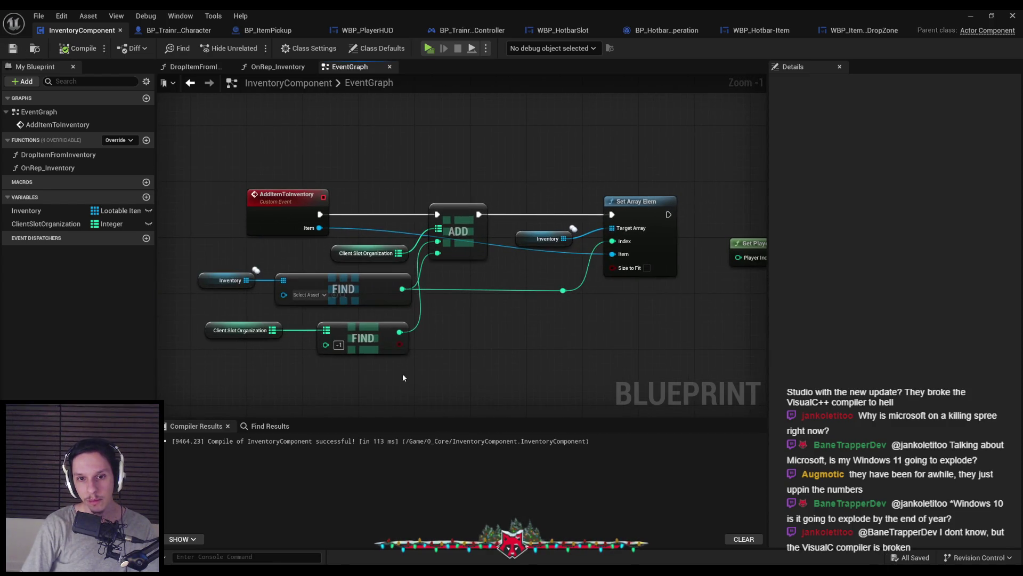
pyautogui.click(458, 345)
pyautogui.click(79, 48)
pyautogui.click(12, 49)
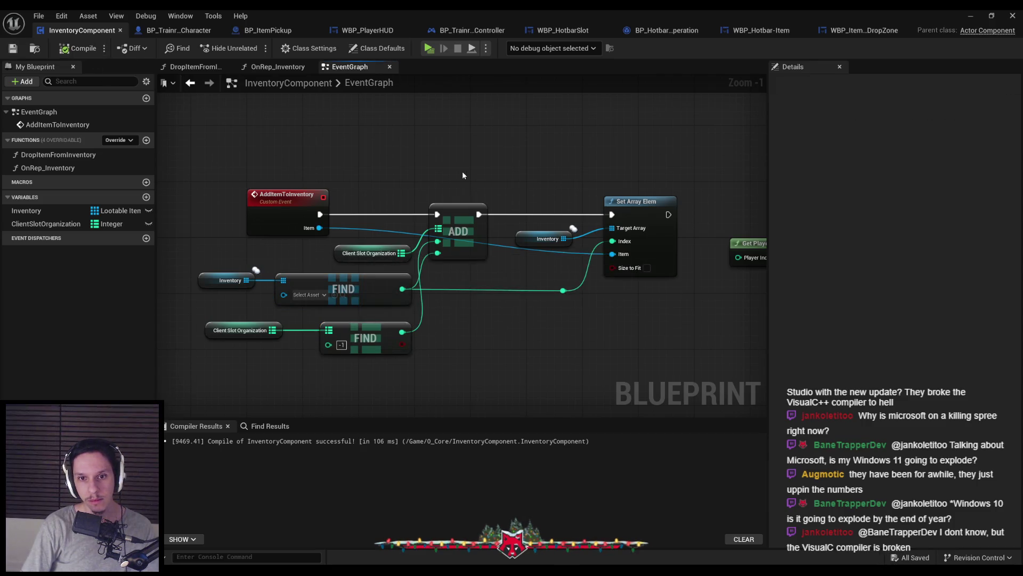
pyautogui.scroll(-1, 462, 171)
pyautogui.scroll(1, 423, 303)
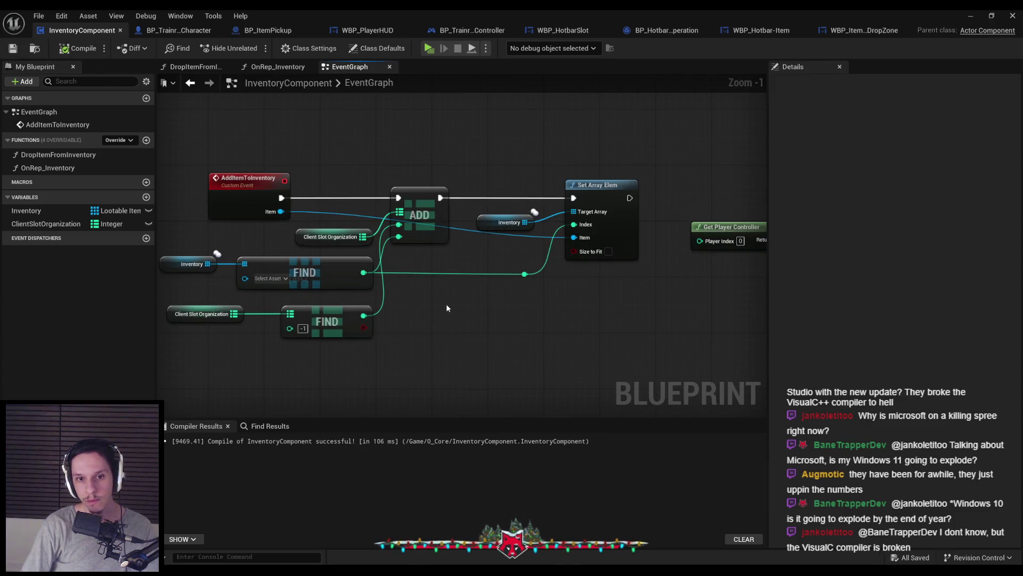
pyautogui.scroll(-1, 446, 302)
pyautogui.scroll(2, 385, 252)
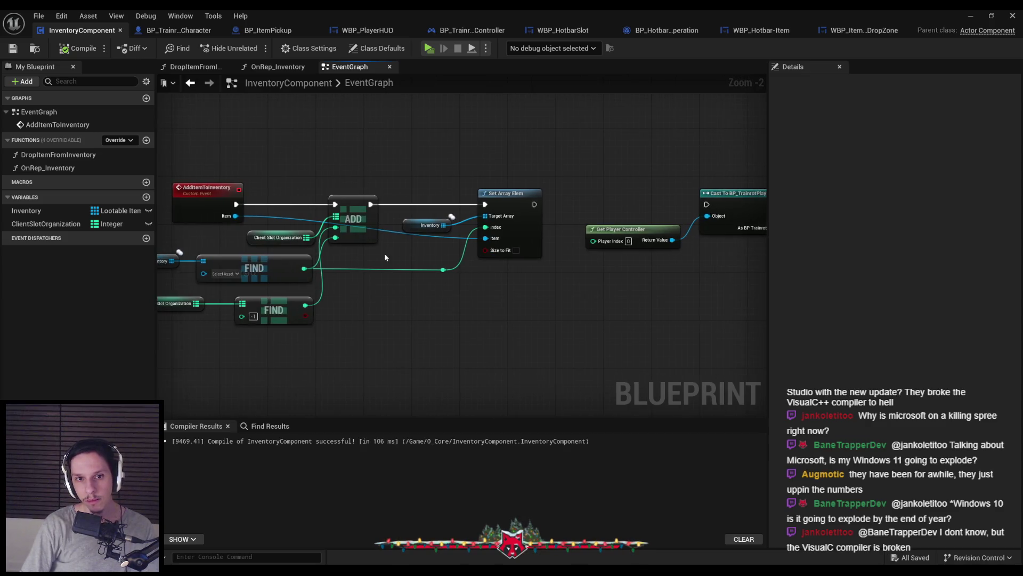
# Shift the map Add node slightly right and recompile and save
pyautogui.moveTo(346, 210); pyautogui.dragTo(354, 210)
pyautogui.click(392, 316)
pyautogui.click(79, 49)
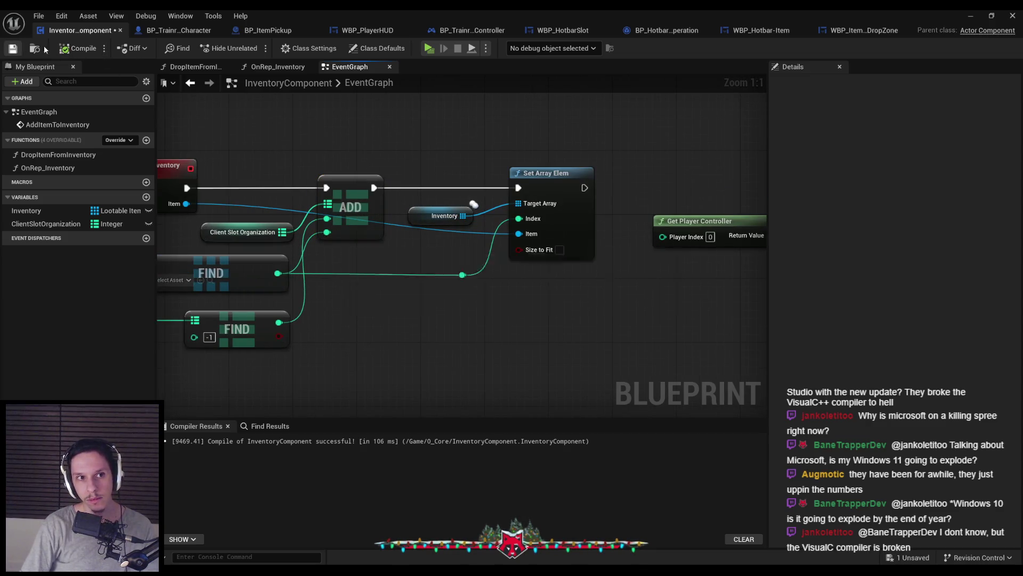
pyautogui.scroll(-1, 471, 184)
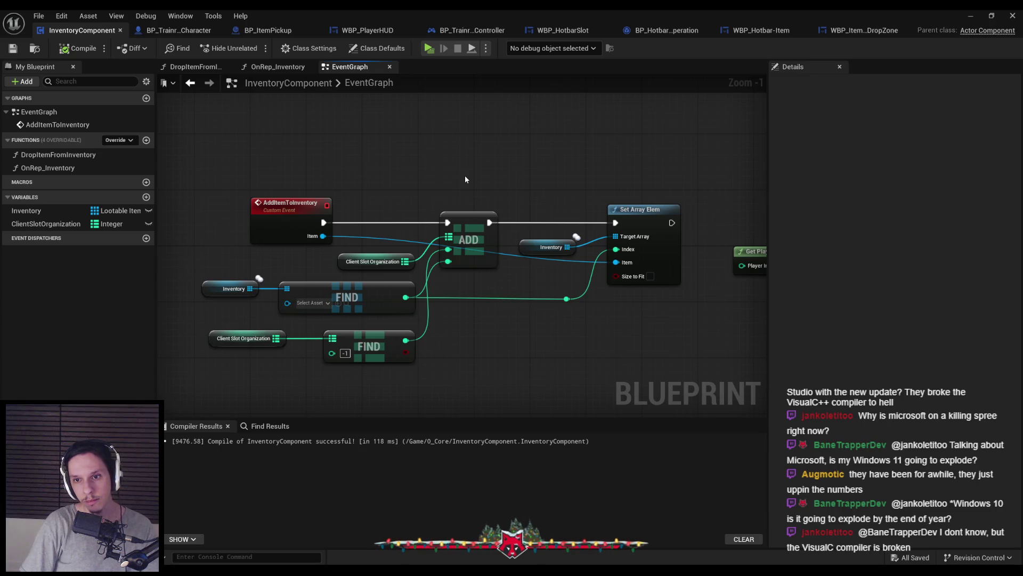
pyautogui.scroll(-1, 484, 174)
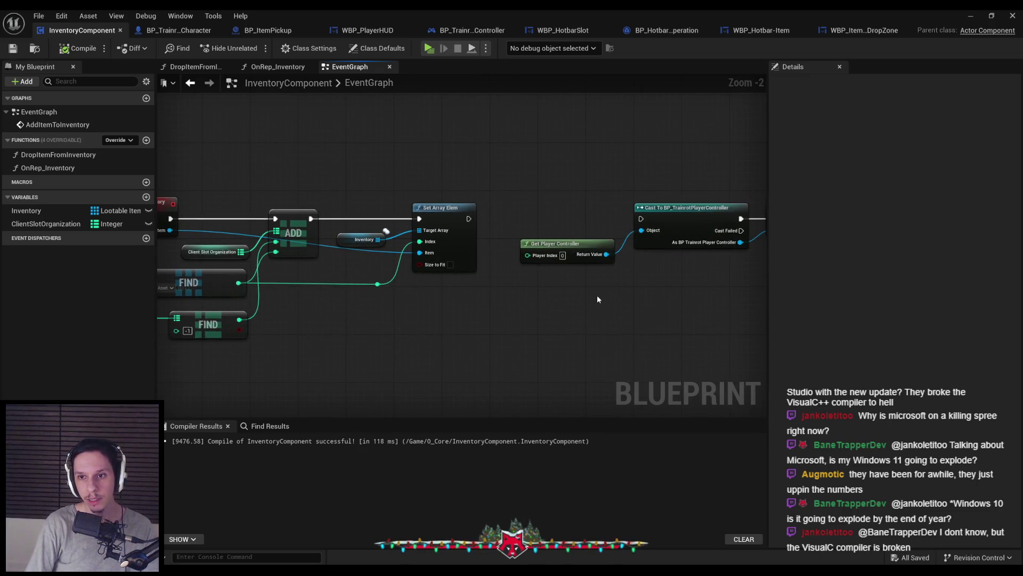
# Review the event and inventory nodes, then switch to WBP_HotbarSlot's On Drag Detected graph
pyautogui.moveTo(525, 181); pyautogui.dragTo(613, 182)
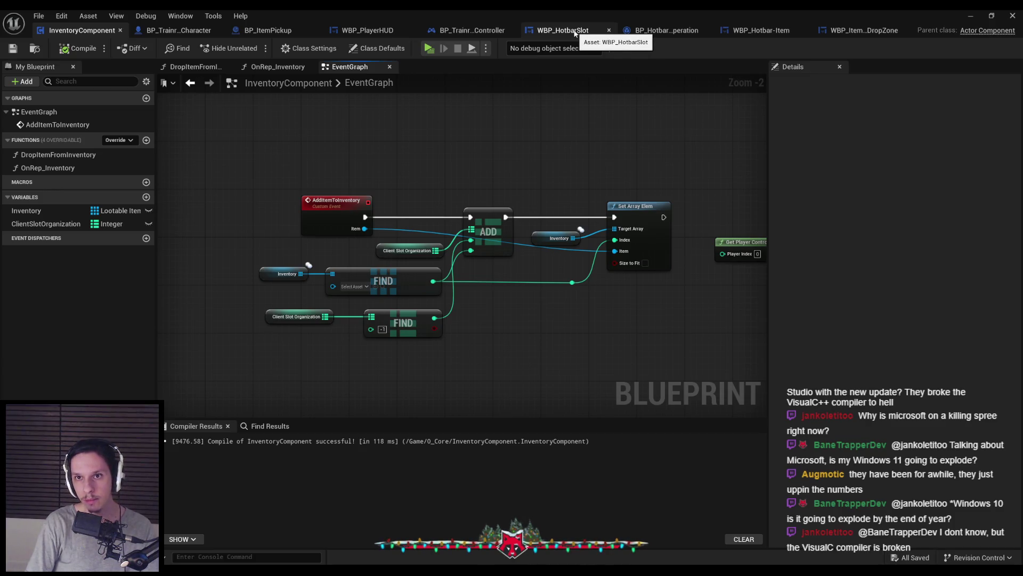
pyautogui.scroll(-2, 471, 144)
pyautogui.scroll(3, 550, 161)
pyautogui.scroll(-1, 451, 165)
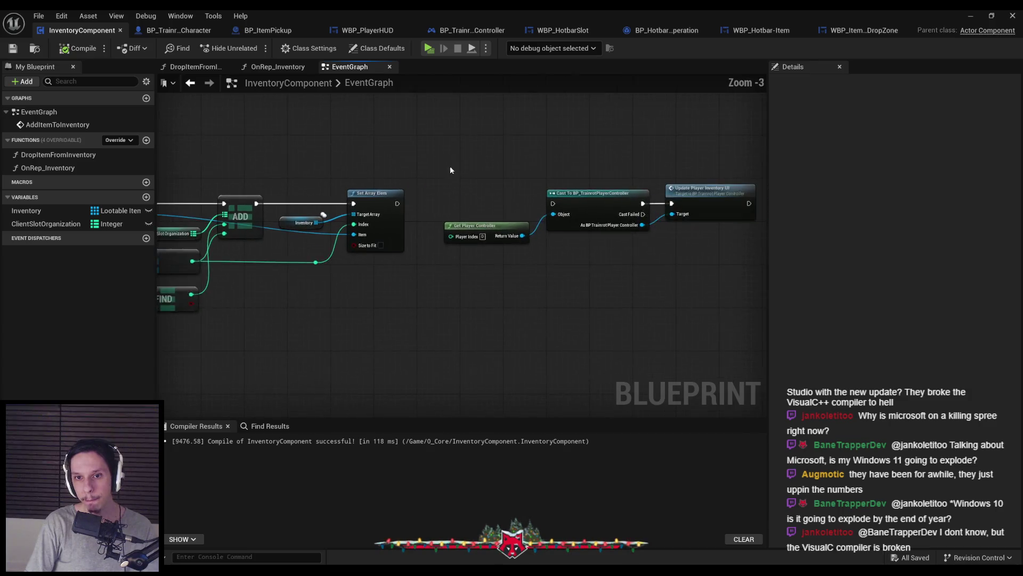
pyautogui.scroll(-1, 459, 171)
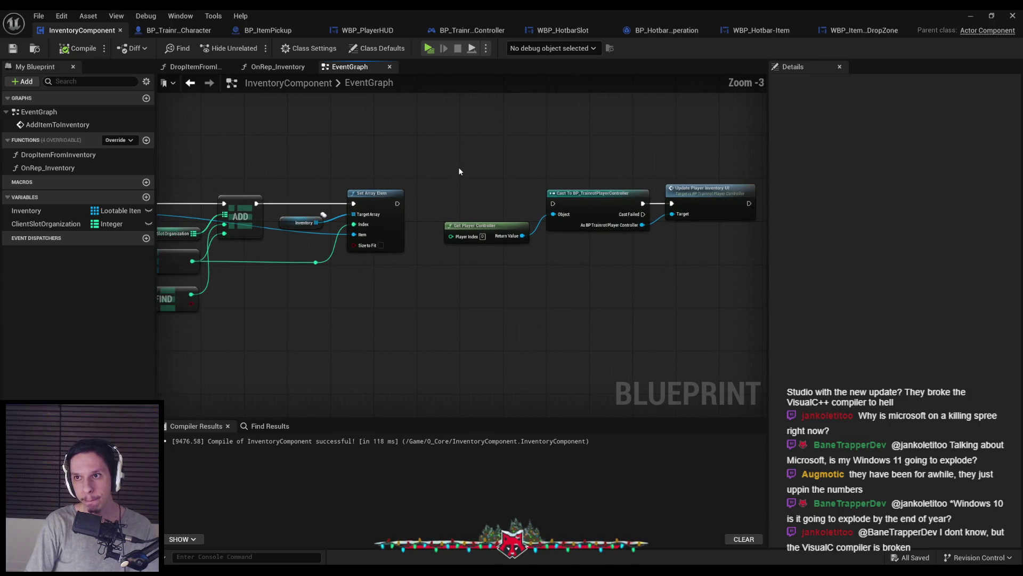
pyautogui.click(561, 33)
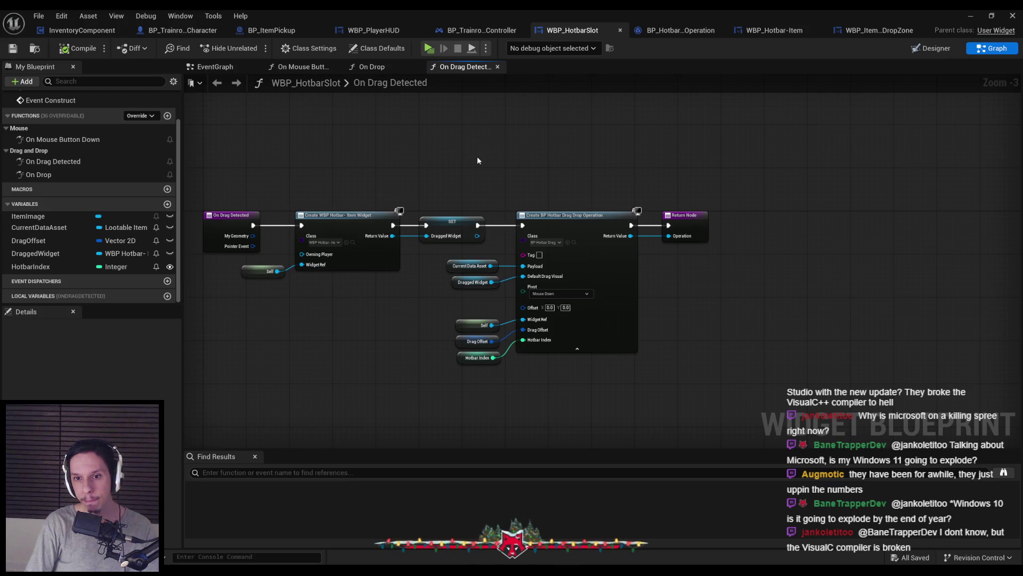
pyautogui.scroll(1, 478, 157)
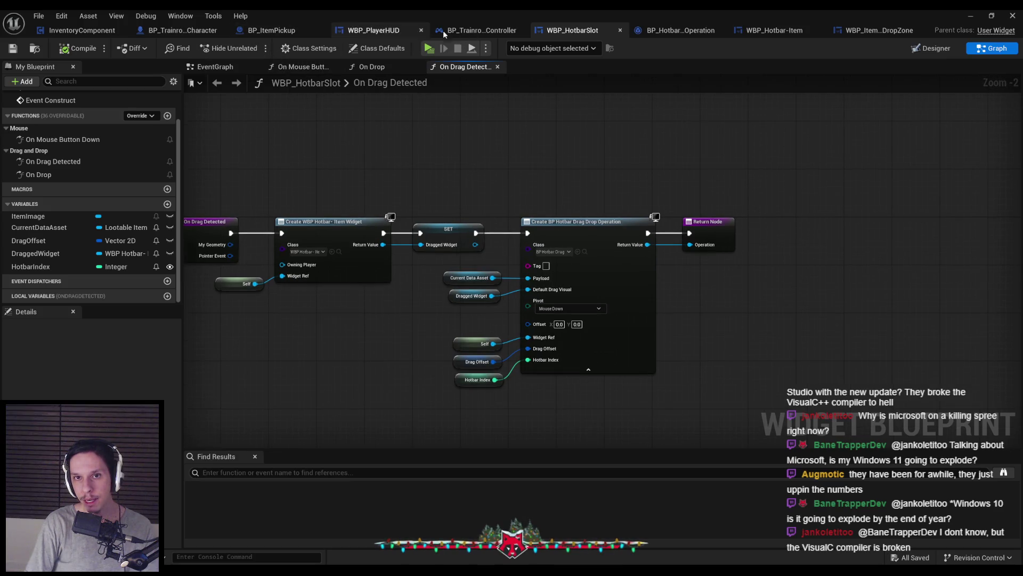
pyautogui.click(387, 32)
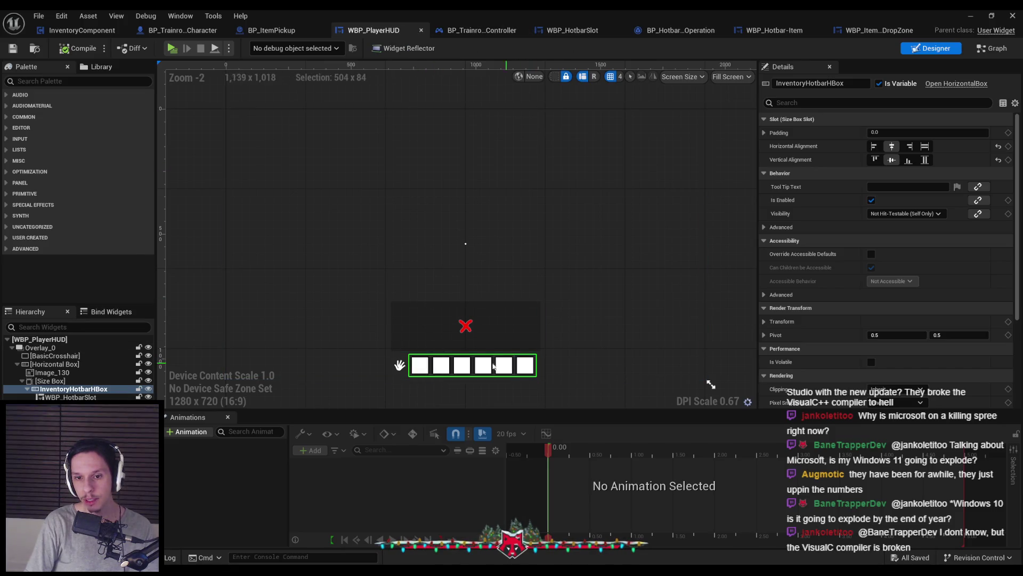
pyautogui.click(492, 37)
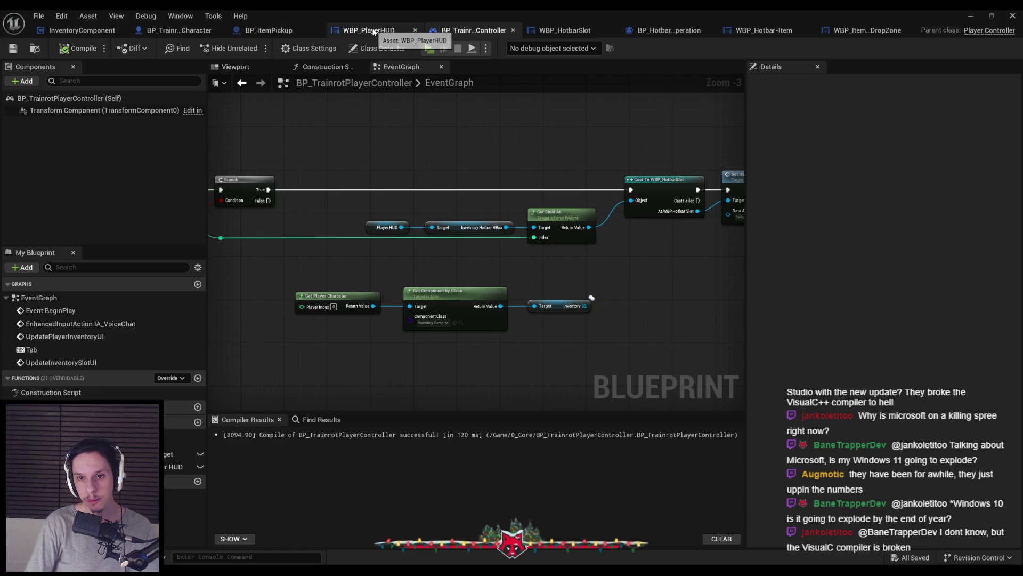
pyautogui.click(268, 32)
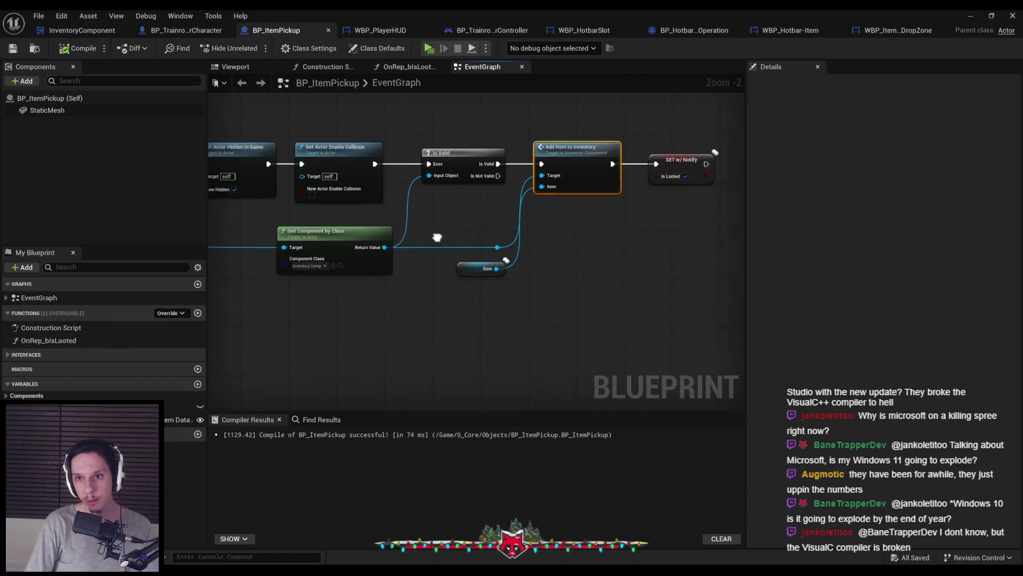
pyautogui.moveTo(434, 235); pyautogui.dragTo(540, 302)
pyautogui.moveTo(397, 313); pyautogui.dragTo(552, 290)
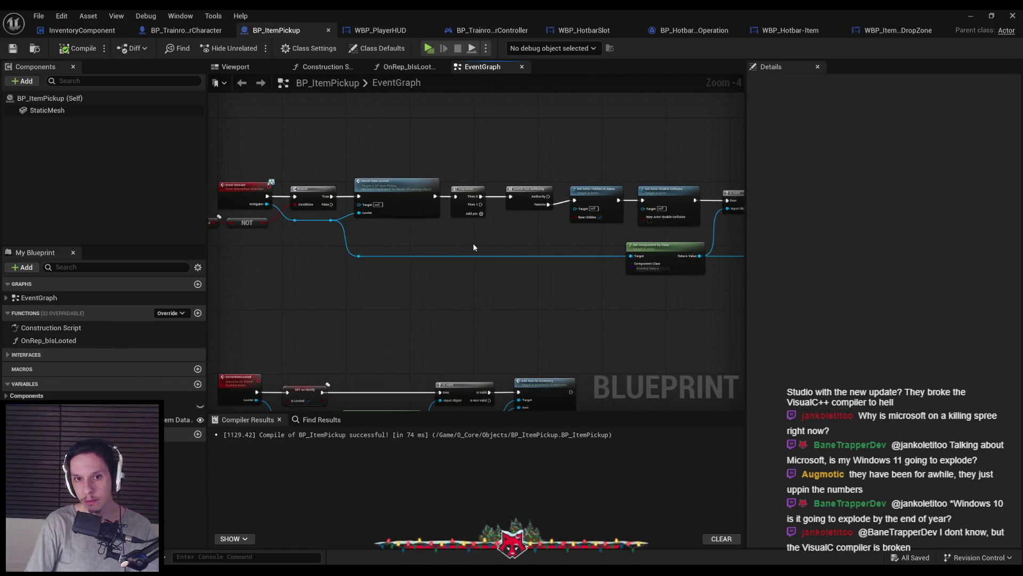
pyautogui.click(390, 32)
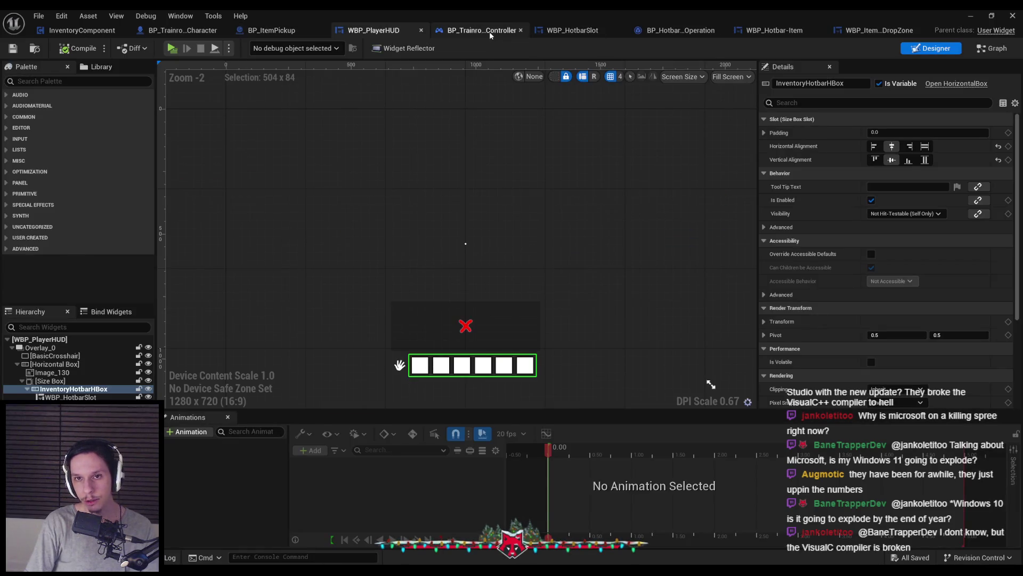
pyautogui.click(489, 31)
pyautogui.click(565, 33)
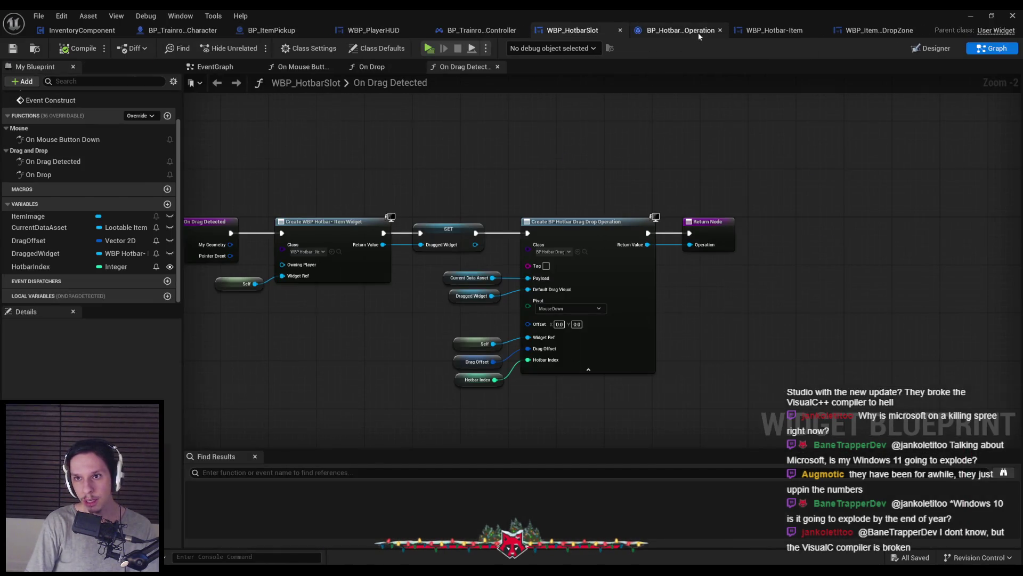
pyautogui.click(698, 33)
pyautogui.click(740, 33)
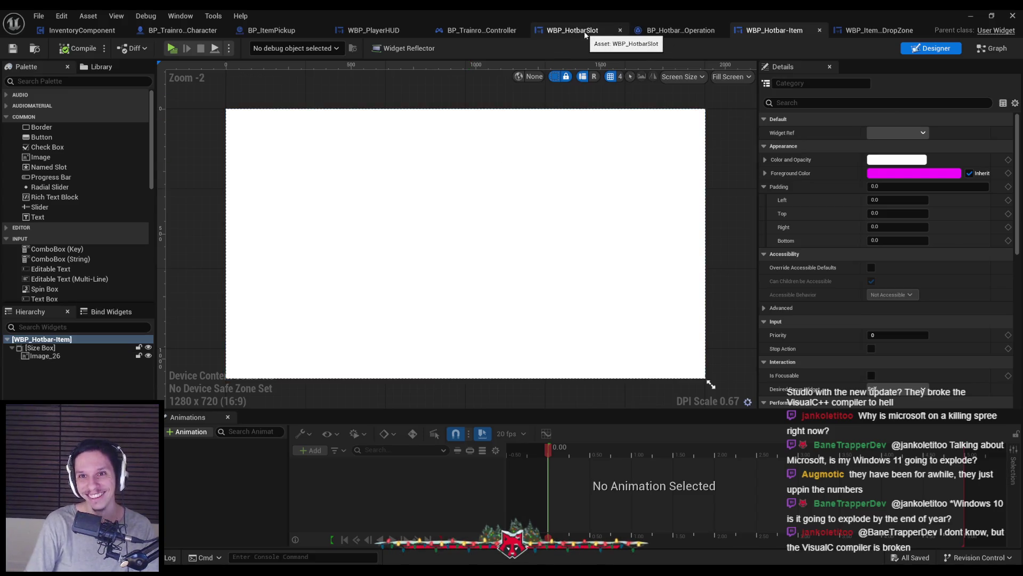
pyautogui.hotkey('alt', 'Tab')
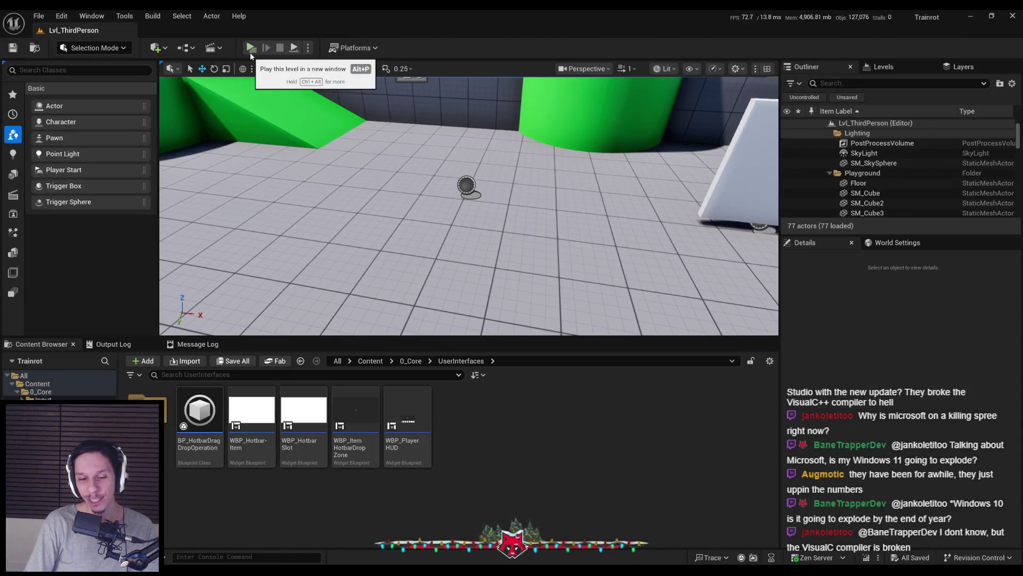
pyautogui.hotkey('alt', 'Tab')
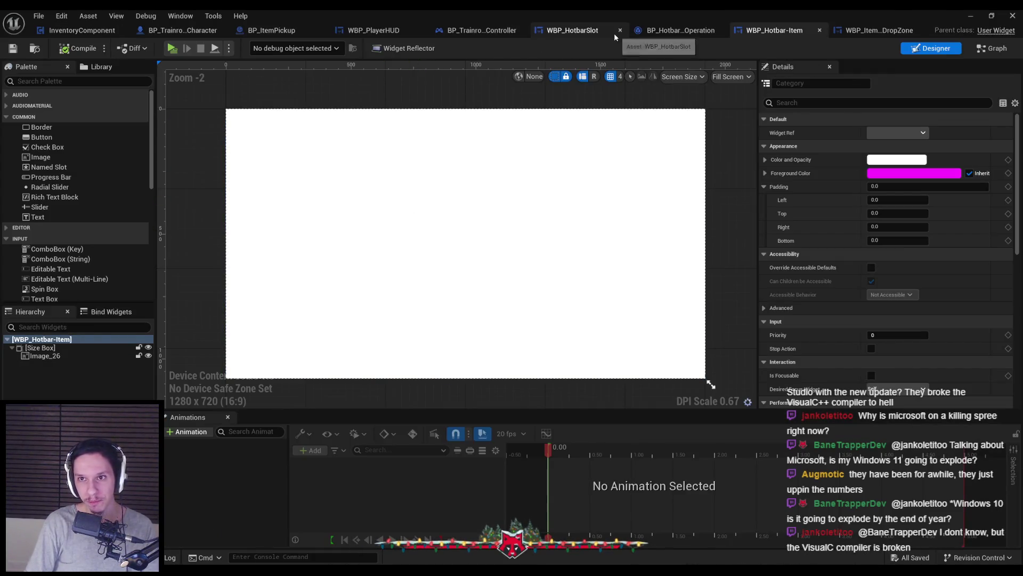
pyautogui.click(563, 30)
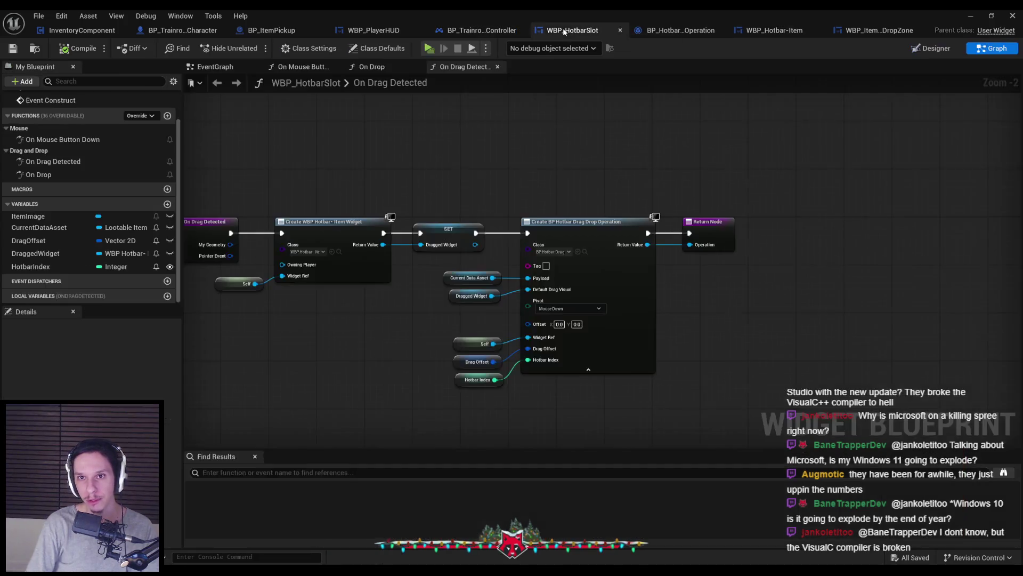
pyautogui.click(476, 33)
pyautogui.click(380, 35)
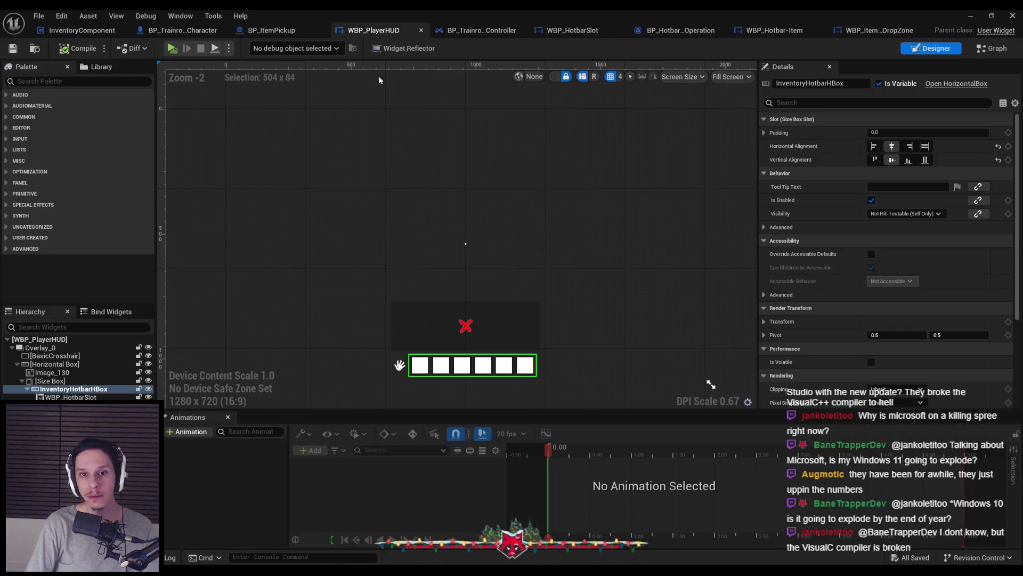
pyautogui.click(265, 33)
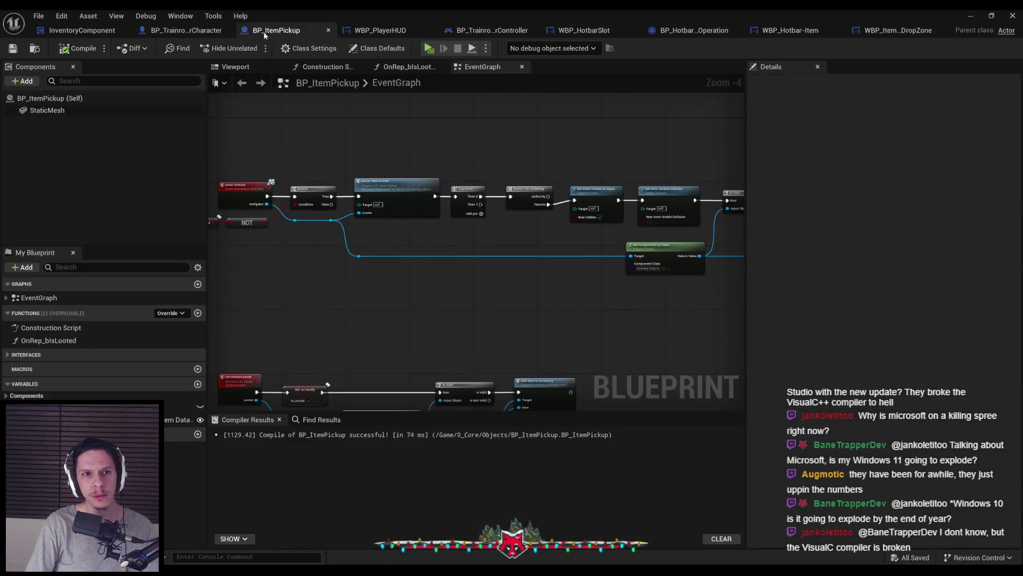
pyautogui.click(200, 32)
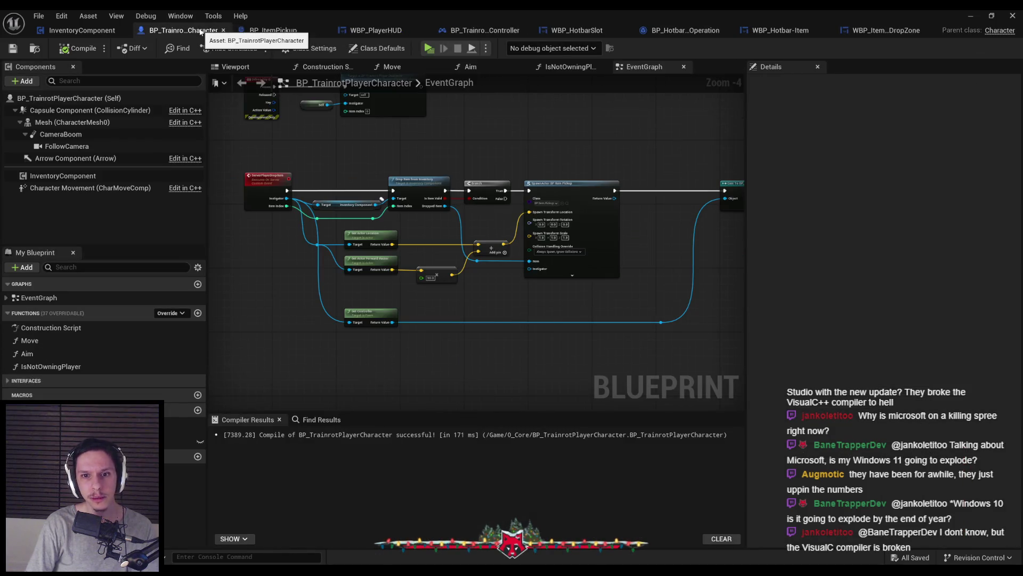
pyautogui.click(101, 35)
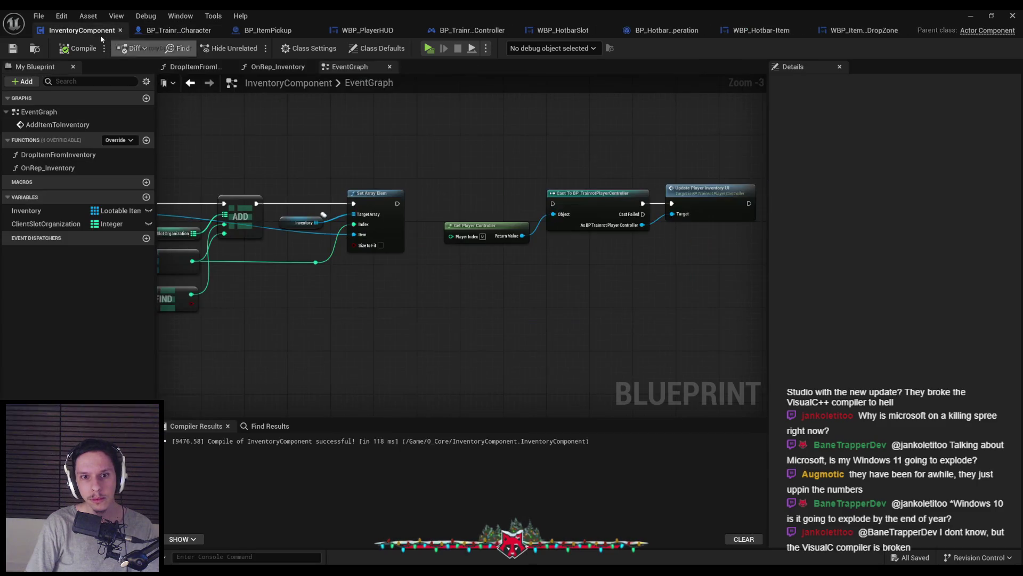
pyautogui.scroll(-1, 557, 227)
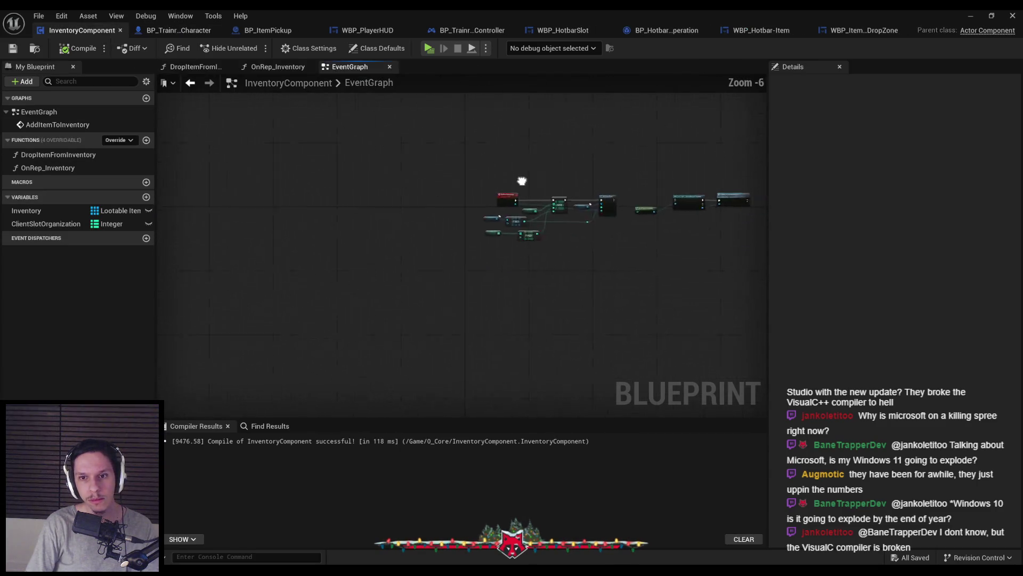
pyautogui.scroll(3, 537, 209)
pyautogui.scroll(-1, 472, 216)
pyautogui.click(623, 179)
pyautogui.doubleClick(623, 178)
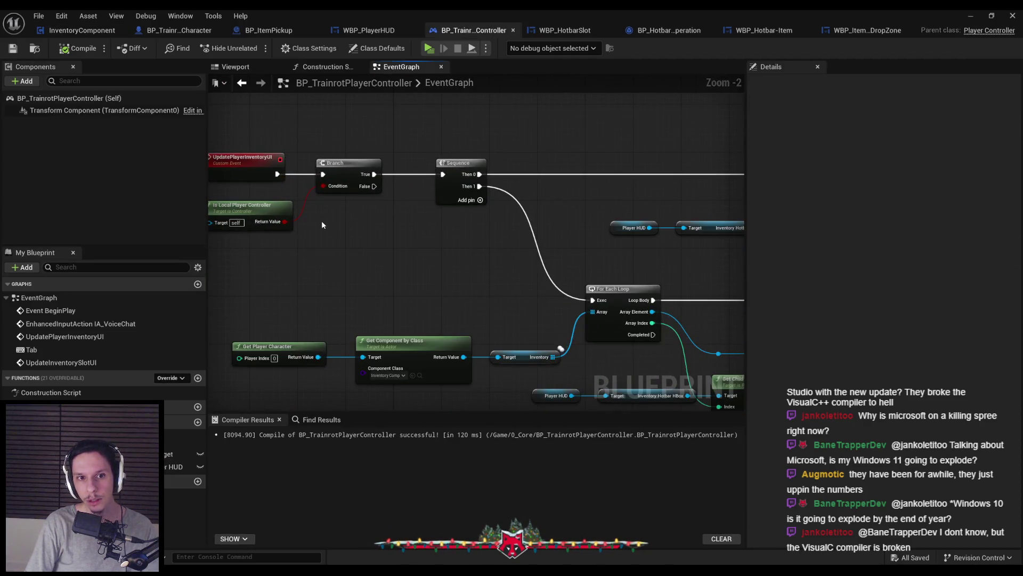
# Pan past Get Child At and the cast to UpdateInventorySlotUI and show its HotbarIndex settings
pyautogui.scroll(-4, 375, 266)
pyautogui.scroll(5, 366, 305)
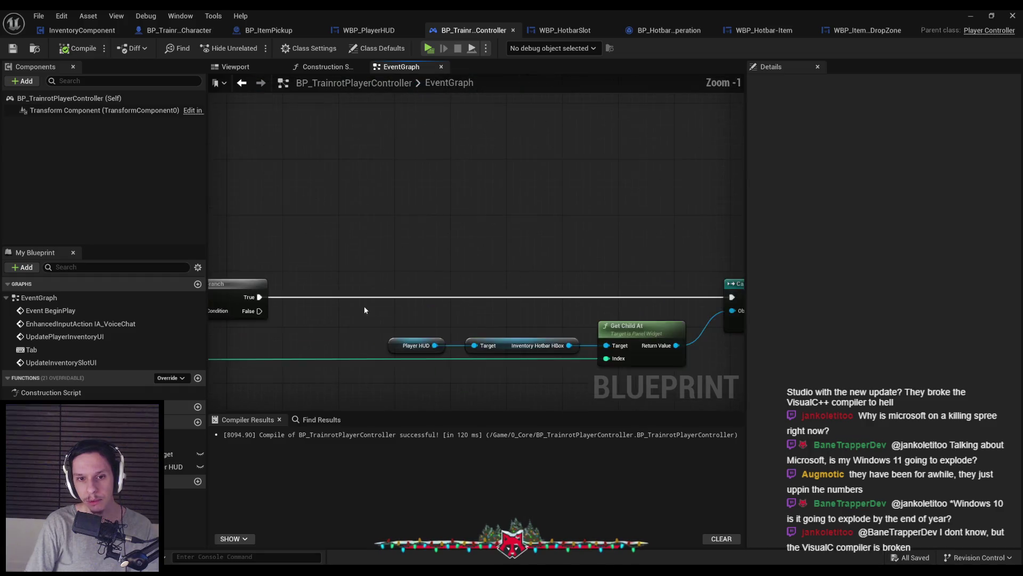
pyautogui.moveTo(570, 285)
pyautogui.mouseDown()
pyautogui.moveTo(401, 276)
pyautogui.moveTo(286, 286)
pyautogui.moveTo(284, 272)
pyautogui.moveTo(493, 273)
pyautogui.moveTo(430, 274)
pyautogui.moveTo(619, 353)
pyautogui.mouseUp()
pyautogui.scroll(-2, 401, 276)
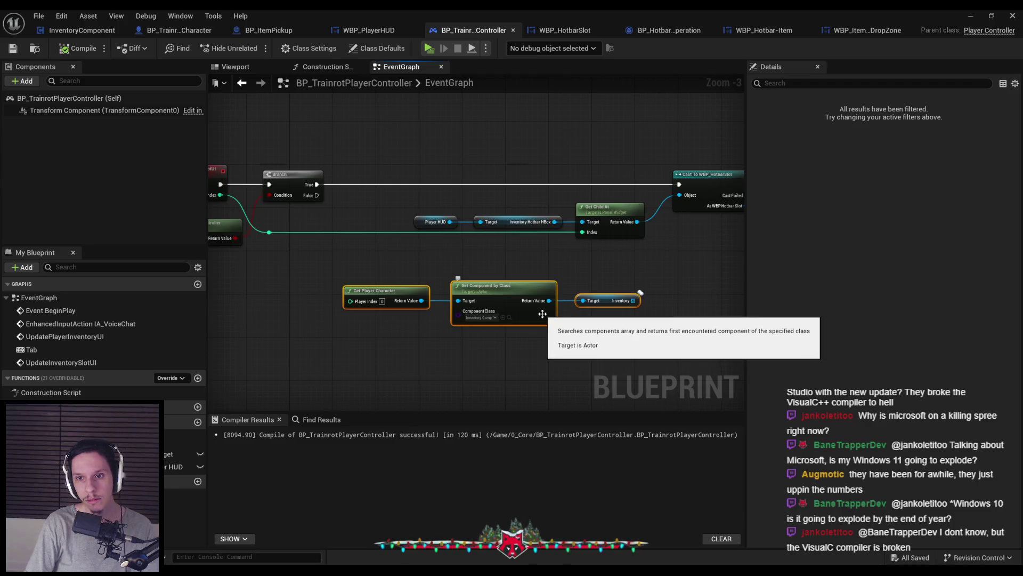
pyautogui.moveTo(444, 266); pyautogui.dragTo(519, 274)
pyautogui.click(269, 179)
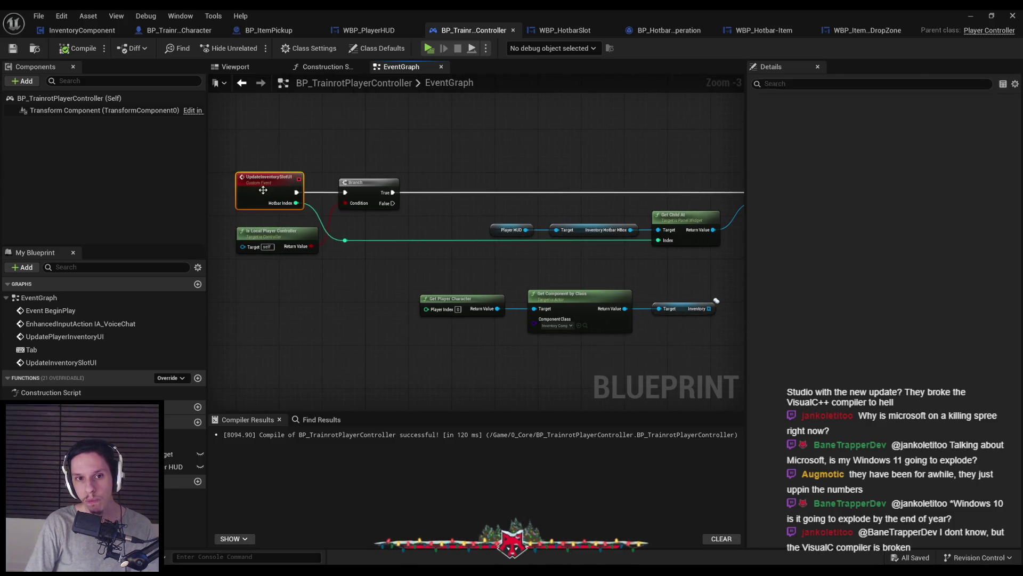
pyautogui.moveTo(287, 267)
pyautogui.mouseDown()
pyautogui.moveTo(220, 269)
pyautogui.moveTo(468, 272)
pyautogui.mouseUp()
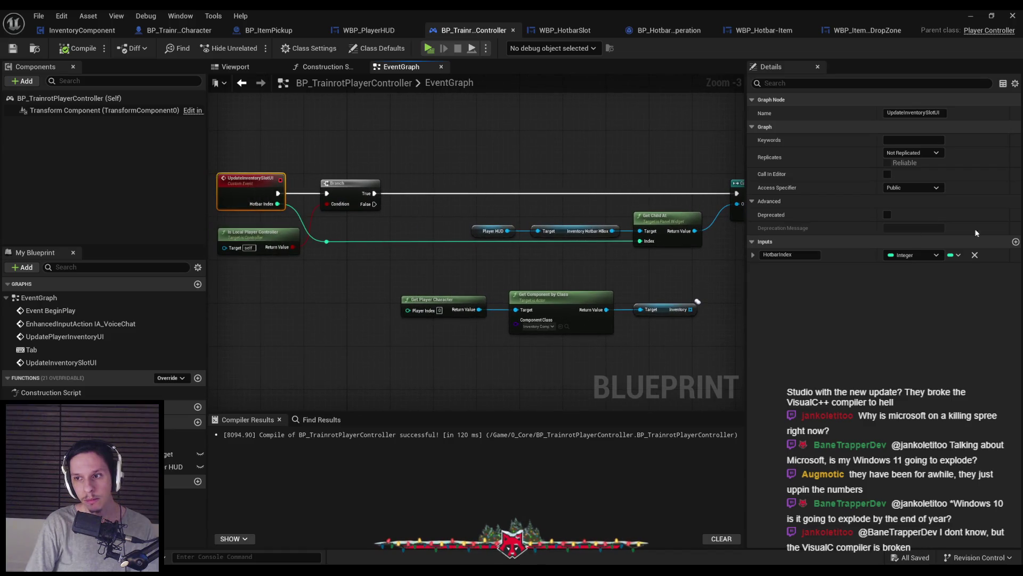
# Add an integer input named InventoryIndex to the UpdateInventorySlotUI event
pyautogui.click(1016, 242)
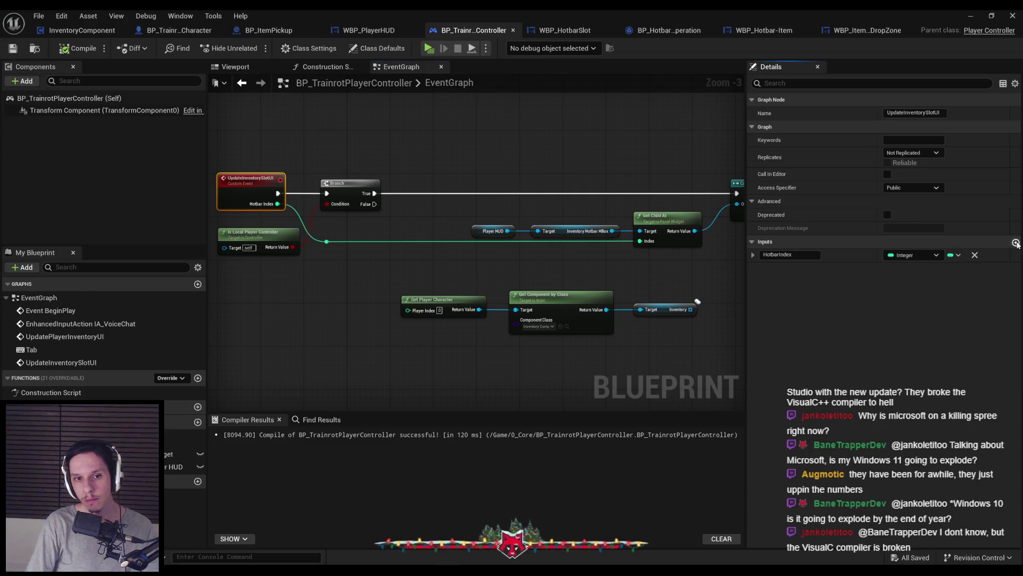
pyautogui.doubleClick(803, 269)
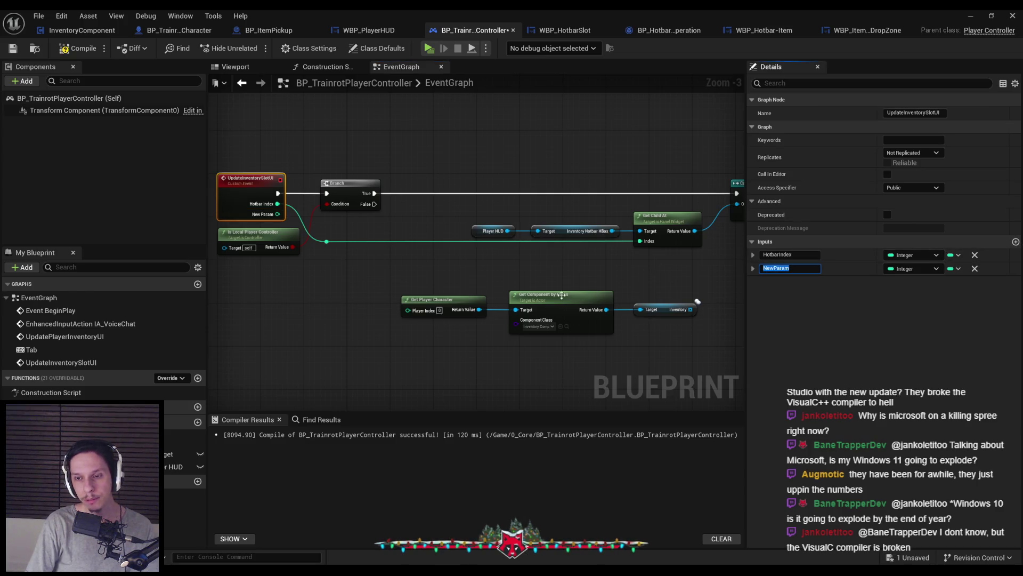
pyautogui.write('InventoryIndex')
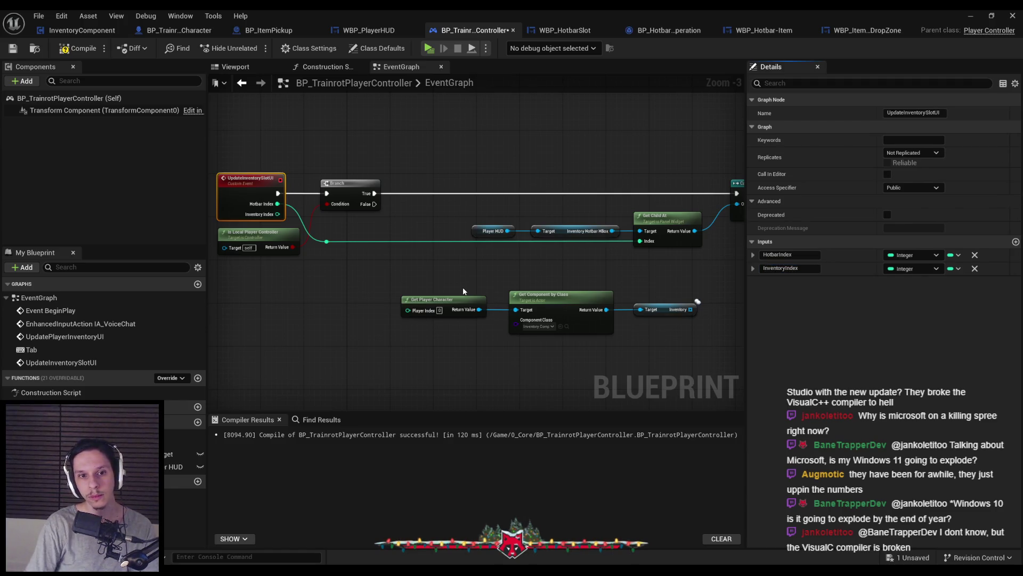
pyautogui.click(424, 285)
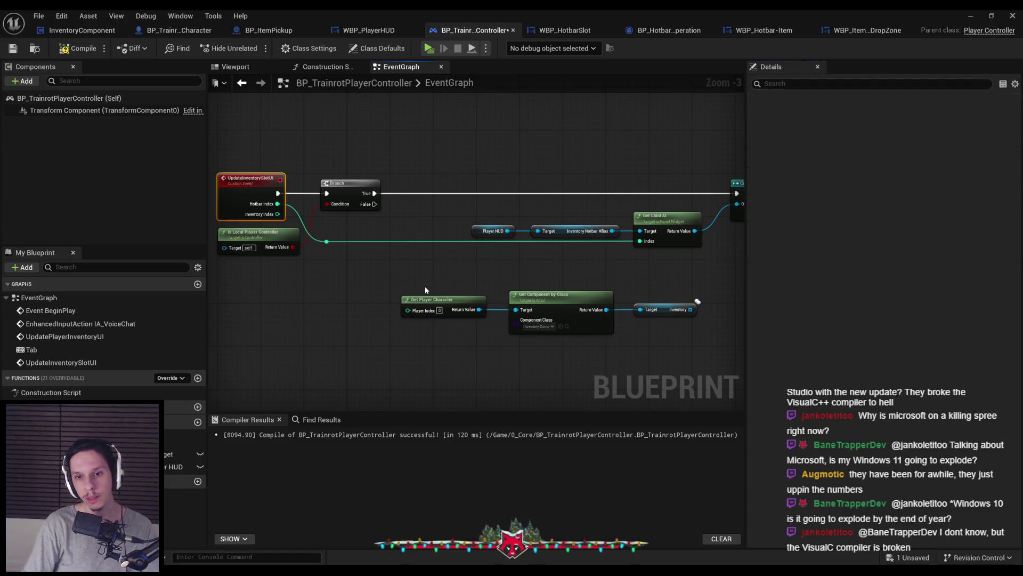
# Add a Get node on the Inventory array indexed by InventoryIndex
pyautogui.click(694, 311)
pyautogui.write('get')
pyautogui.moveTo(691, 312)
pyautogui.mouseDown()
pyautogui.moveTo(725, 323)
pyautogui.moveTo(306, 233)
pyautogui.moveTo(311, 216)
pyautogui.mouseUp()
pyautogui.click(762, 384)
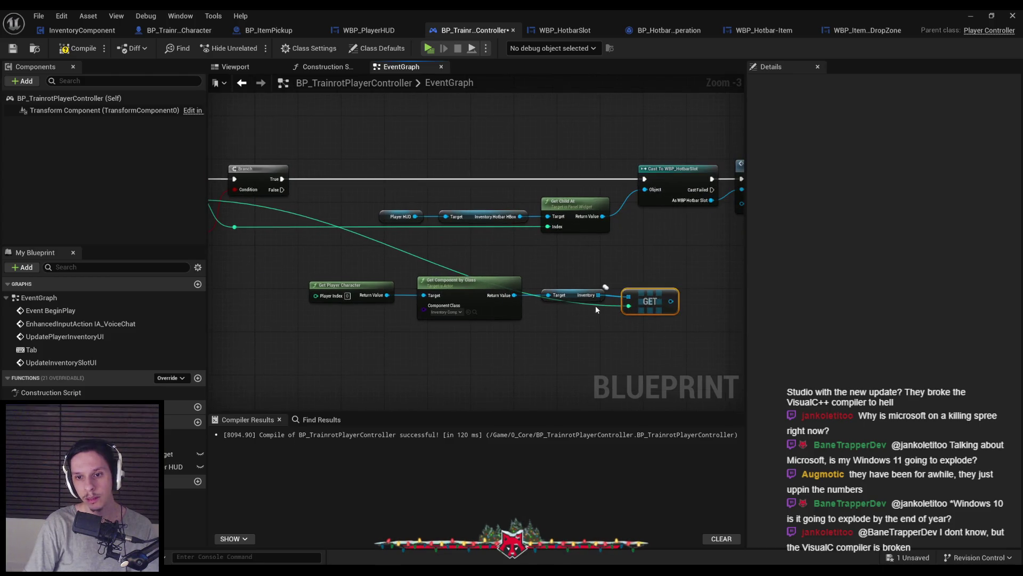
# Route the index wire below the nodes through two reroute points
pyautogui.doubleClick(597, 313)
pyautogui.moveTo(601, 323); pyautogui.dragTo(598, 338)
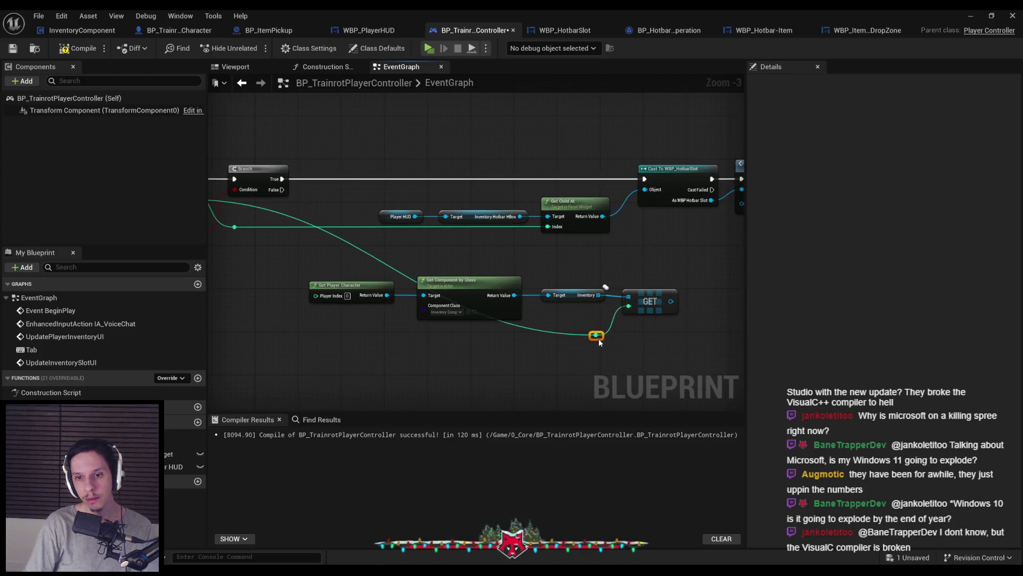
pyautogui.doubleClick(445, 341)
pyautogui.moveTo(445, 341); pyautogui.dragTo(242, 337)
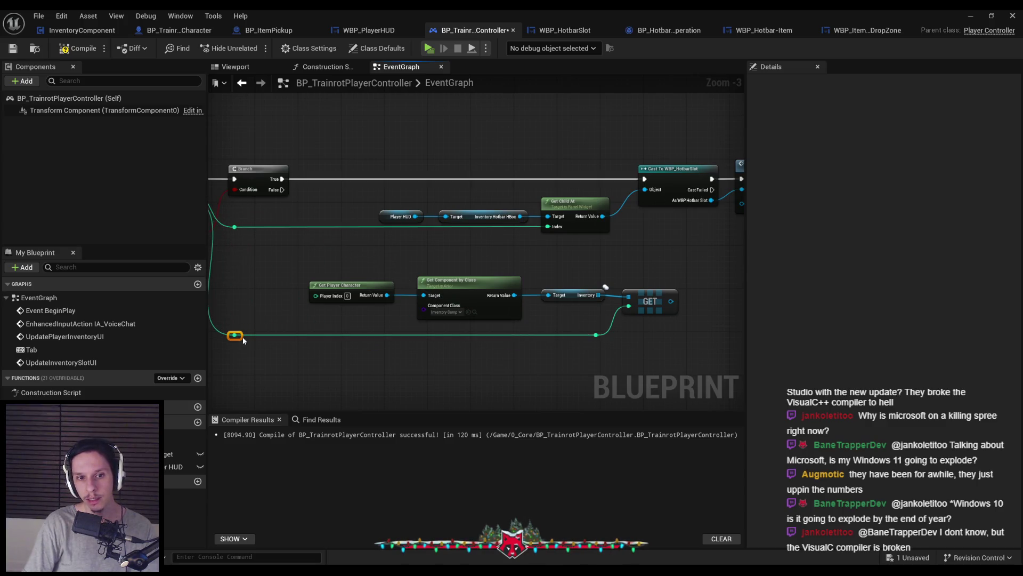
pyautogui.click(358, 164)
# Move the lower chain up and connect the Get result to Set Item Data's Data Asset
pyautogui.moveTo(402, 286)
pyautogui.mouseDown()
pyautogui.moveTo(636, 273)
pyautogui.moveTo(731, 241)
pyautogui.mouseUp()
pyautogui.moveTo(301, 243)
pyautogui.mouseDown()
pyautogui.moveTo(660, 303)
pyautogui.moveTo(657, 325)
pyautogui.mouseUp()
pyautogui.keyDown('ctrl'); pyautogui.click(589, 321); pyautogui.keyUp('ctrl')
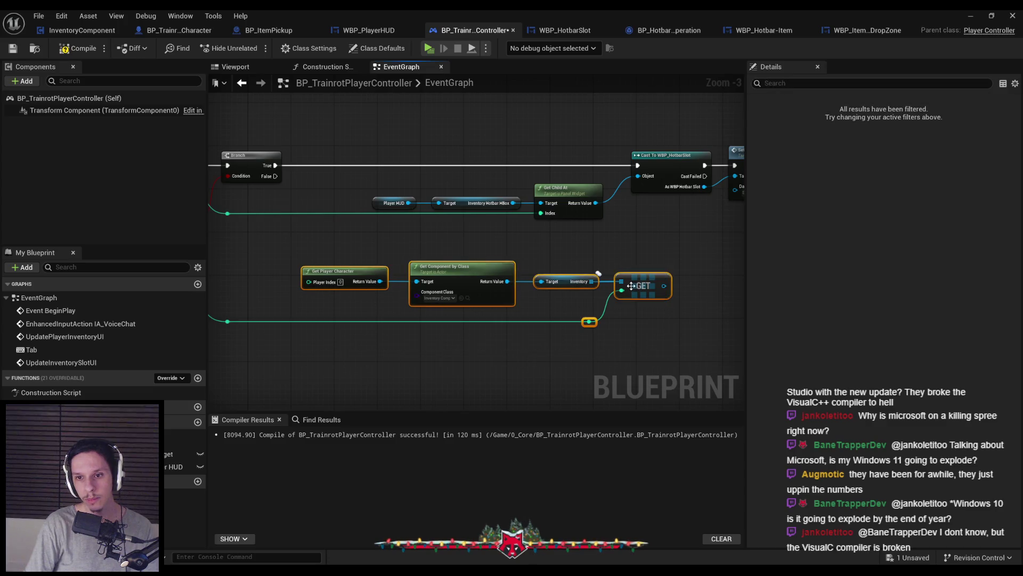
pyautogui.keyDown('ctrl'); pyautogui.click(227, 321); pyautogui.keyUp('ctrl')
pyautogui.moveTo(579, 338)
pyautogui.mouseDown()
pyautogui.moveTo(592, 310)
pyautogui.moveTo(617, 309)
pyautogui.mouseUp()
pyautogui.moveTo(693, 308)
pyautogui.mouseDown()
pyautogui.moveTo(626, 309)
pyautogui.moveTo(649, 212)
pyautogui.mouseUp()
pyautogui.click(626, 309)
# Compile the player controller blueprint, then switch to BP_ItemPickup's EventGraph
pyautogui.scroll(-1, 647, 305)
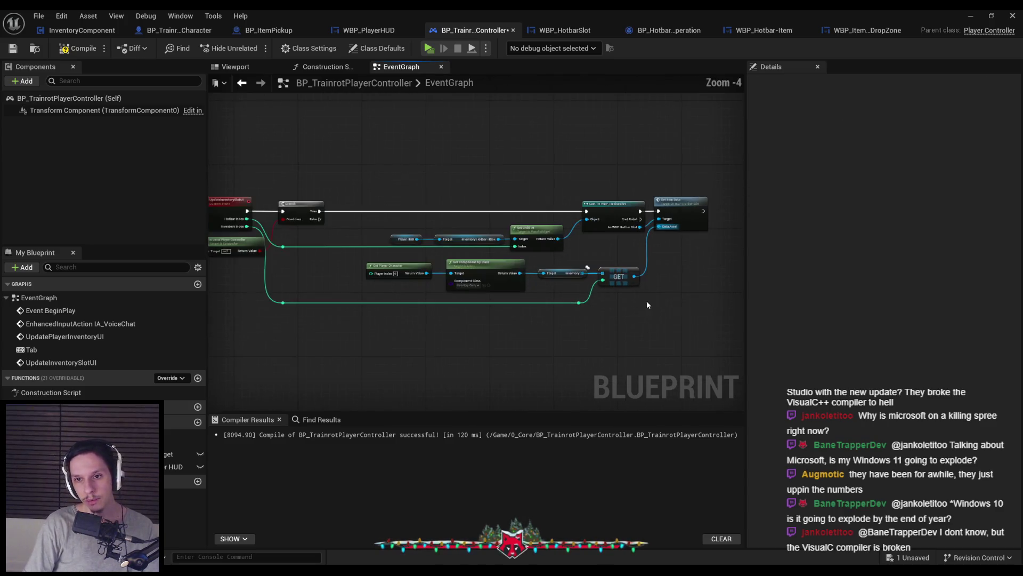
pyautogui.click(621, 270)
pyautogui.click(78, 48)
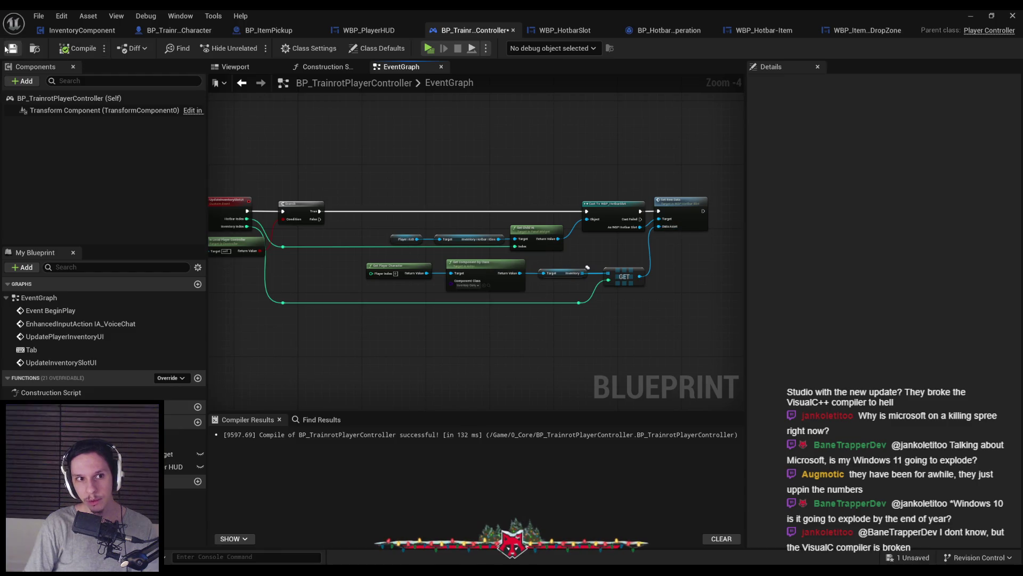
pyautogui.scroll(1, 400, 173)
pyautogui.moveTo(603, 353); pyautogui.dragTo(714, 266)
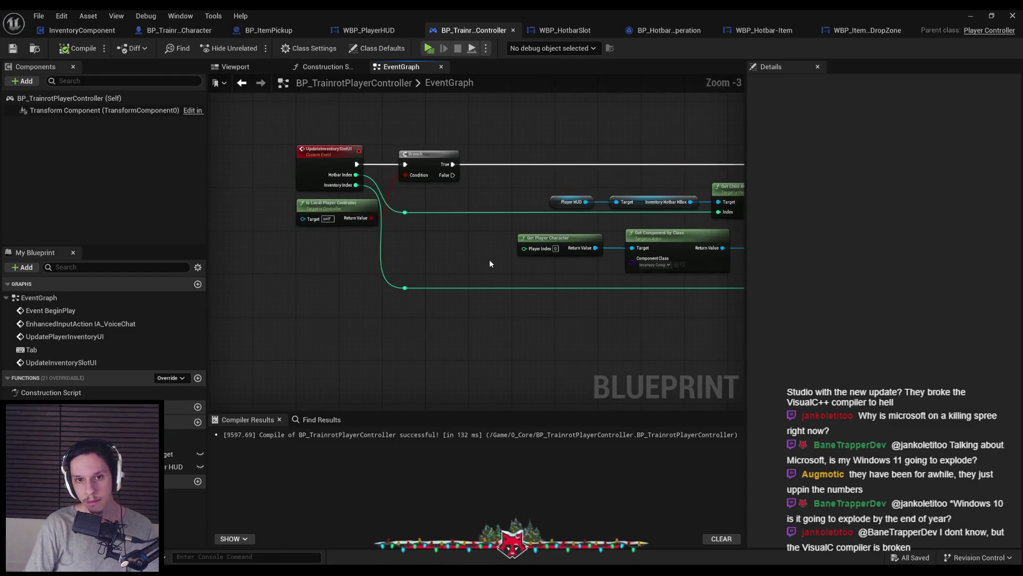
pyautogui.moveTo(490, 264); pyautogui.dragTo(487, 273)
pyautogui.click(268, 31)
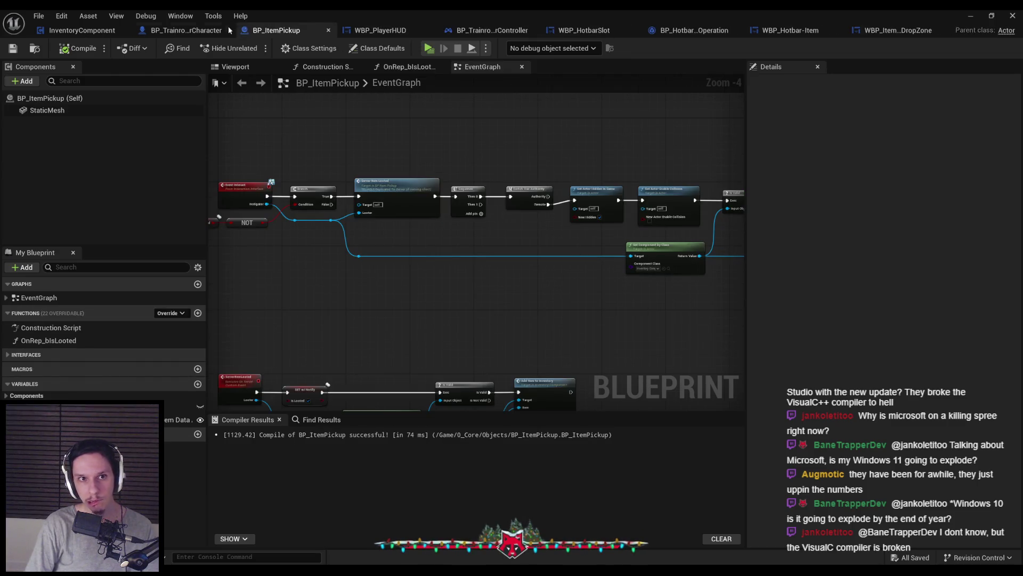
# Look over the debug key events and loop in BP_TrainrotPlayerCharacter
pyautogui.click(186, 30)
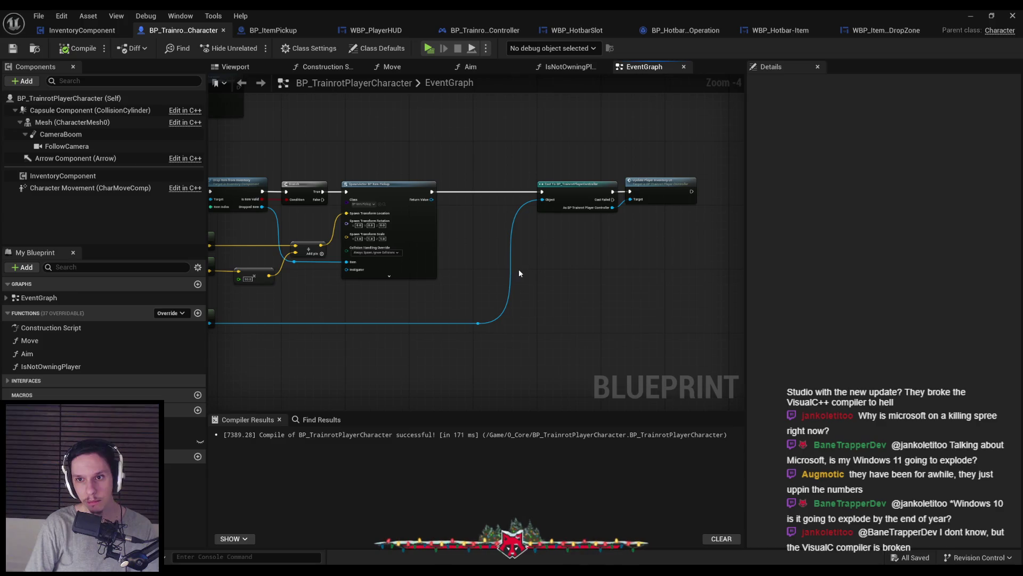
pyautogui.scroll(3, 332, 230)
pyautogui.scroll(-2, 332, 230)
pyautogui.moveTo(331, 230)
pyautogui.mouseDown()
pyautogui.moveTo(341, 320)
pyautogui.moveTo(400, 210)
pyautogui.moveTo(441, 336)
pyautogui.moveTo(475, 315)
pyautogui.mouseUp()
pyautogui.scroll(-1, 470, 325)
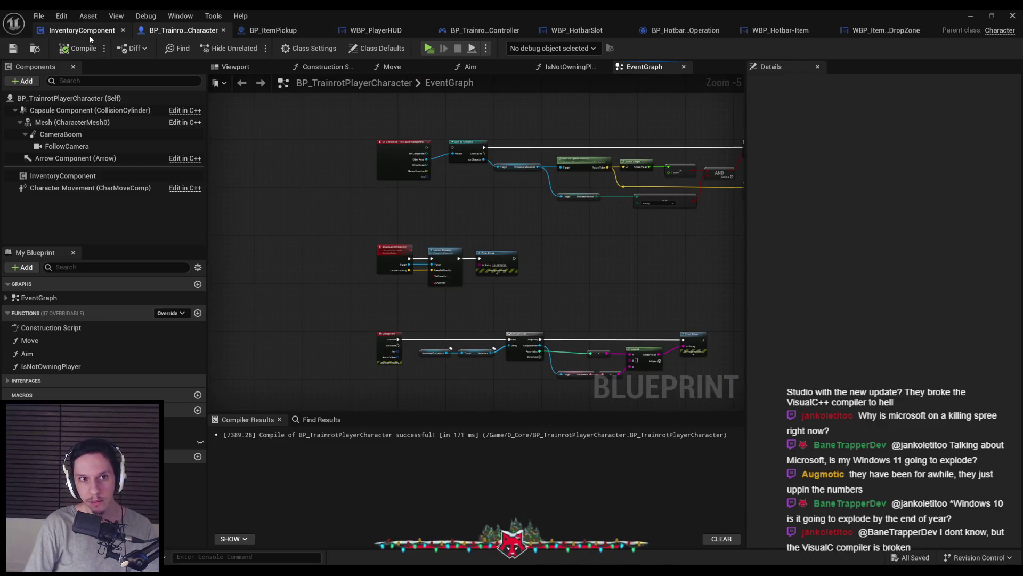
# In InventoryComponent, replace Update Player Inventory UI with Update Inventory Slot UI from the cast
pyautogui.click(82, 30)
pyautogui.press('Delete')
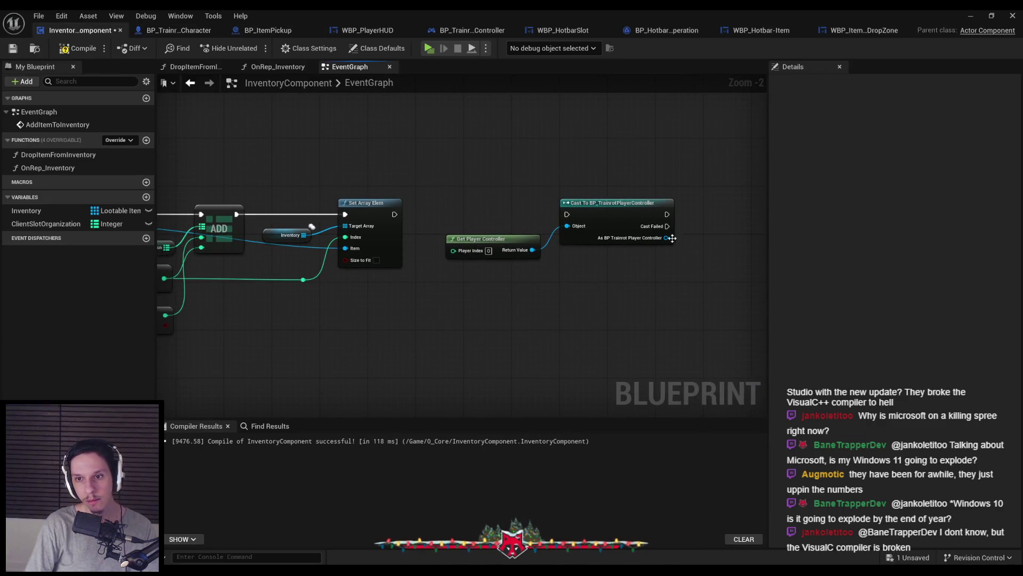
pyautogui.moveTo(667, 237); pyautogui.dragTo(704, 226)
pyautogui.write('in')
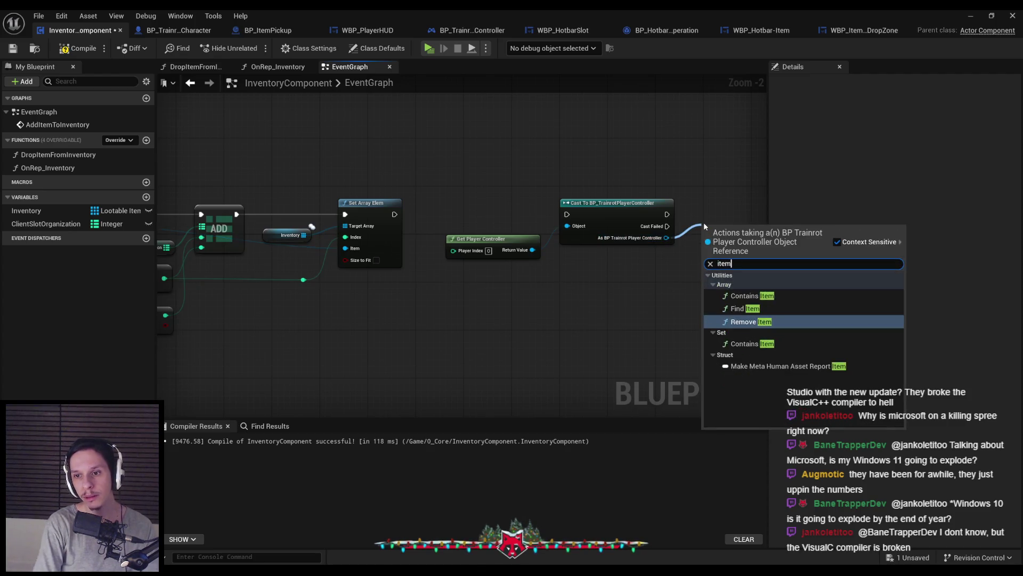
pyautogui.write('ventory')
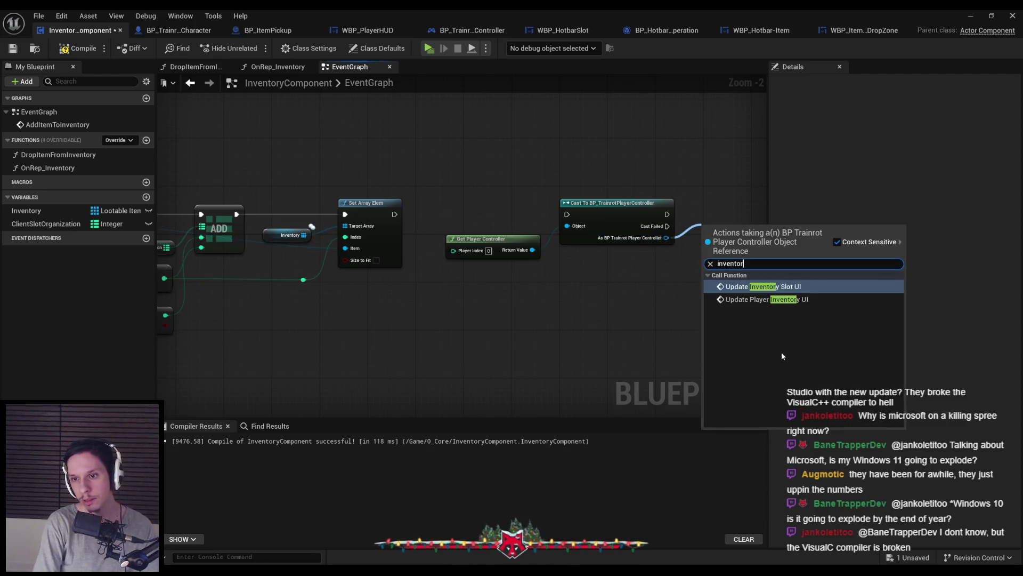
pyautogui.press('Return')
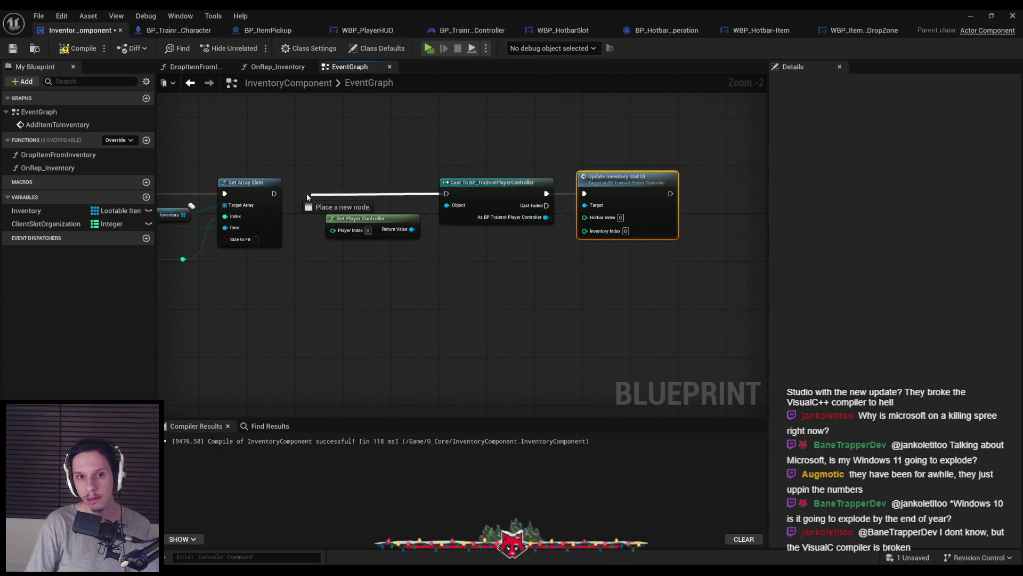
# Review the Get Player Controller, Cast and FIND nodes around the new update call
pyautogui.moveTo(325, 175); pyautogui.dragTo(612, 282)
pyautogui.click(685, 297)
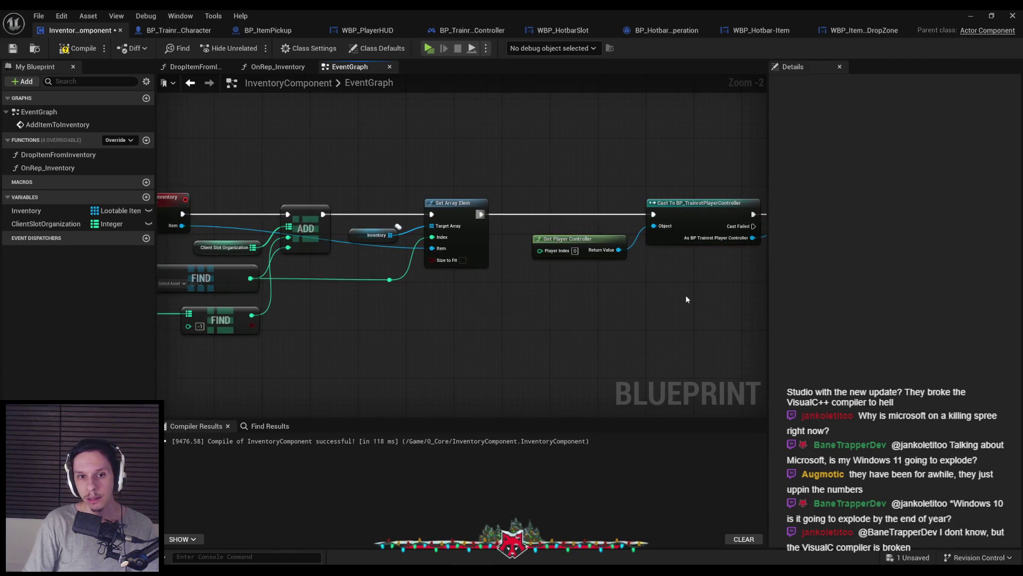
pyautogui.scroll(-1, 685, 295)
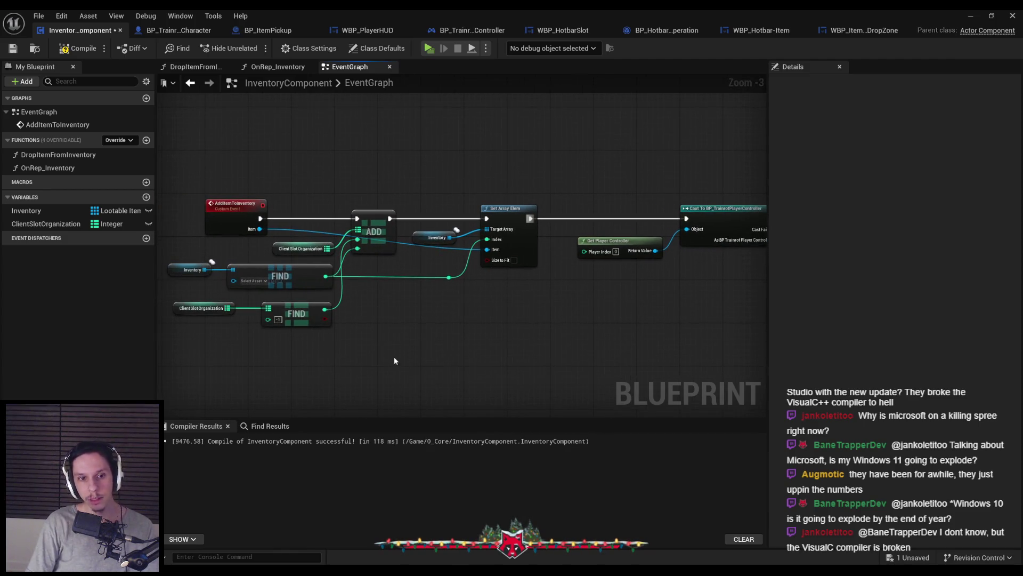
pyautogui.moveTo(298, 318); pyautogui.dragTo(401, 296)
pyautogui.click(539, 308)
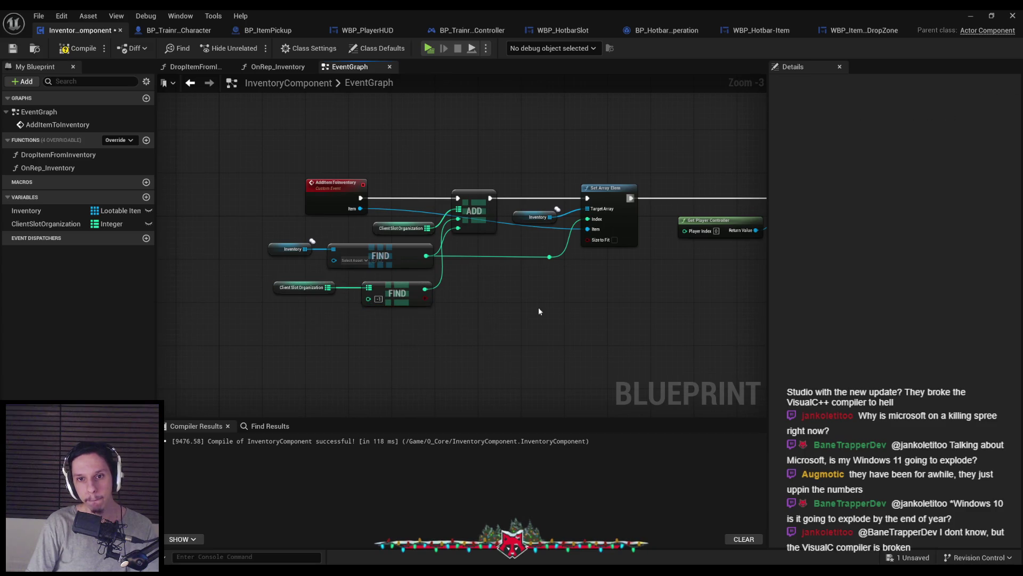
pyautogui.scroll(1, 471, 286)
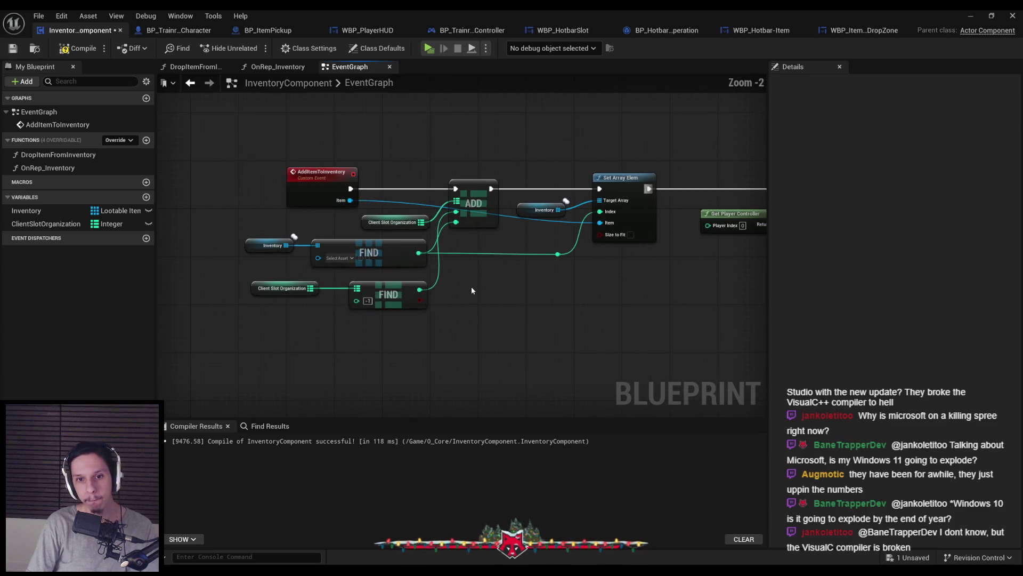
pyautogui.scroll(-1, 553, 301)
pyautogui.moveTo(553, 301)
pyautogui.mouseDown()
pyautogui.moveTo(406, 301)
pyautogui.moveTo(372, 314)
pyautogui.mouseUp()
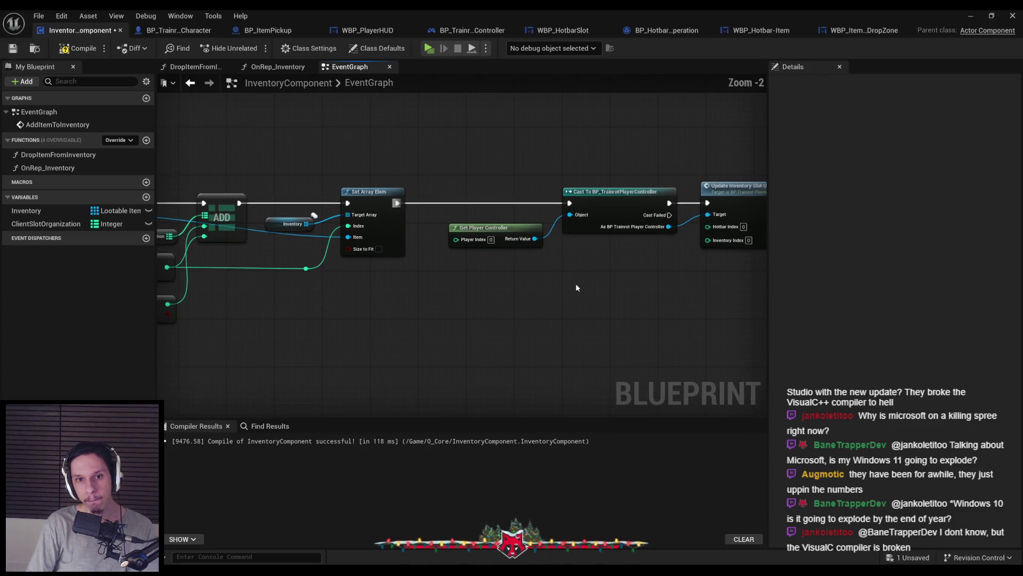
pyautogui.scroll(1, 574, 282)
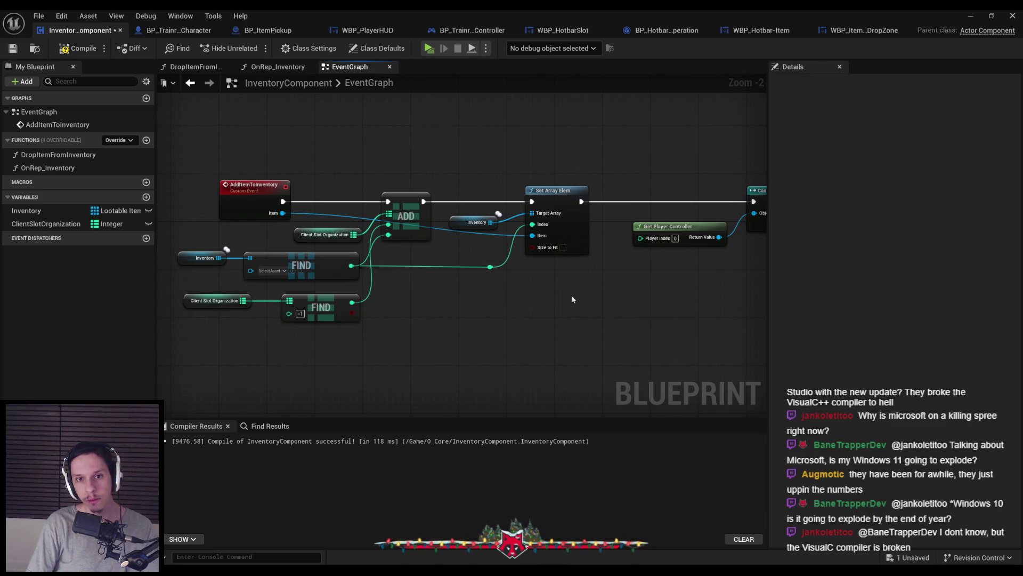
pyautogui.scroll(-1, 571, 295)
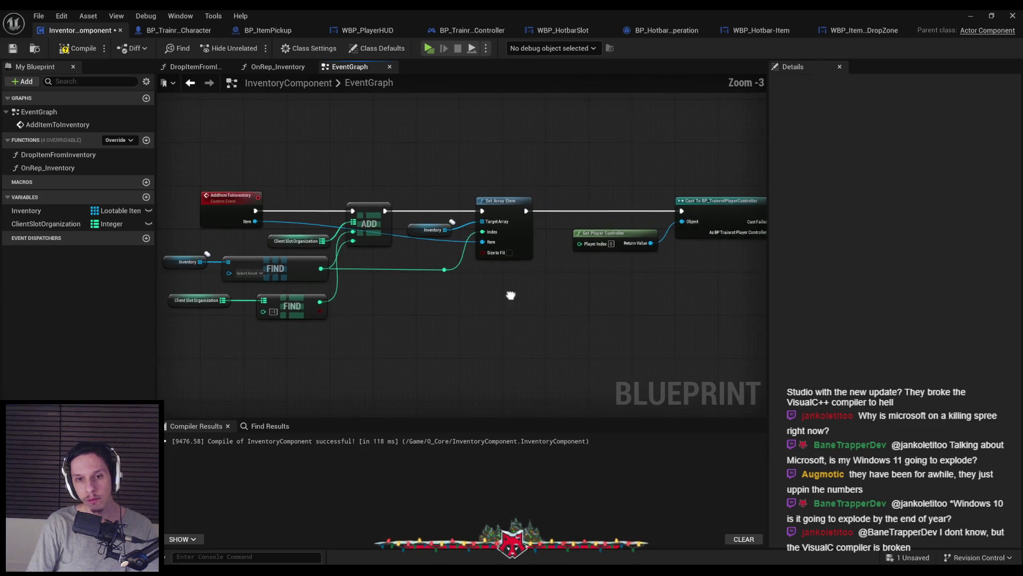
# Add a single integer variable named CurrentInventoryItem, not an array
pyautogui.click(146, 197)
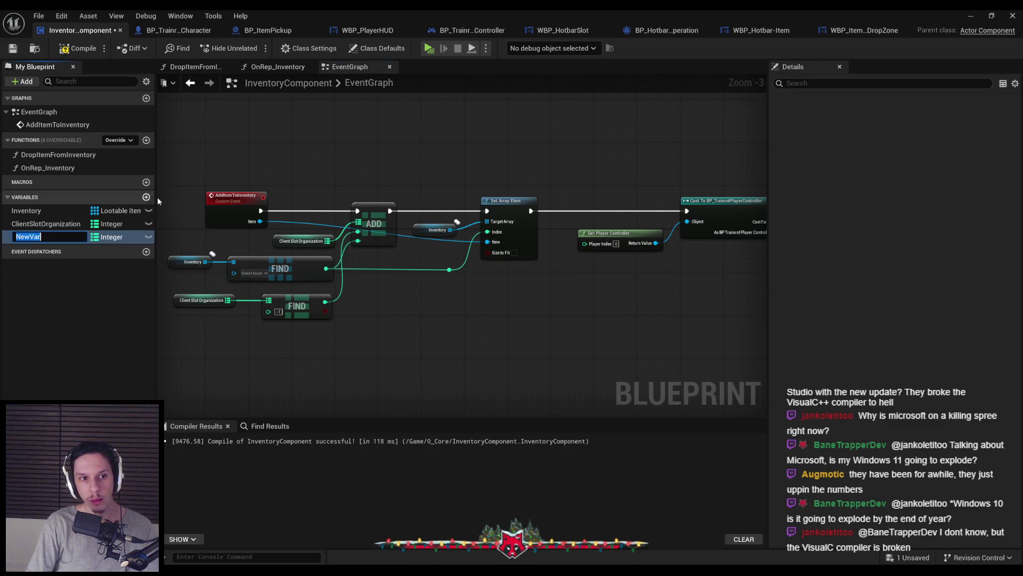
pyautogui.write('Current')
pyautogui.press('Return')
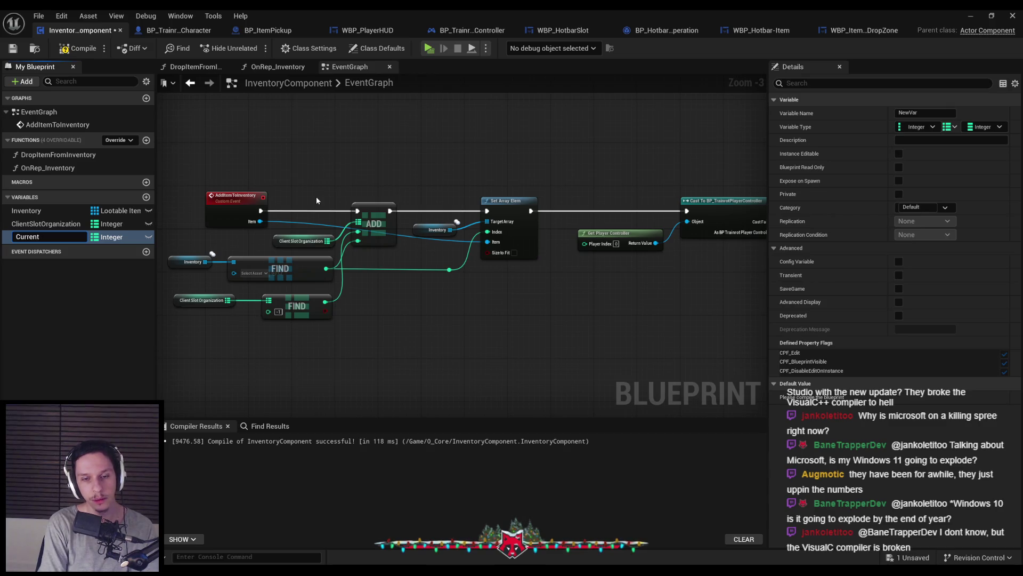
pyautogui.press('Return')
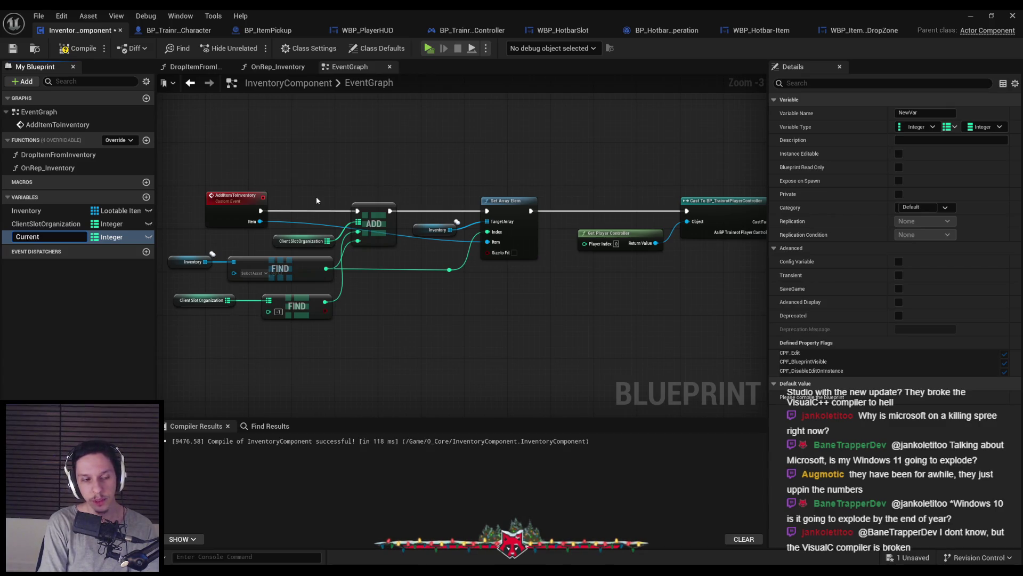
pyautogui.press('Return')
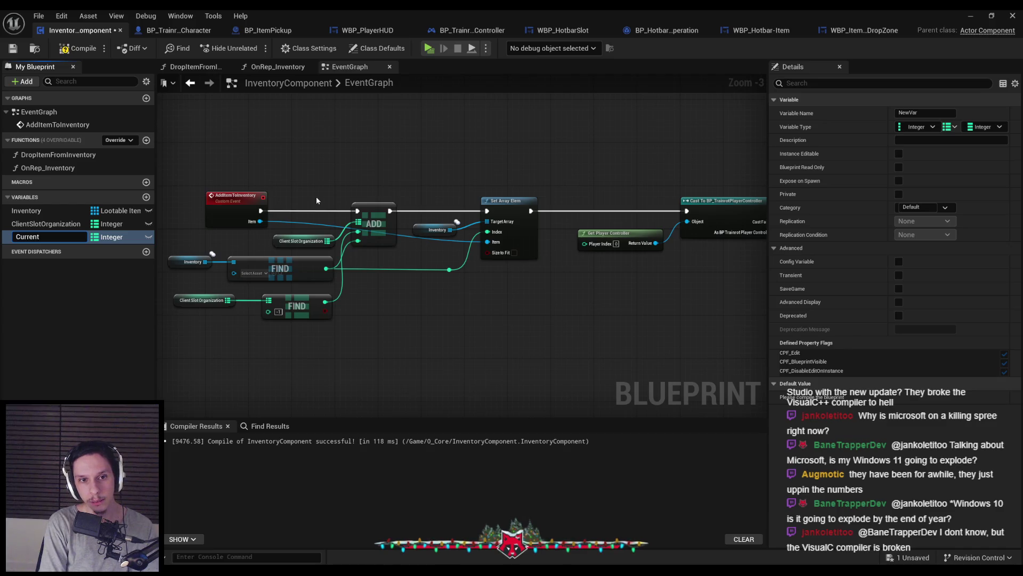
pyautogui.write('InventoryItem')
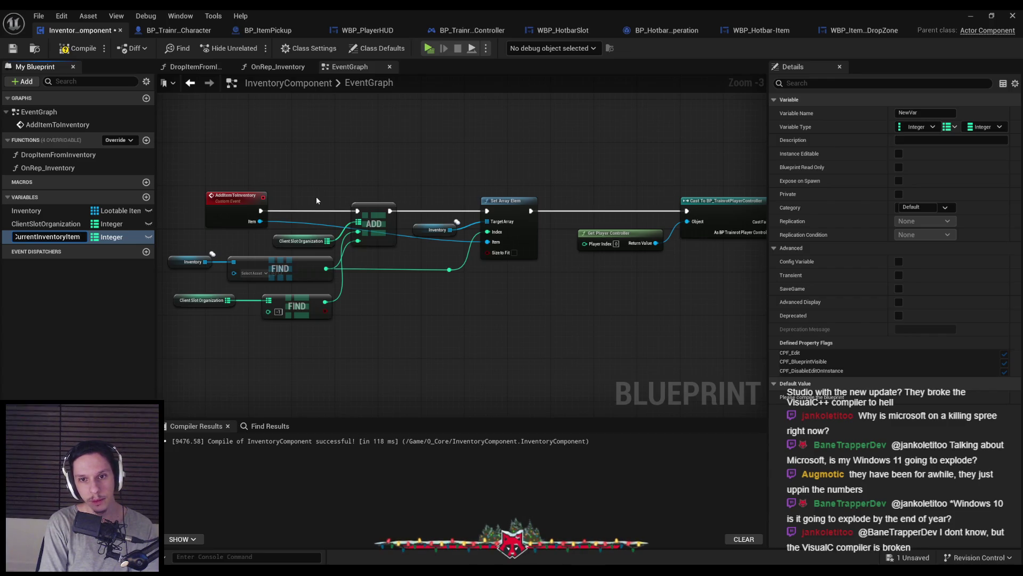
pyautogui.press('Return')
pyautogui.click(949, 127)
pyautogui.click(953, 143)
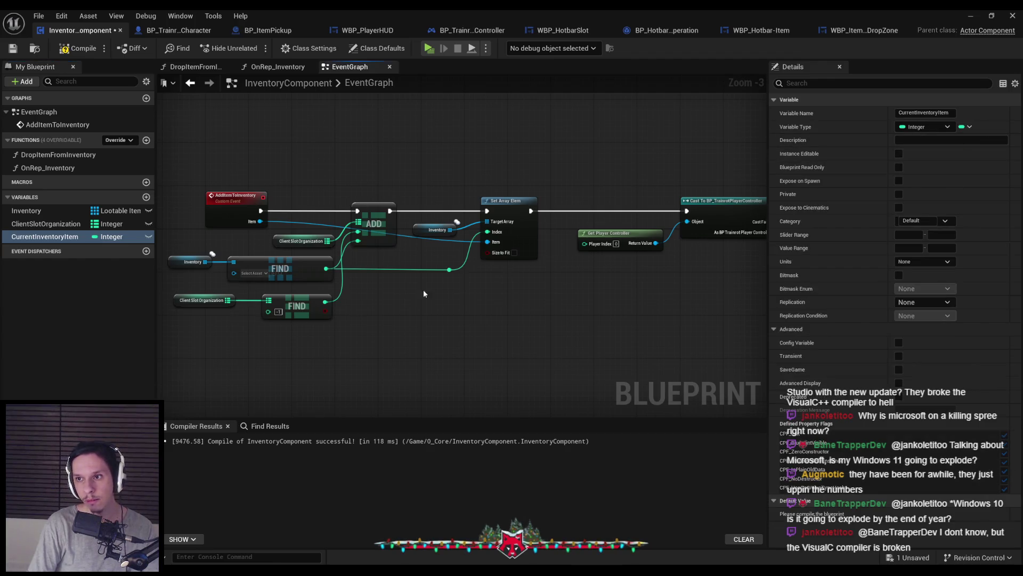
# Add a second variable named CurrentSlotIndex
pyautogui.click(143, 198)
pyautogui.write('CurrentSlotIt')
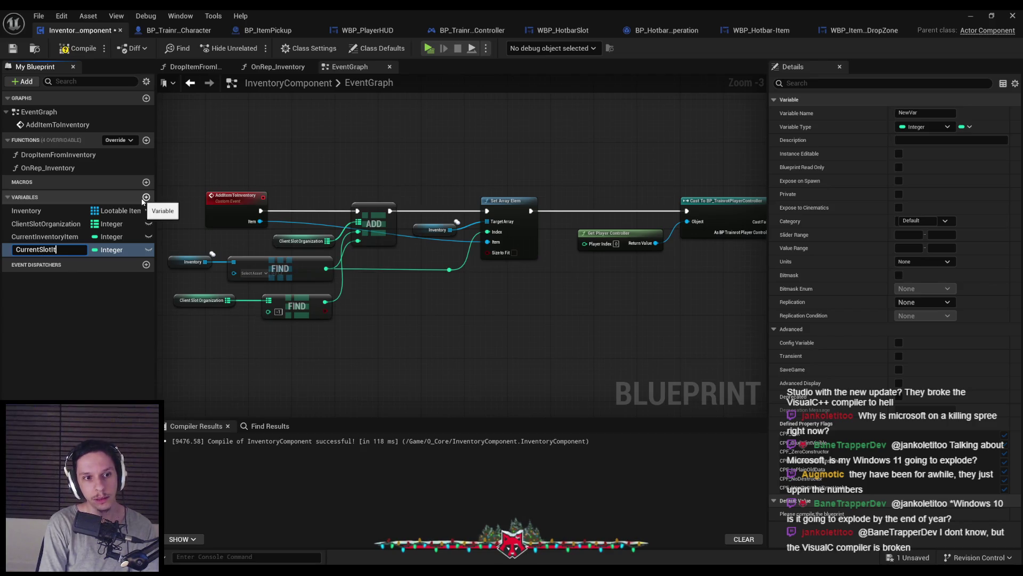
pyautogui.press('BackSpace')
pyautogui.write('ndex')
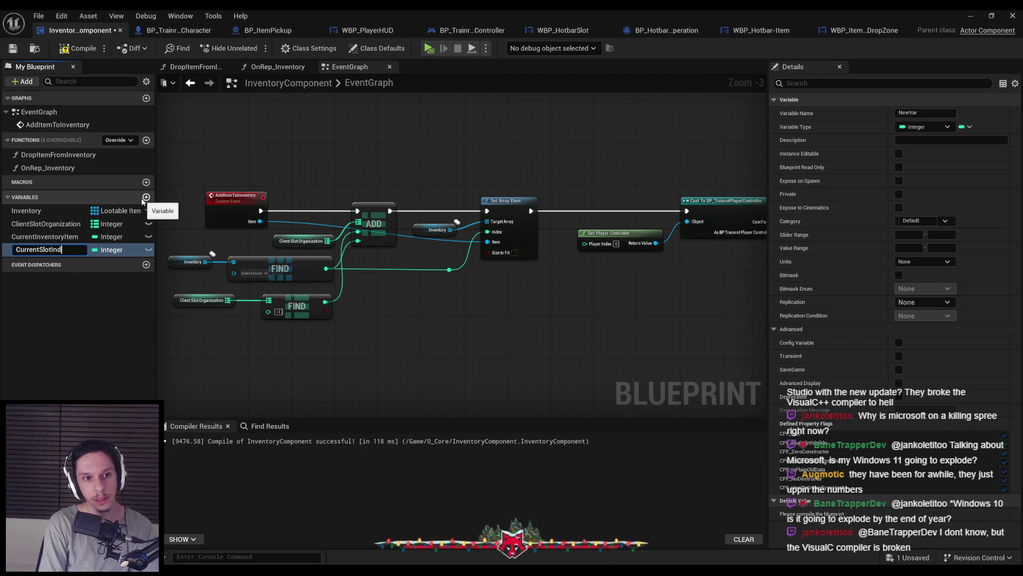
pyautogui.press('Return')
# Rename CurrentInventoryItem to CurrentInventoryIndex
pyautogui.click(66, 237)
pyautogui.click(67, 237)
pyautogui.moveTo(66, 237); pyautogui.dragTo(135, 239)
pyautogui.press('Return')
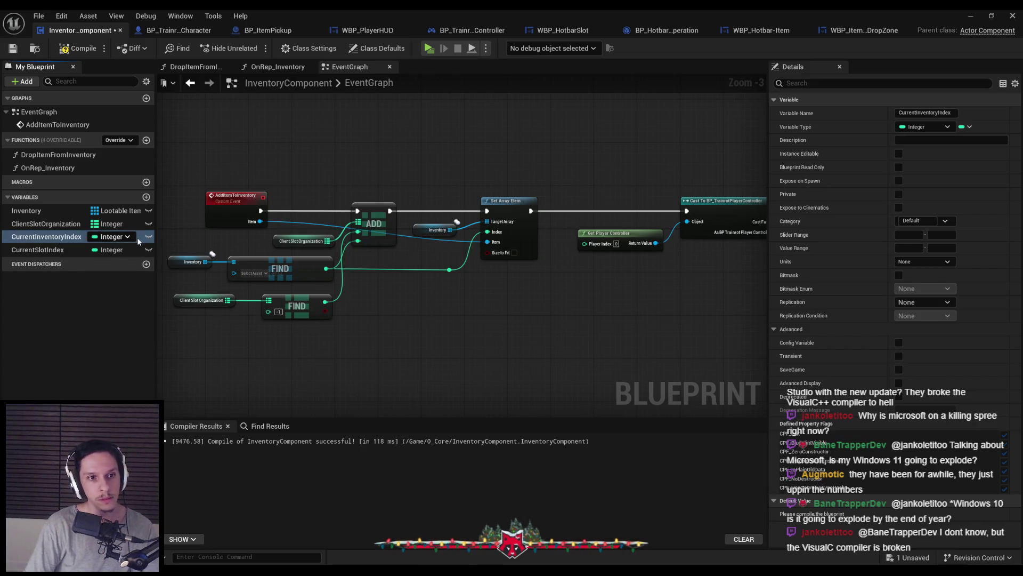
pyautogui.scroll(2, 393, 320)
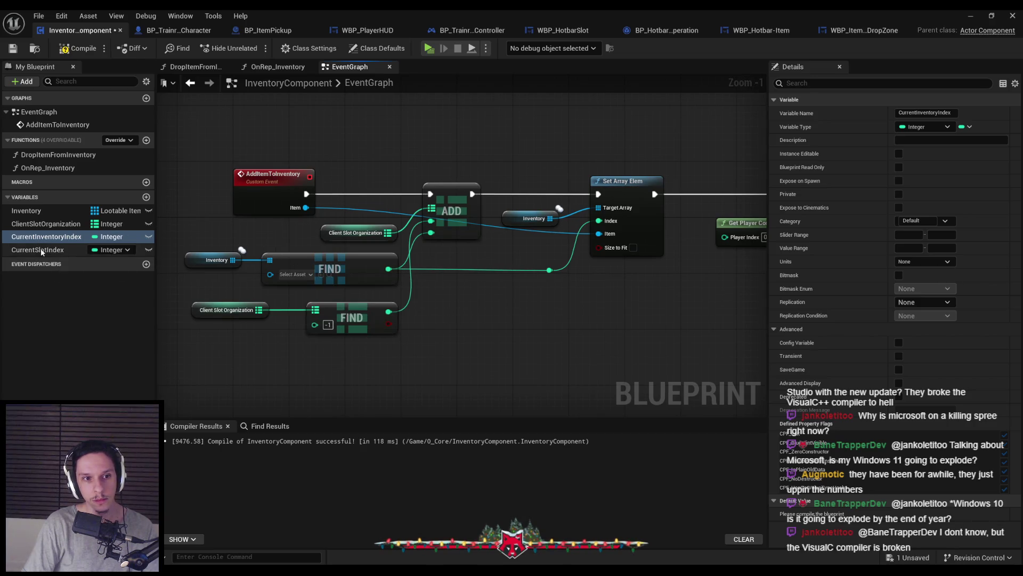
# Shift Set Array Elem and its neighbouring nodes right to make room
pyautogui.scroll(-2, 599, 301)
pyautogui.moveTo(736, 288); pyautogui.dragTo(464, 224)
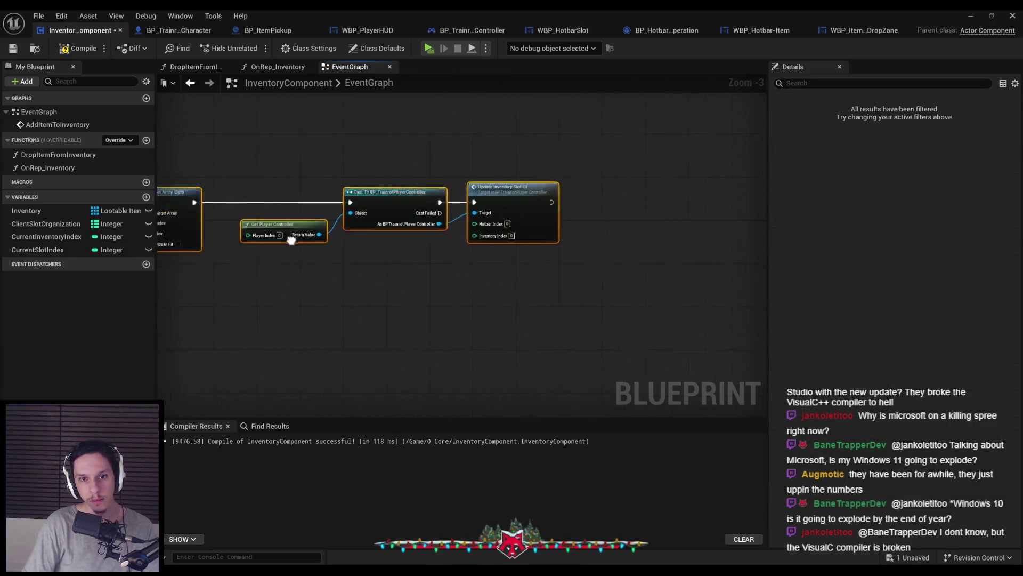
pyautogui.moveTo(565, 212); pyautogui.dragTo(644, 210)
pyautogui.click(506, 341)
pyautogui.scroll(1, 388, 275)
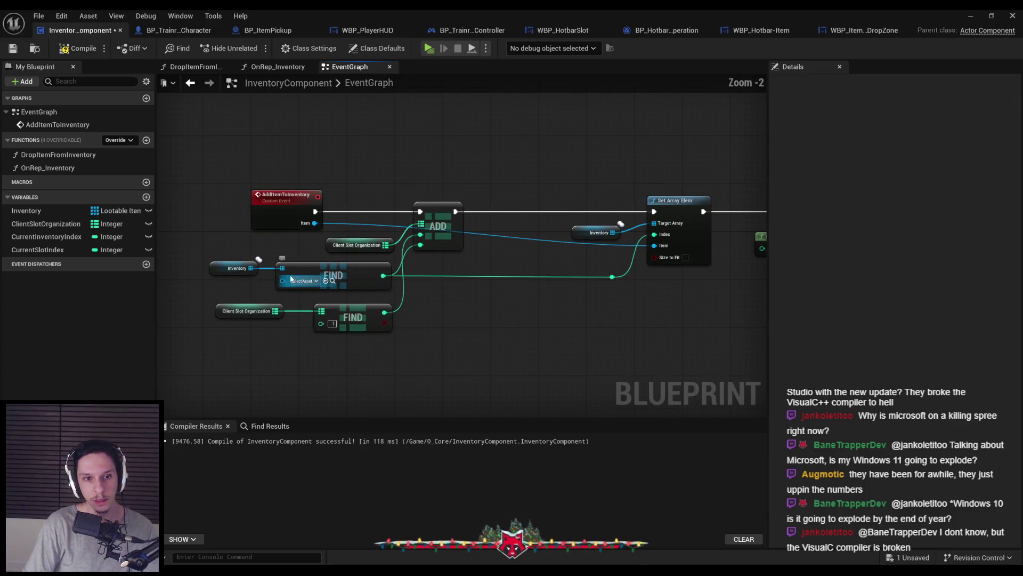
# Add a CurrentInventoryIndex setter after ADD, fed by the FIND result through a reroute point
pyautogui.moveTo(45, 236)
pyautogui.mouseDown()
pyautogui.moveTo(156, 247)
pyautogui.moveTo(490, 202)
pyautogui.moveTo(493, 215)
pyautogui.moveTo(343, 296)
pyautogui.mouseUp()
pyautogui.click(527, 221)
pyautogui.scroll(2, 495, 210)
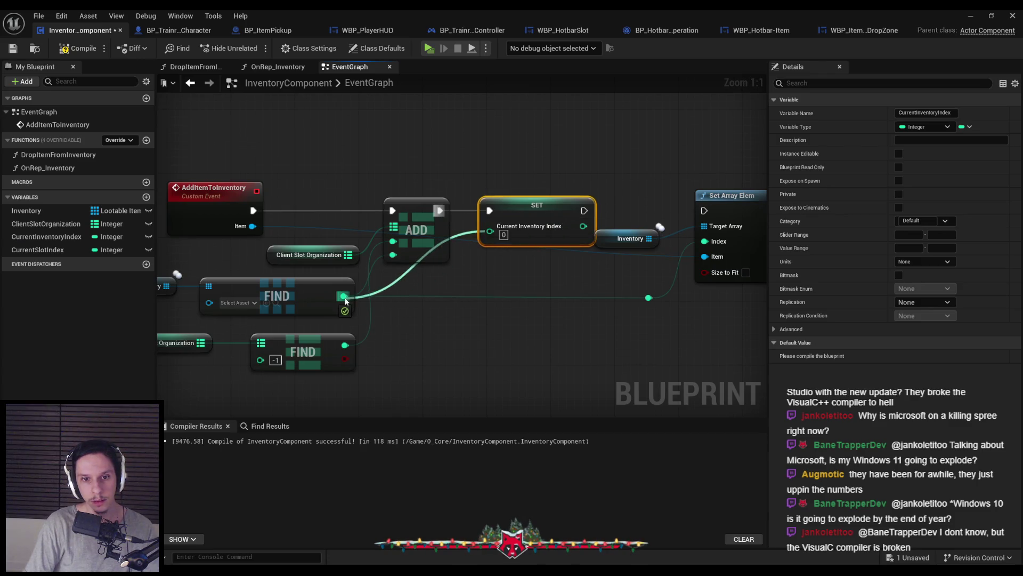
pyautogui.click(411, 279)
pyautogui.press('Delete')
pyautogui.doubleClick(466, 228)
pyautogui.moveTo(466, 228); pyautogui.dragTo(446, 305)
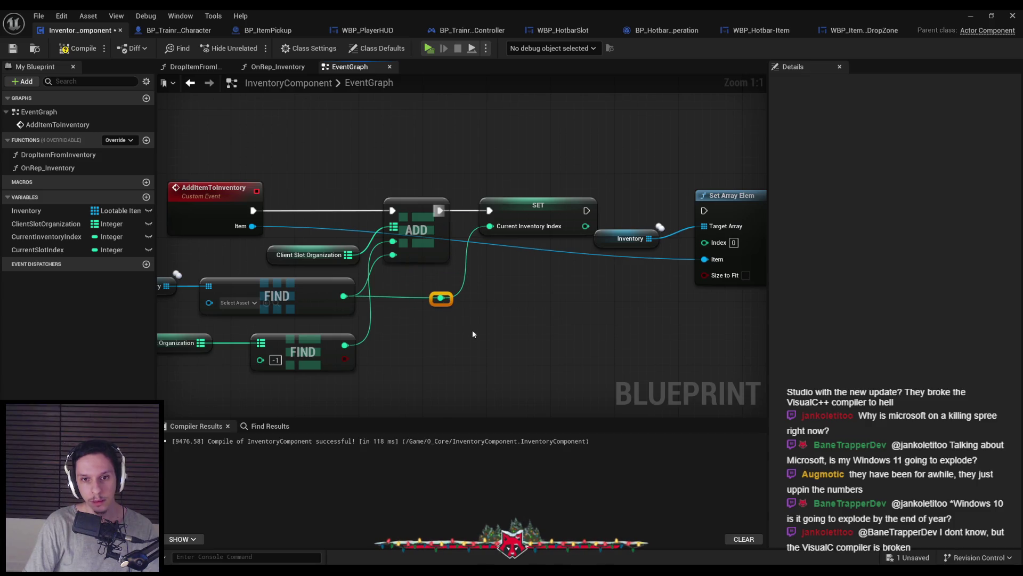
# Feed a CurrentInventoryIndex getter into Set Array Elem's Index pin
pyautogui.scroll(-4, 472, 329)
pyautogui.moveTo(346, 204); pyautogui.dragTo(404, 230)
pyautogui.scroll(3, 404, 230)
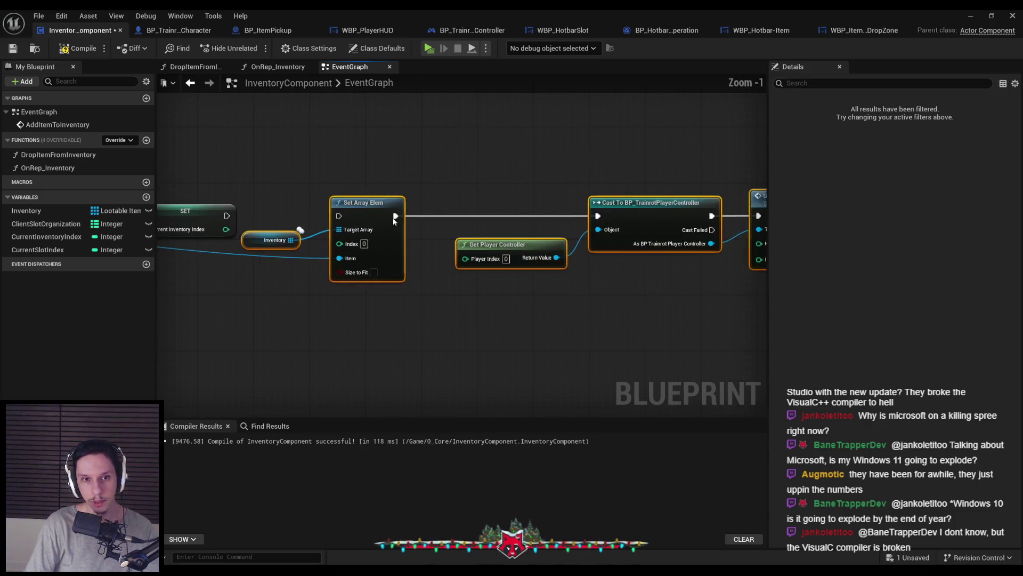
pyautogui.click(573, 273)
pyautogui.moveTo(47, 237); pyautogui.dragTo(517, 283)
pyautogui.moveTo(584, 291); pyautogui.dragTo(615, 267)
pyautogui.moveTo(549, 291); pyautogui.dragTo(535, 291)
pyautogui.moveTo(569, 324); pyautogui.dragTo(538, 264)
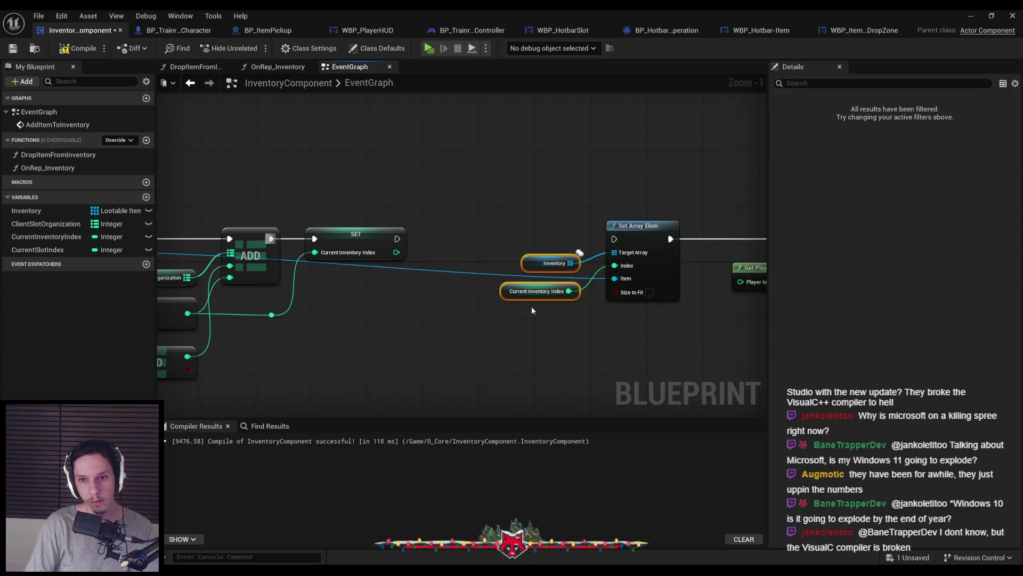
pyautogui.scroll(-1, 424, 311)
pyautogui.click(456, 343)
# Add a CurrentSlotIndex setter fed by the Client Slot Organization FIND result
pyautogui.moveTo(456, 342)
pyautogui.mouseDown()
pyautogui.moveTo(430, 342)
pyautogui.moveTo(467, 347)
pyautogui.mouseUp()
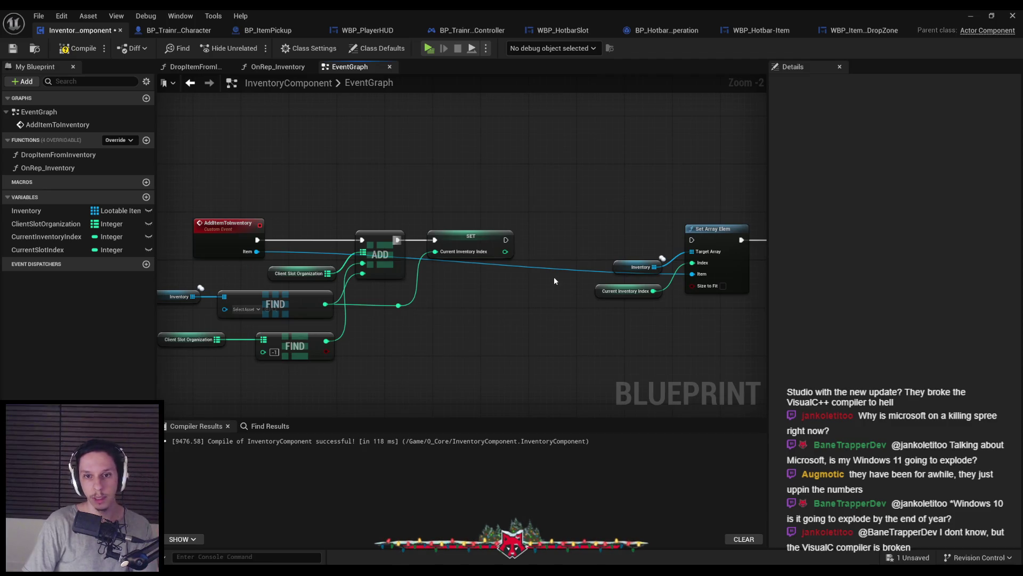
pyautogui.scroll(1, 343, 320)
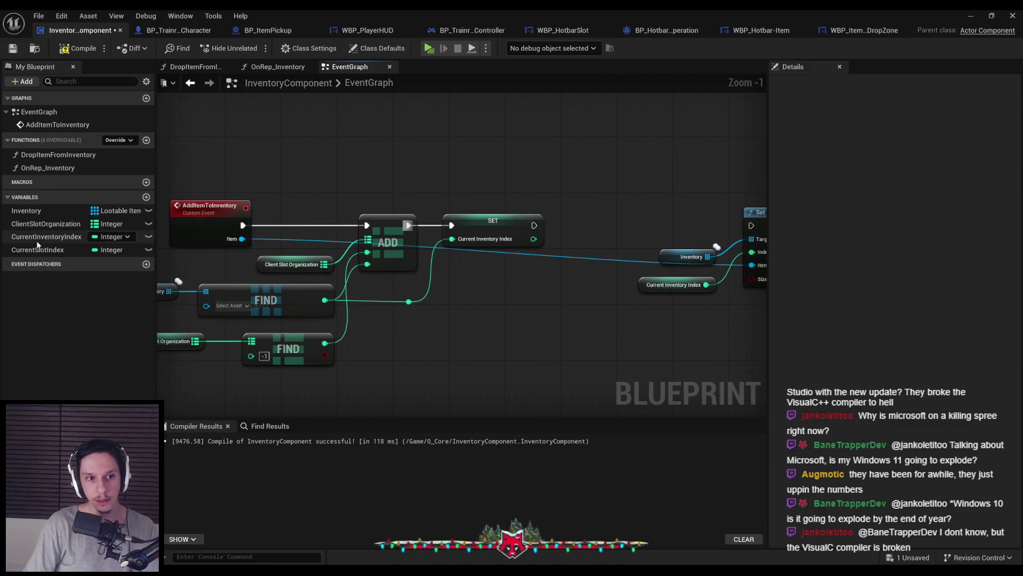
pyautogui.scroll(1, 359, 363)
pyautogui.moveTo(328, 274); pyautogui.dragTo(457, 258)
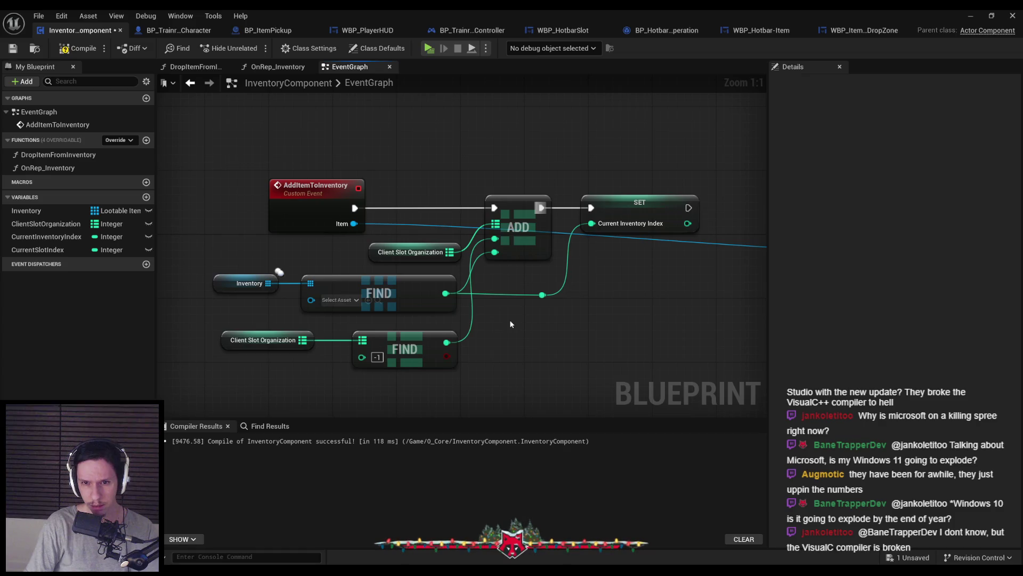
pyautogui.moveTo(533, 283); pyautogui.dragTo(513, 281)
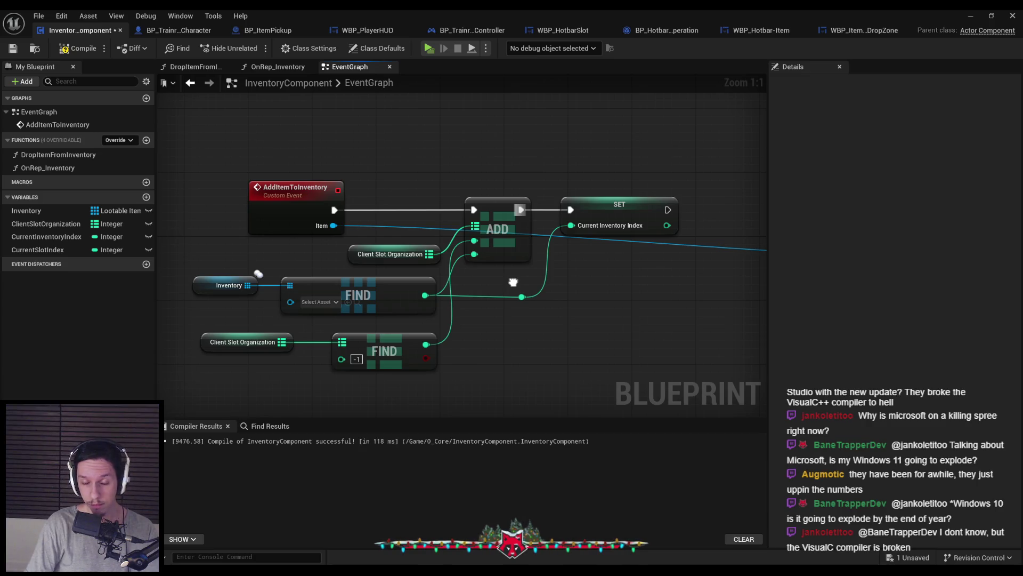
pyautogui.moveTo(513, 282)
pyautogui.mouseDown()
pyautogui.moveTo(425, 242)
pyautogui.moveTo(285, 264)
pyautogui.moveTo(486, 275)
pyautogui.moveTo(464, 260)
pyautogui.mouseUp()
pyautogui.scroll(-1, 486, 275)
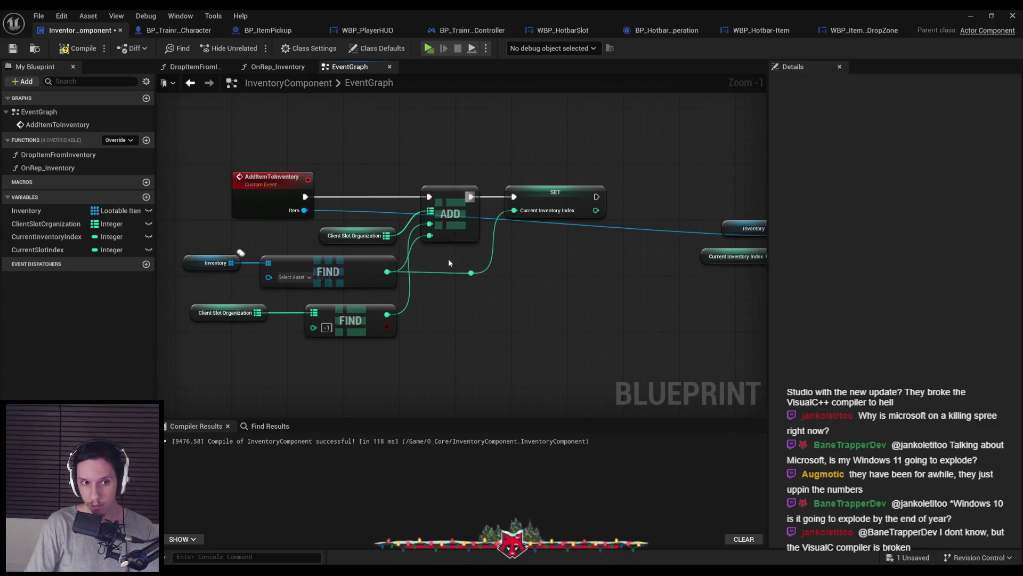
pyautogui.moveTo(692, 250)
pyautogui.mouseDown()
pyautogui.moveTo(176, 274)
pyautogui.moveTo(656, 287)
pyautogui.moveTo(290, 290)
pyautogui.moveTo(289, 277)
pyautogui.moveTo(210, 263)
pyautogui.moveTo(695, 304)
pyautogui.mouseUp()
pyautogui.scroll(1, 550, 306)
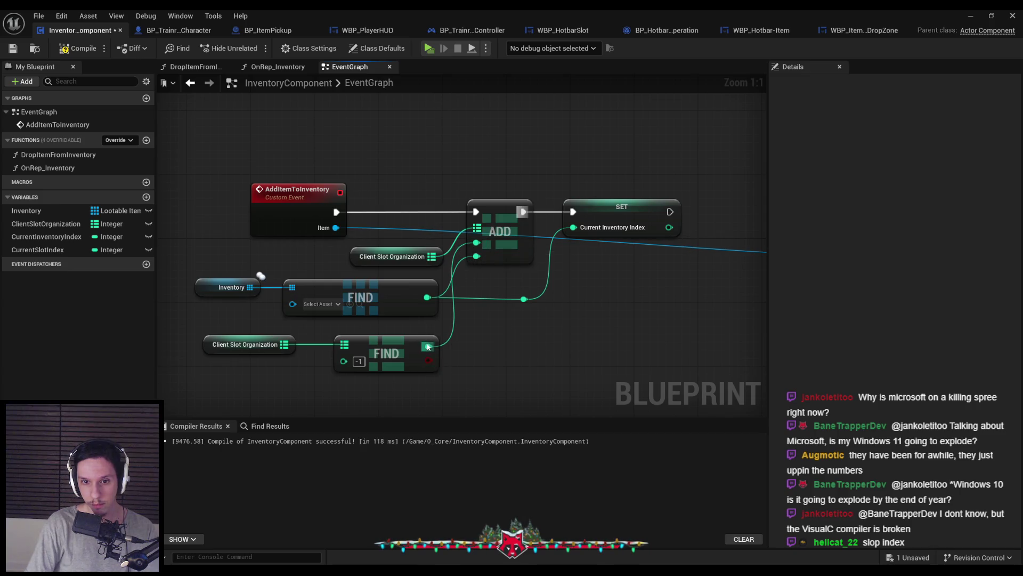
pyautogui.moveTo(101, 253)
pyautogui.mouseDown()
pyautogui.moveTo(427, 218)
pyautogui.moveTo(233, 212)
pyautogui.mouseUp()
pyautogui.moveTo(393, 212)
pyautogui.mouseDown()
pyautogui.moveTo(378, 212)
pyautogui.moveTo(427, 351)
pyautogui.mouseUp()
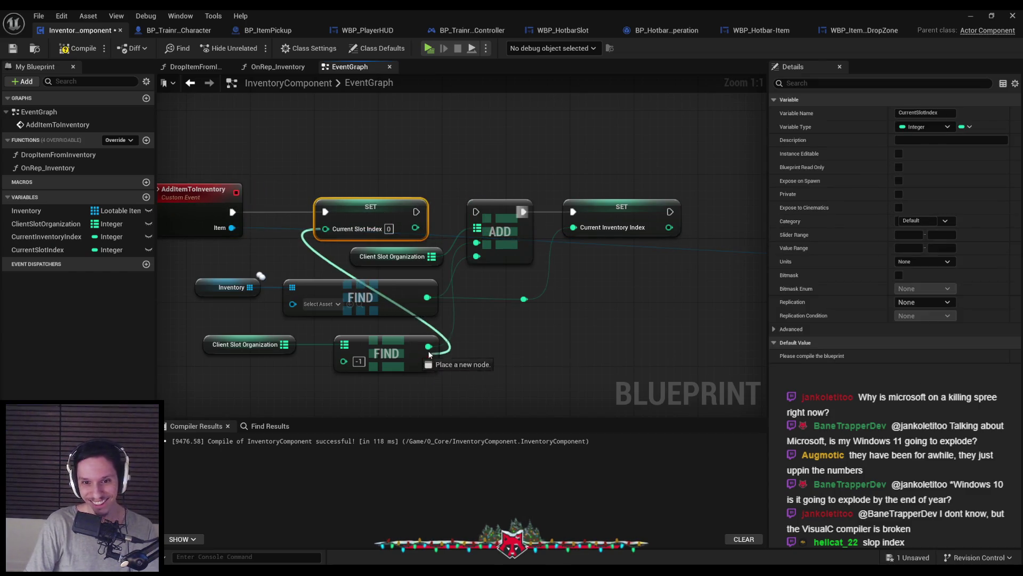
pyautogui.click(480, 359)
# Disconnect the old ADD input and reposition the Client Slot Organization lookup nodes
pyautogui.moveTo(476, 243); pyautogui.dragTo(462, 269)
pyautogui.press('Escape')
pyautogui.scroll(-2, 580, 346)
pyautogui.moveTo(580, 346)
pyautogui.mouseDown()
pyautogui.moveTo(299, 256)
pyautogui.moveTo(333, 265)
pyautogui.mouseUp()
pyautogui.moveTo(471, 349); pyautogui.dragTo(471, 362)
pyautogui.moveTo(473, 367); pyautogui.dragTo(320, 332)
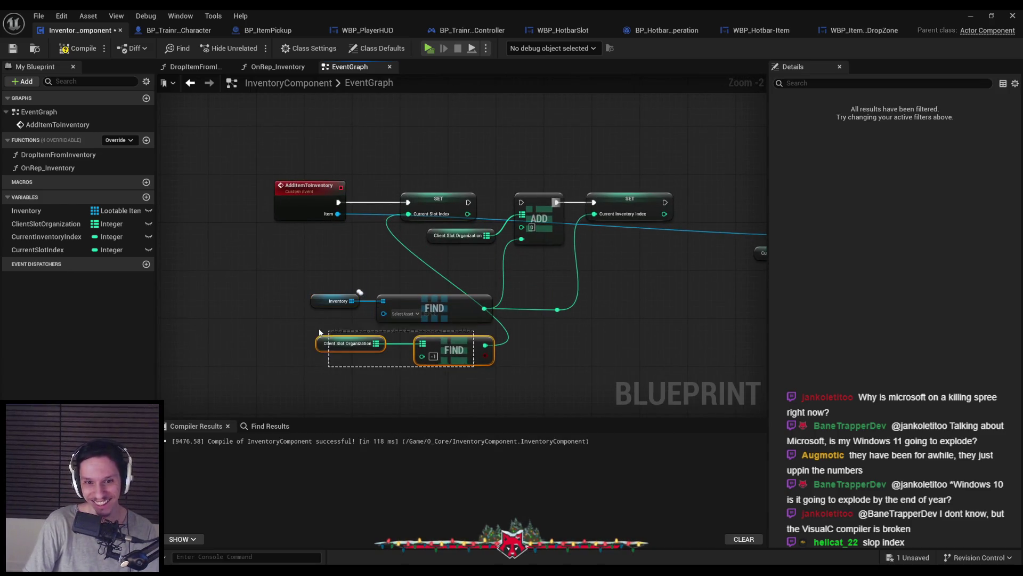
pyautogui.moveTo(459, 347); pyautogui.dragTo(340, 250)
pyautogui.scroll(2, 494, 198)
# Run the CurrentSlotIndex setter into ADD, feed ADD a CurrentSlotIndex getter, and reconnect Set Array Elem
pyautogui.moveTo(460, 203); pyautogui.dragTo(530, 205)
pyautogui.moveTo(38, 249); pyautogui.dragTo(472, 301)
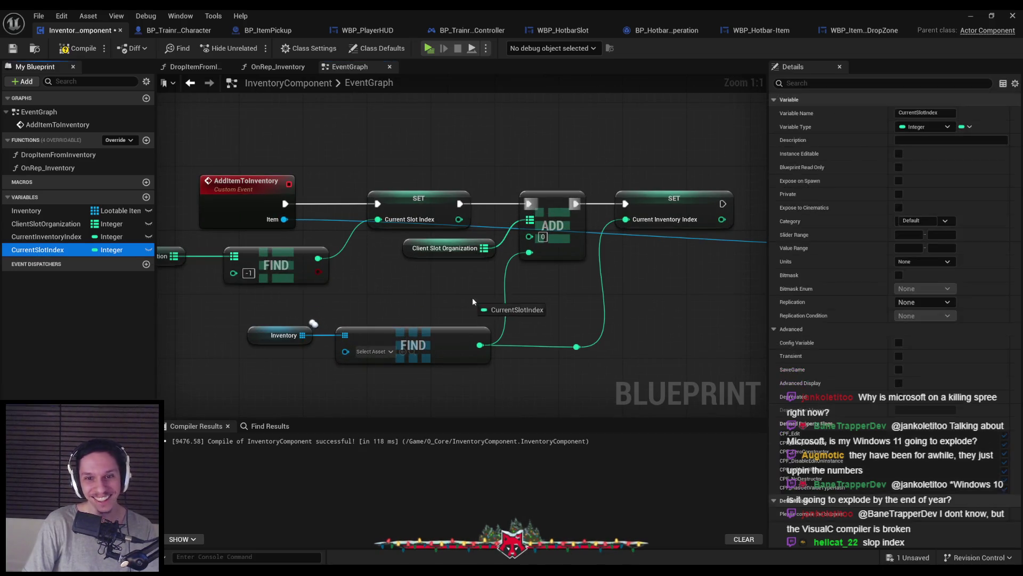
pyautogui.moveTo(409, 277); pyautogui.dragTo(408, 275)
pyautogui.click(448, 293)
pyautogui.moveTo(472, 279); pyautogui.dragTo(529, 235)
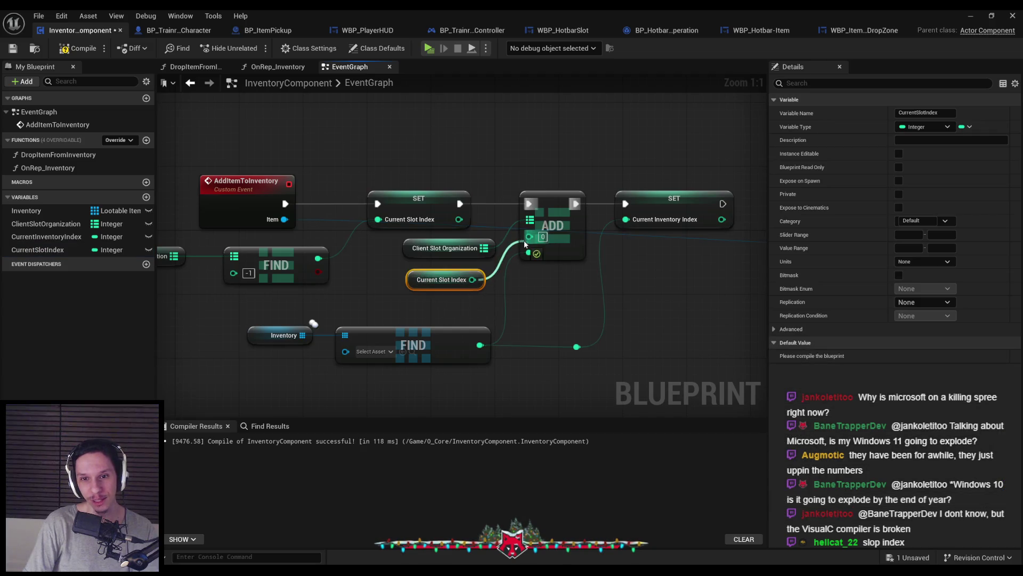
pyautogui.moveTo(419, 279); pyautogui.dragTo(426, 274)
pyautogui.scroll(-1, 462, 255)
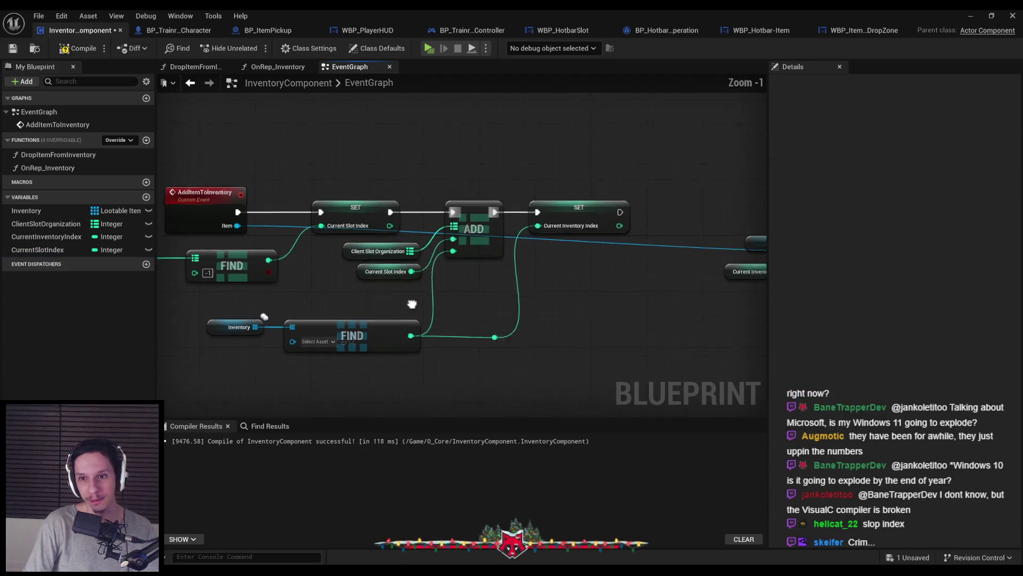
pyautogui.click(481, 312)
pyautogui.moveTo(502, 203); pyautogui.dragTo(720, 203)
# Tidy the layout of the ADD, SET, FIND and getter nodes around Set Array Elem
pyautogui.scroll(-3, 522, 286)
pyautogui.scroll(3, 260, 311)
pyautogui.moveTo(573, 361)
pyautogui.mouseDown()
pyautogui.moveTo(479, 197)
pyautogui.moveTo(416, 341)
pyautogui.moveTo(245, 320)
pyautogui.mouseUp()
pyautogui.click(567, 352)
pyautogui.moveTo(612, 280); pyautogui.dragTo(432, 237)
pyautogui.moveTo(512, 238); pyautogui.dragTo(524, 234)
pyautogui.moveTo(511, 329); pyautogui.dragTo(532, 330)
pyautogui.moveTo(422, 269)
pyautogui.mouseDown()
pyautogui.moveTo(461, 237)
pyautogui.moveTo(405, 277)
pyautogui.mouseUp()
pyautogui.click(476, 343)
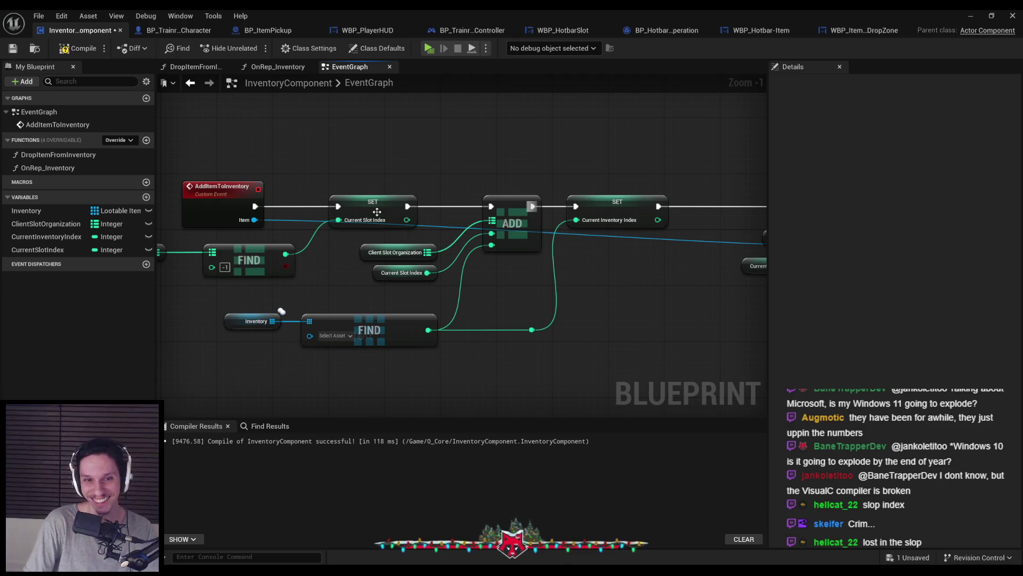
pyautogui.moveTo(379, 210); pyautogui.dragTo(393, 210)
pyautogui.click(477, 282)
pyautogui.scroll(-1, 477, 282)
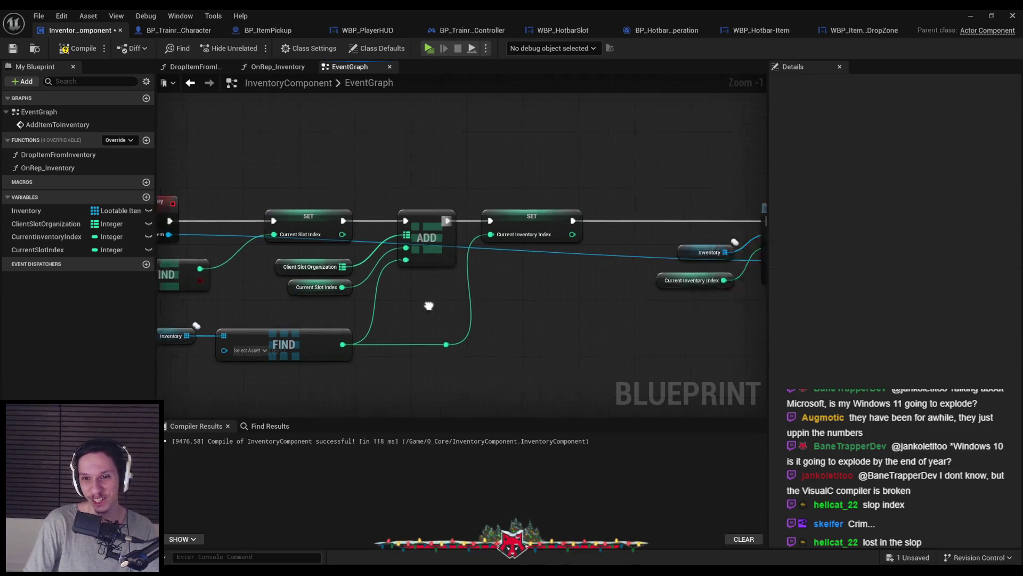
pyautogui.moveTo(517, 292); pyautogui.dragTo(613, 235)
pyautogui.moveTo(735, 314)
pyautogui.mouseDown()
pyautogui.moveTo(405, 317)
pyautogui.moveTo(377, 303)
pyautogui.moveTo(446, 260)
pyautogui.moveTo(495, 269)
pyautogui.moveTo(363, 281)
pyautogui.moveTo(727, 280)
pyautogui.moveTo(357, 303)
pyautogui.moveTo(373, 299)
pyautogui.mouseUp()
# Wire Current Slot Index into Hotbar Index and Current Inventory Index into Inventory Index on Update Inventory Slot UI
pyautogui.moveTo(37, 249)
pyautogui.mouseDown()
pyautogui.moveTo(468, 297)
pyautogui.moveTo(536, 251)
pyautogui.mouseUp()
pyautogui.click(482, 309)
pyautogui.scroll(2, 461, 275)
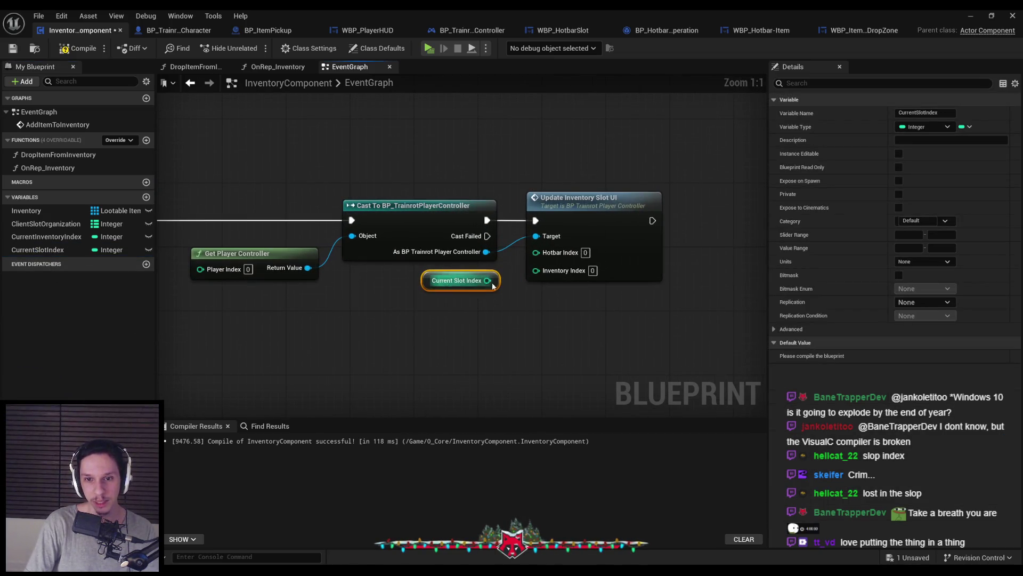
pyautogui.moveTo(55, 238)
pyautogui.mouseDown()
pyautogui.moveTo(480, 335)
pyautogui.moveTo(443, 308)
pyautogui.moveTo(536, 266)
pyautogui.mouseUp()
pyautogui.click(468, 322)
pyautogui.moveTo(463, 305); pyautogui.dragTo(457, 313)
pyautogui.moveTo(333, 195); pyautogui.dragTo(524, 359)
pyautogui.click(532, 360)
# Compile the InventoryComponent Blueprint and open the UpdateInventorySlotUI event definition
pyautogui.click(78, 48)
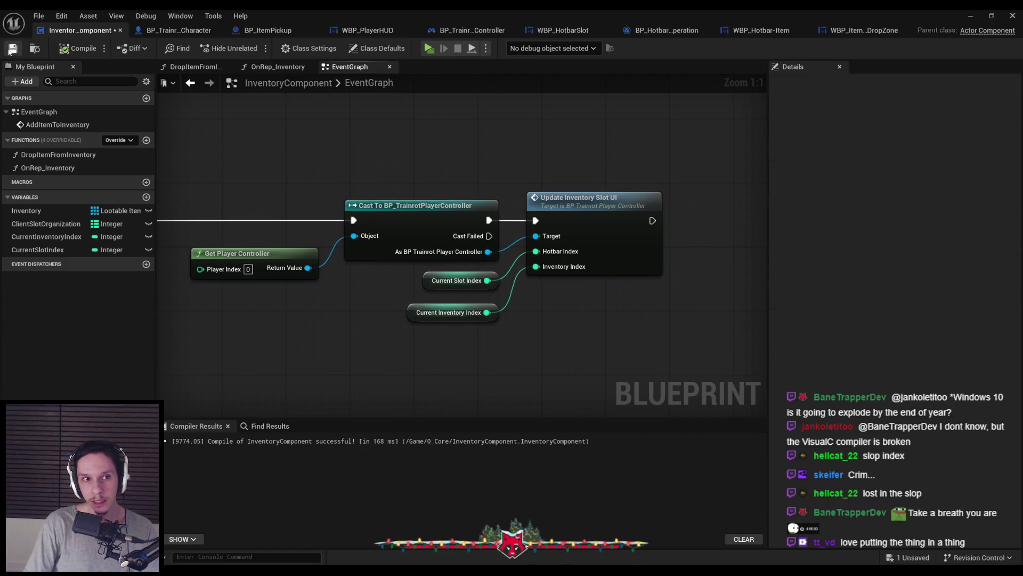
pyautogui.moveTo(469, 313); pyautogui.dragTo(469, 304)
pyautogui.click(467, 376)
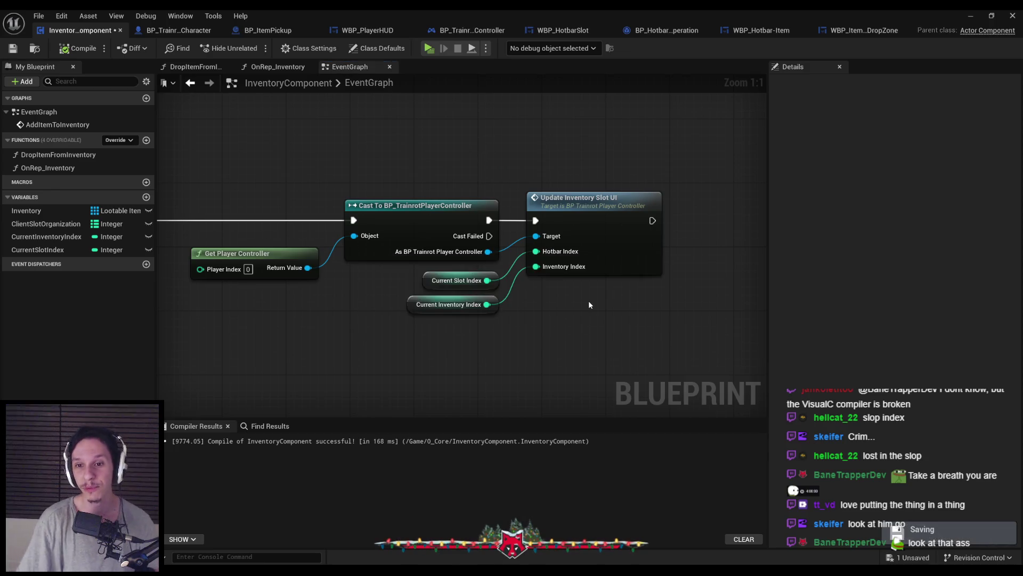
pyautogui.doubleClick(597, 242)
# Play-test the level, walking onto an item to pick it into the first hotbar slot
pyautogui.moveTo(585, 369)
pyautogui.mouseDown()
pyautogui.moveTo(366, 308)
pyautogui.moveTo(370, 363)
pyautogui.mouseUp()
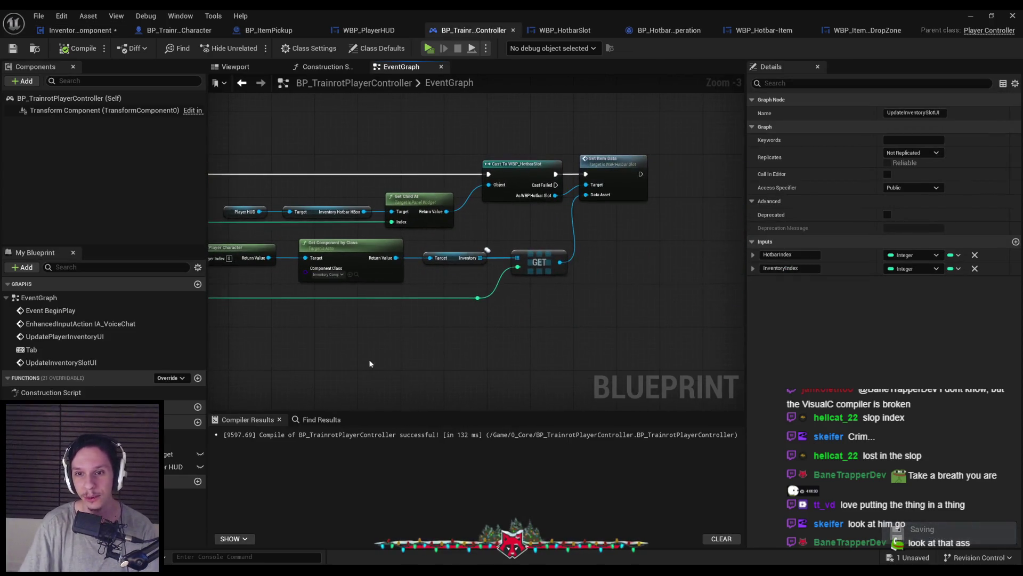
pyautogui.click(970, 15)
pyautogui.click(251, 48)
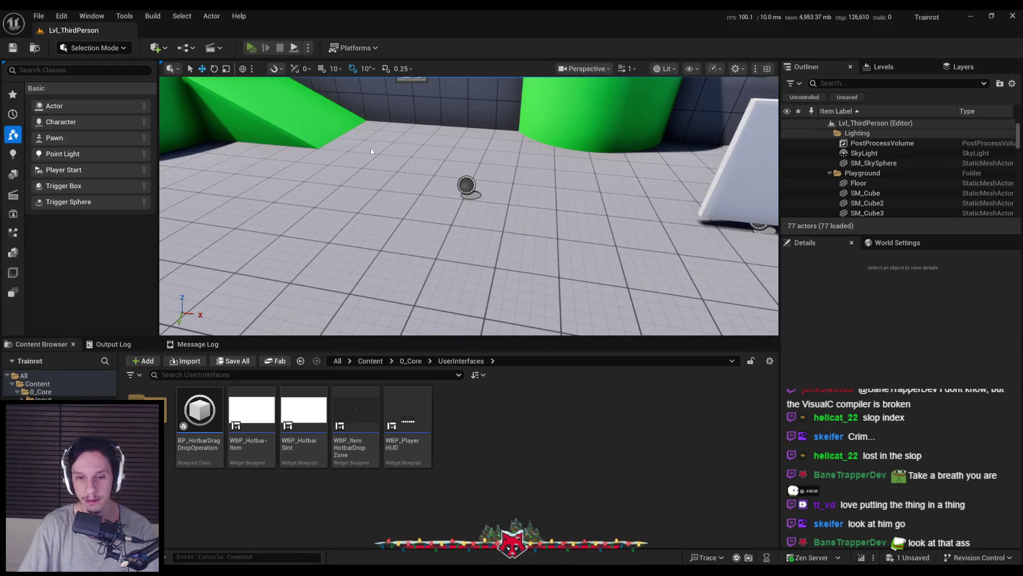
pyautogui.press('w')
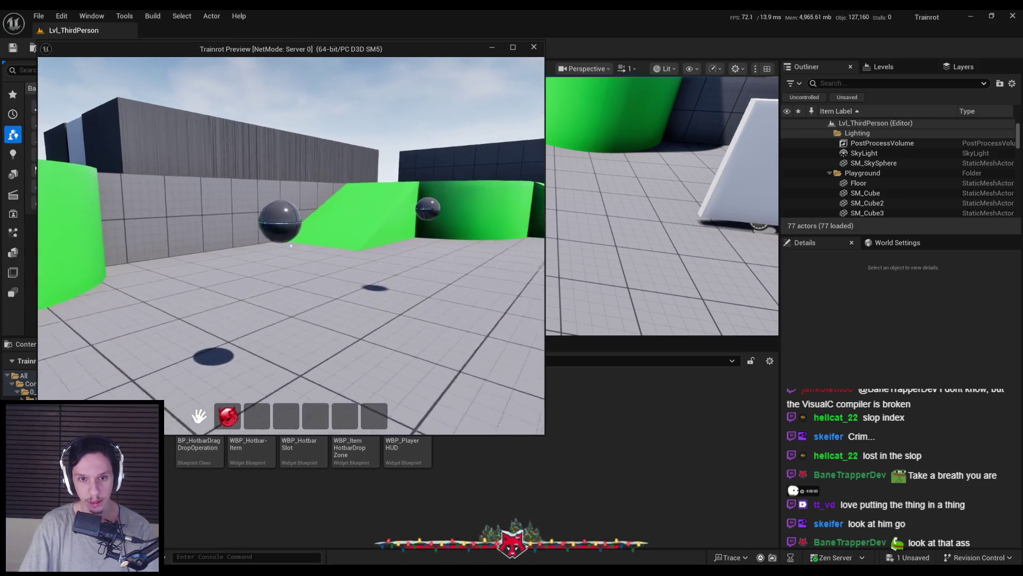
pyautogui.click(290, 246)
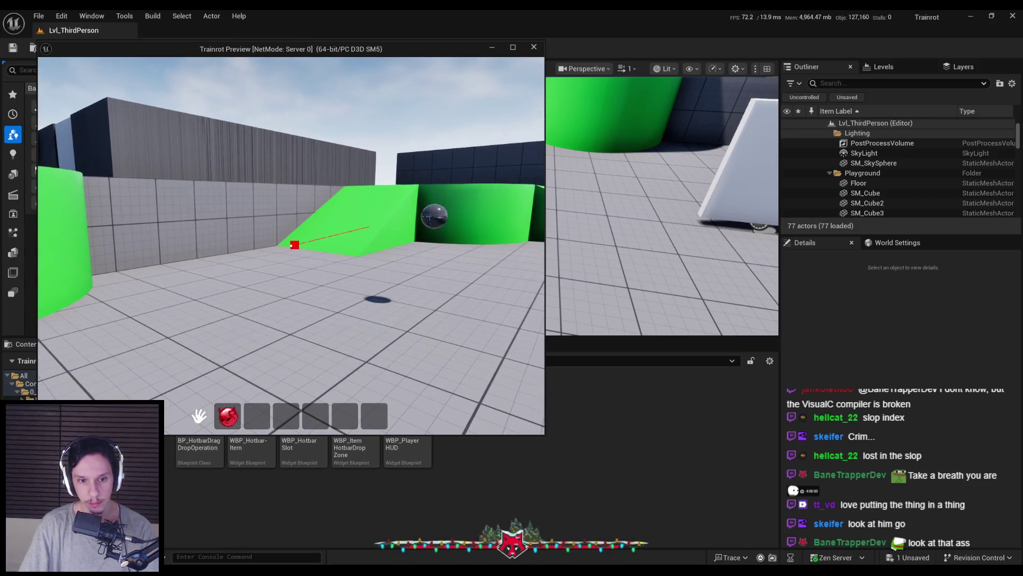
pyautogui.press('d')
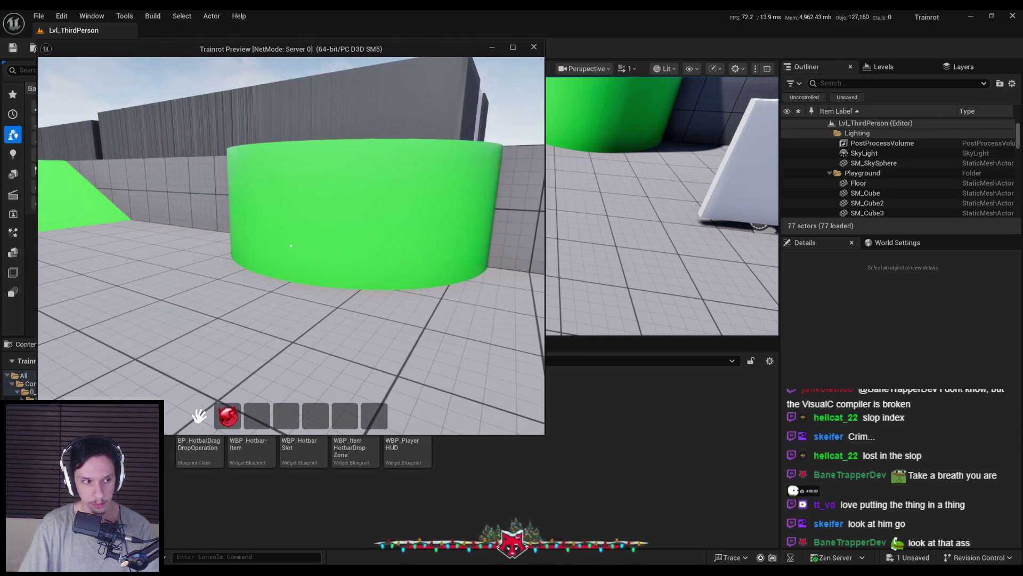
pyautogui.press('a')
# Stop the play test and bring up the player controller's UpdateInventorySlotUI event
pyautogui.press('Escape')
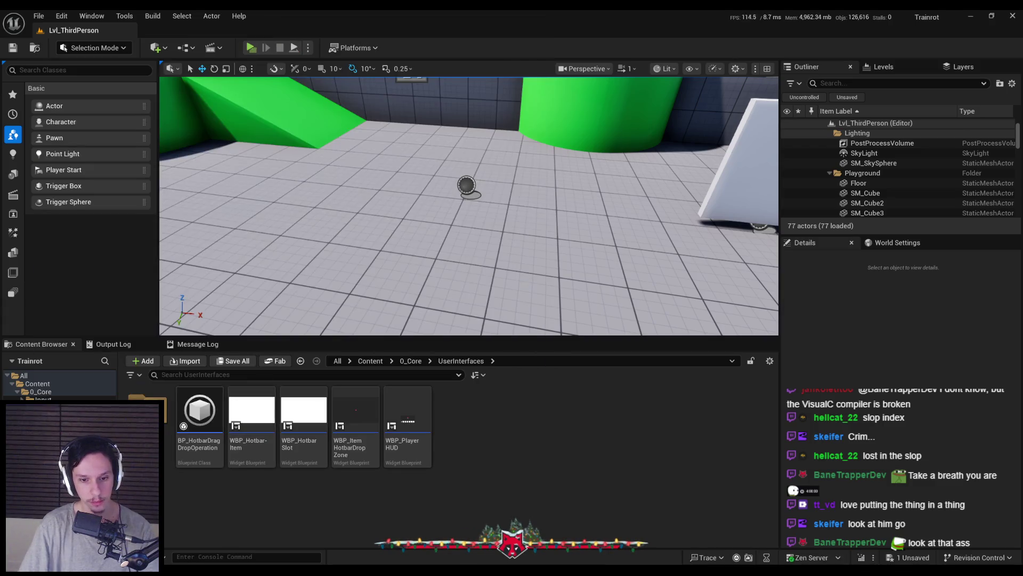
pyautogui.click(370, 520)
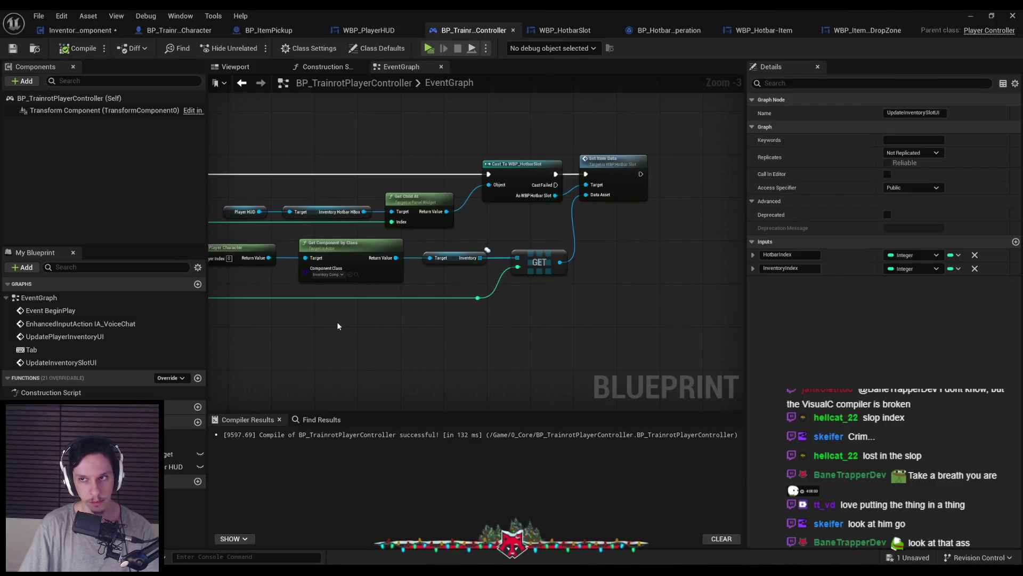
pyautogui.moveTo(337, 322)
pyautogui.mouseDown()
pyautogui.moveTo(709, 326)
pyautogui.moveTo(366, 315)
pyautogui.moveTo(454, 312)
pyautogui.mouseUp()
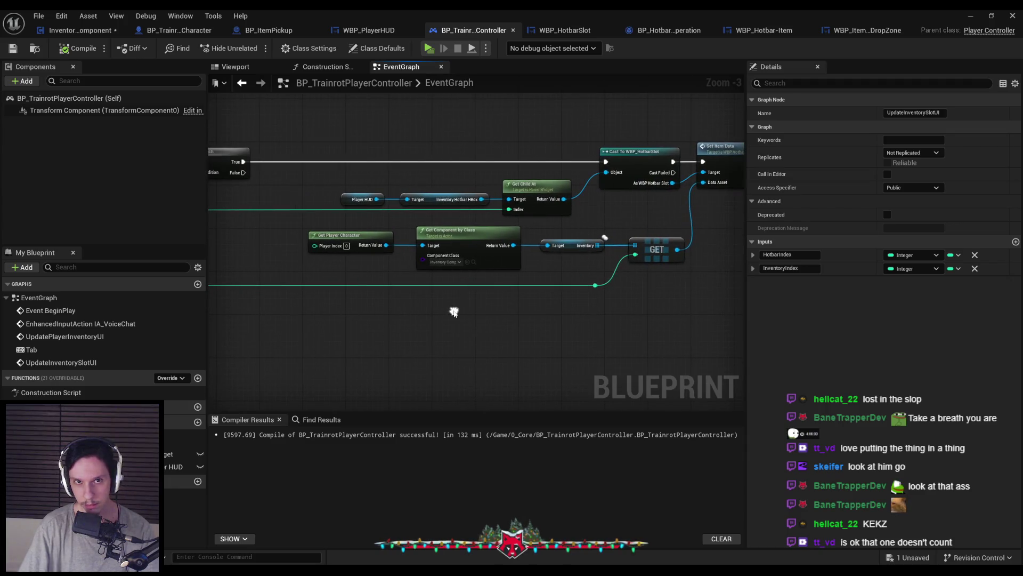
# Pan along the InventoryComponent AddItemToInventory chain past Set Array Elem, then select ClientSlotOrganization
pyautogui.click(80, 30)
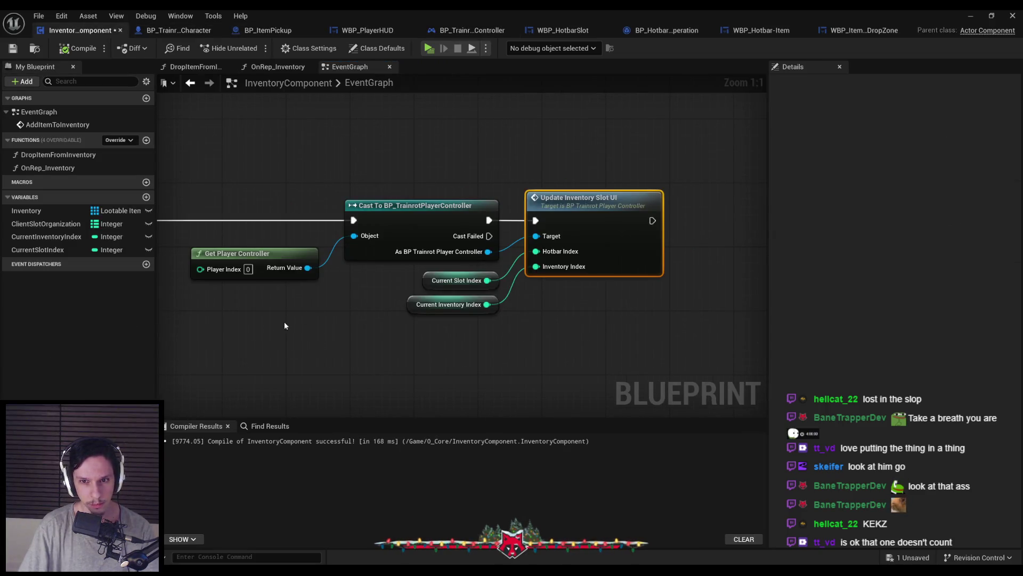
pyautogui.scroll(-2, 286, 324)
pyautogui.moveTo(285, 324); pyautogui.dragTo(573, 306)
pyautogui.scroll(2, 427, 312)
pyautogui.moveTo(354, 300); pyautogui.dragTo(461, 295)
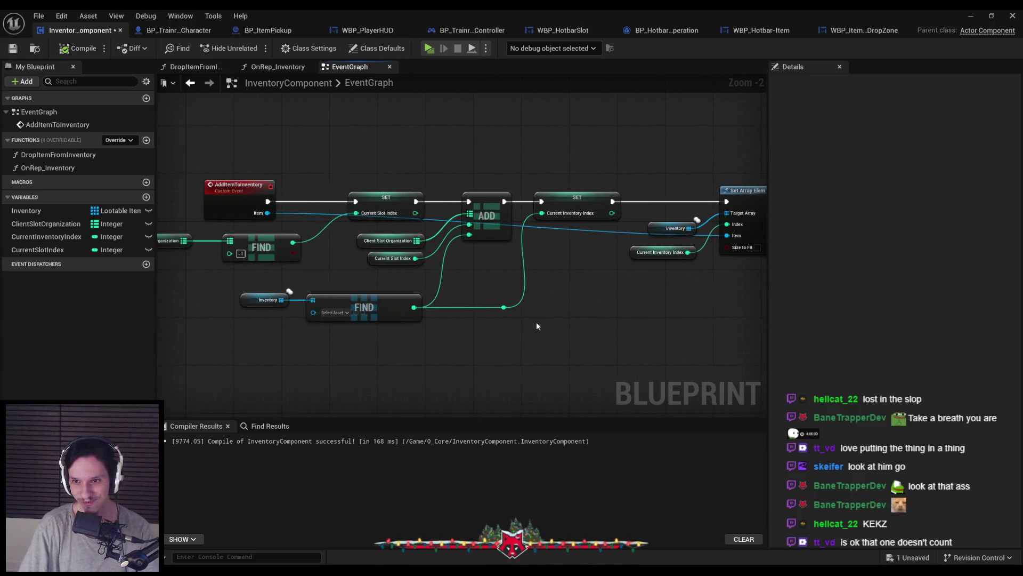
pyautogui.moveTo(536, 321); pyautogui.dragTo(449, 312)
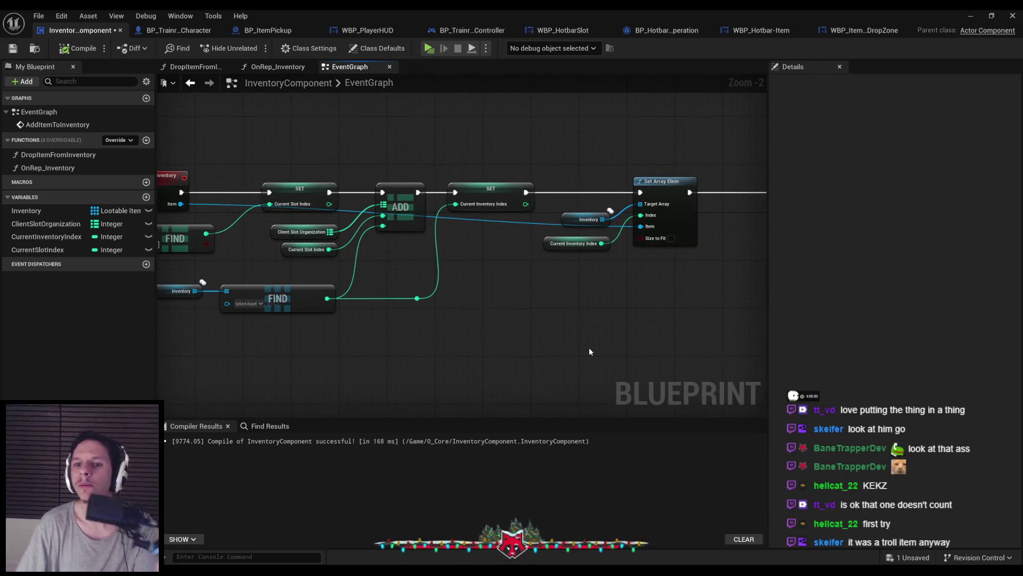
pyautogui.moveTo(415, 334); pyautogui.dragTo(505, 322)
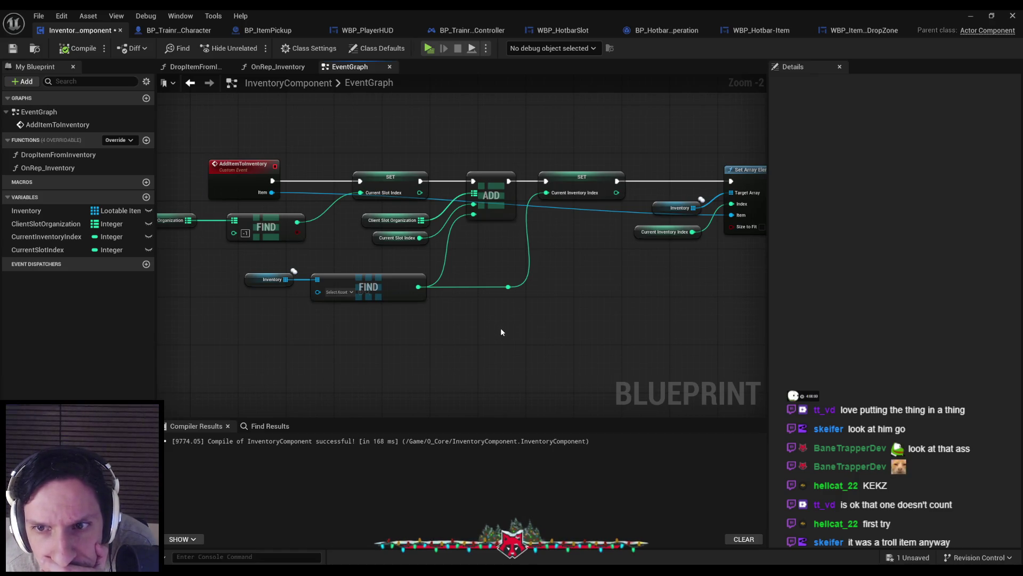
pyautogui.moveTo(577, 338)
pyautogui.mouseDown()
pyautogui.moveTo(278, 329)
pyautogui.moveTo(486, 336)
pyautogui.mouseUp()
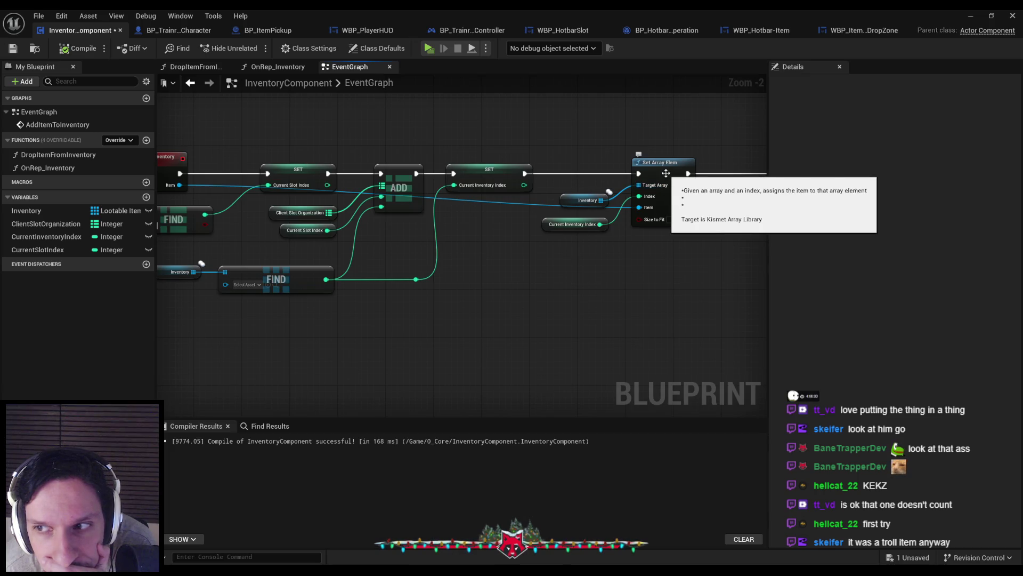
pyautogui.moveTo(625, 271)
pyautogui.mouseDown()
pyautogui.moveTo(745, 274)
pyautogui.moveTo(586, 257)
pyautogui.mouseUp()
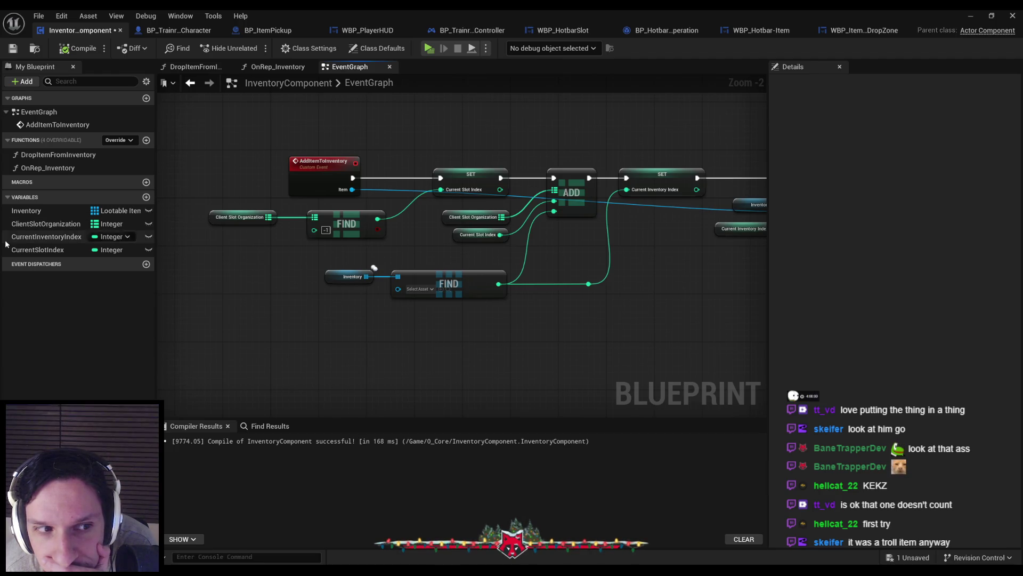
pyautogui.click(37, 224)
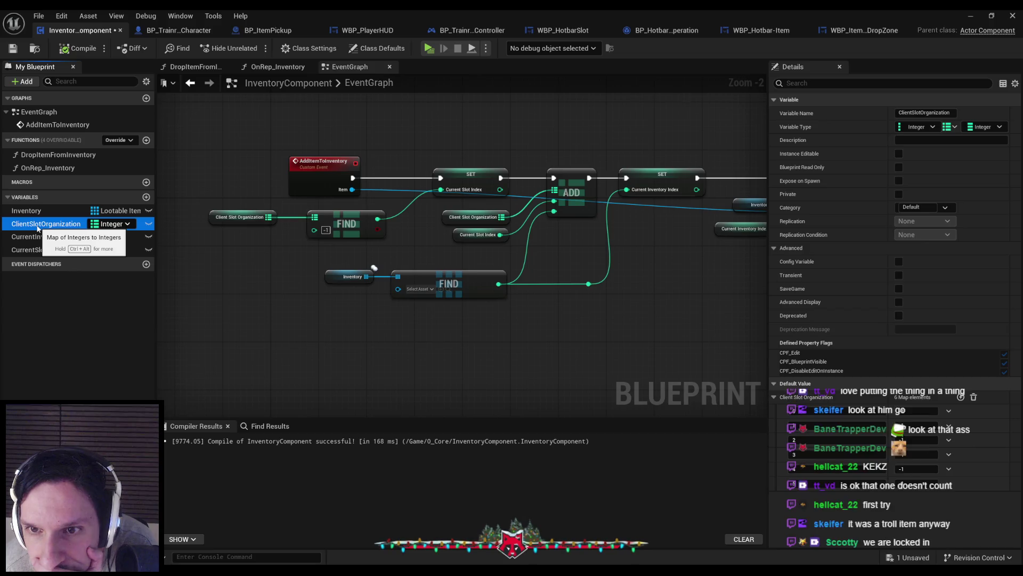
# Pan across Set Array Elem to Get Player Controller, then bring up the Lvl_ThirdPerson level editor
pyautogui.click(425, 249)
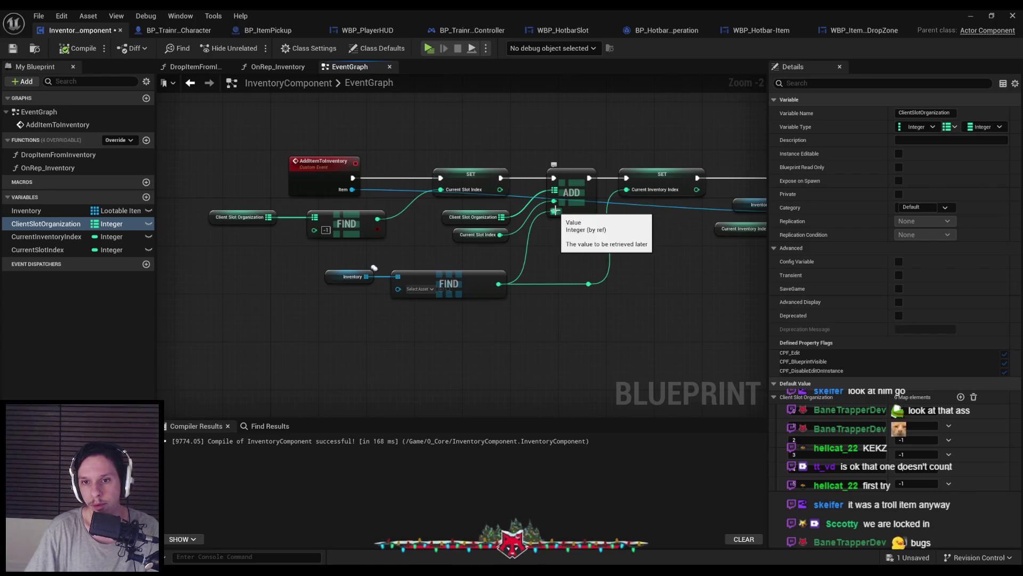
pyautogui.moveTo(563, 231); pyautogui.dragTo(483, 265)
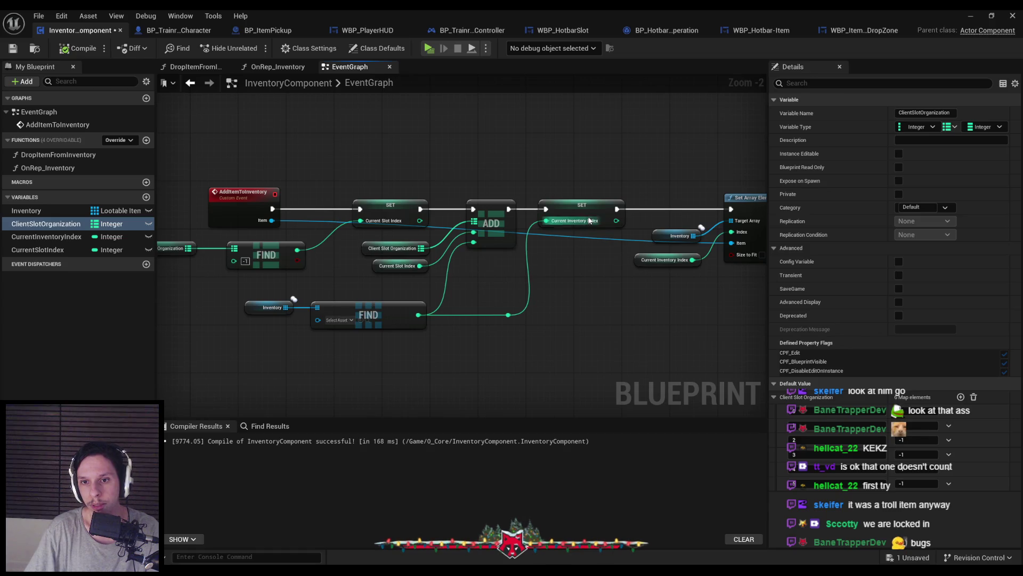
pyautogui.moveTo(647, 273)
pyautogui.mouseDown()
pyautogui.moveTo(521, 265)
pyautogui.moveTo(568, 261)
pyautogui.mouseUp()
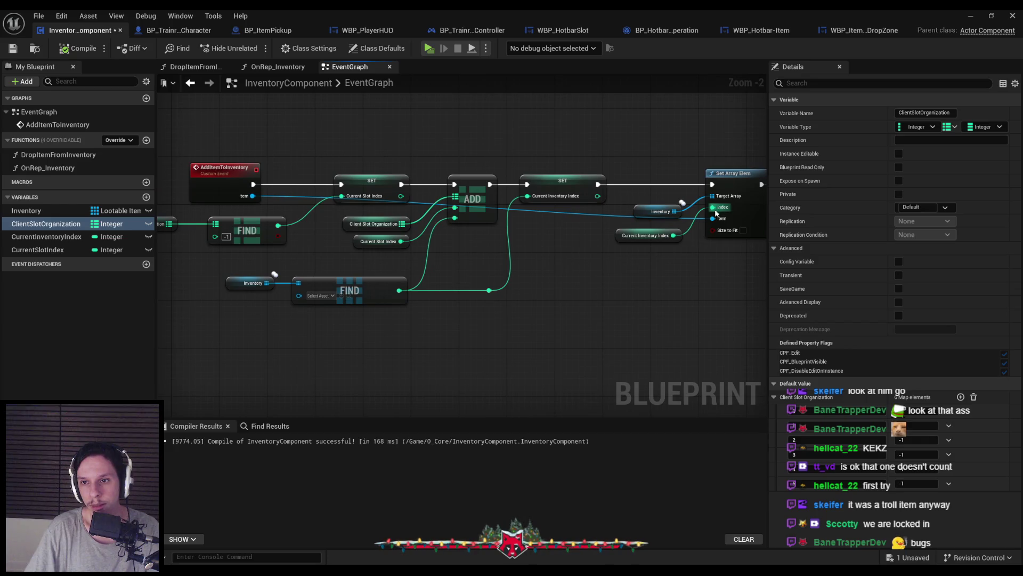
pyautogui.moveTo(678, 272)
pyautogui.mouseDown()
pyautogui.moveTo(539, 258)
pyautogui.moveTo(476, 264)
pyautogui.mouseUp()
pyautogui.click(971, 15)
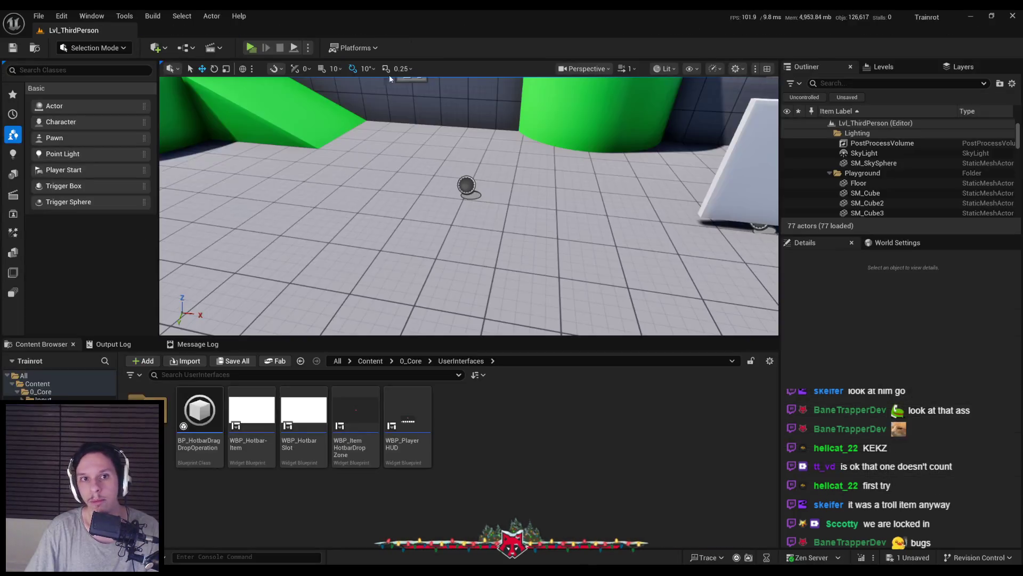
# Play-test collecting the small cube and the spheres, then stop the session
pyautogui.click(250, 47)
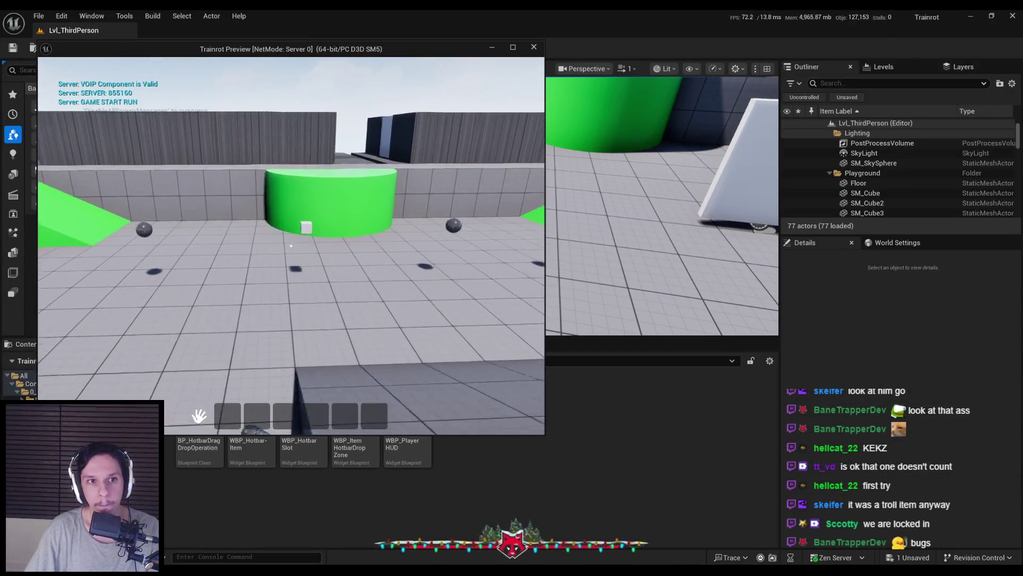
pyautogui.press('w')
pyautogui.press('e')
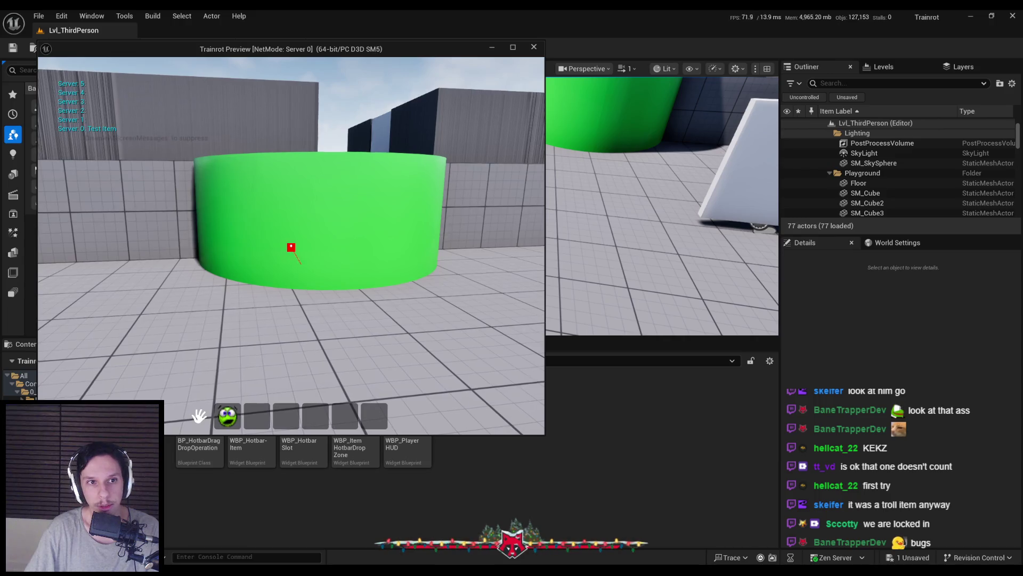
pyautogui.press('s')
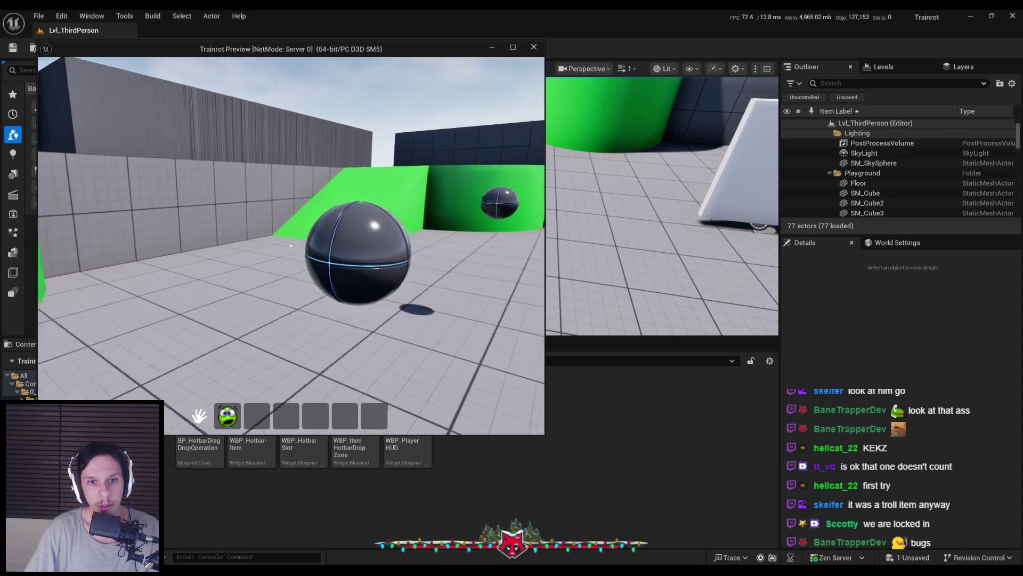
pyautogui.press('e')
pyautogui.press('w')
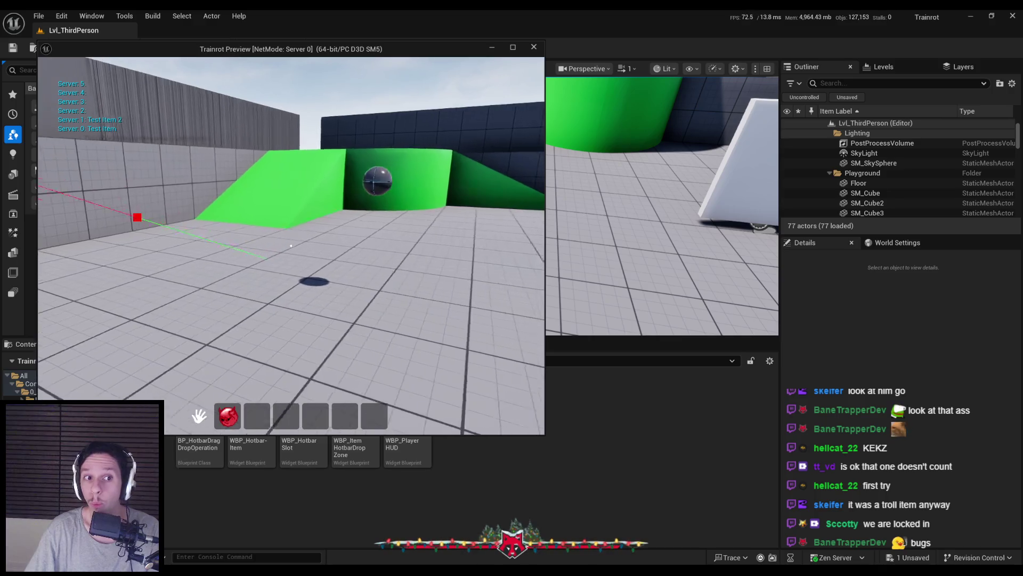
pyautogui.press('e')
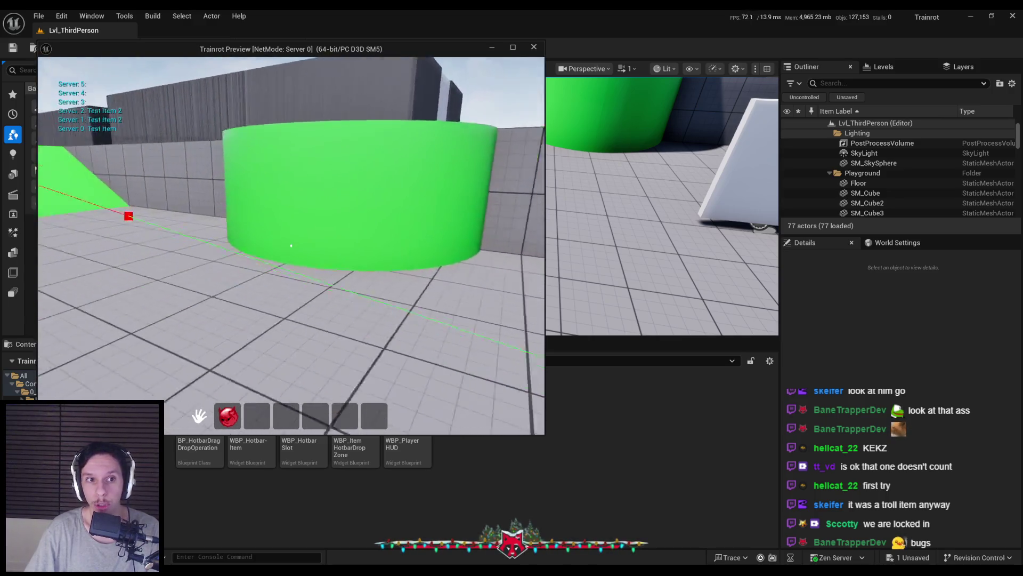
pyautogui.press('w')
pyautogui.press('e')
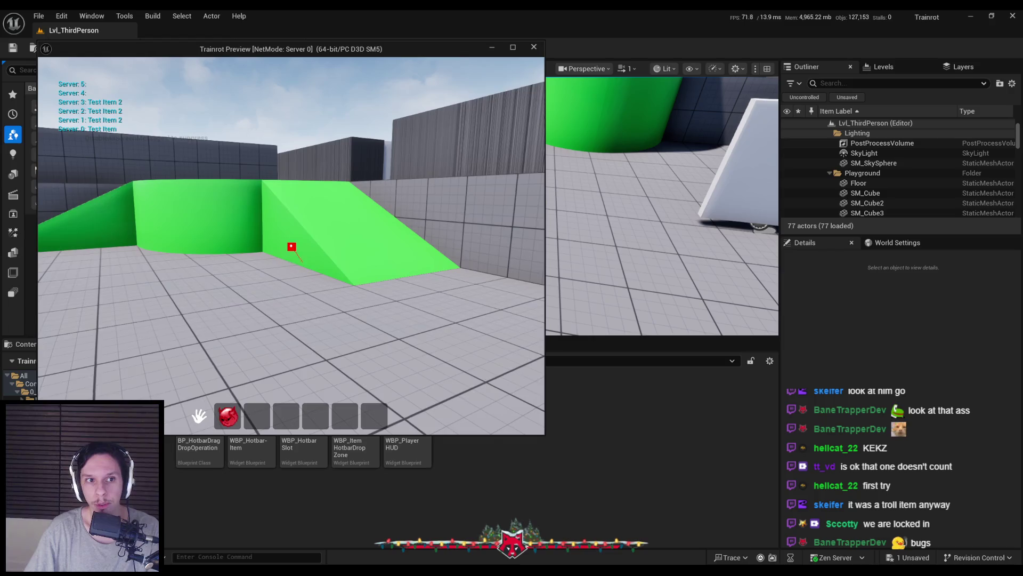
pyautogui.press('Escape')
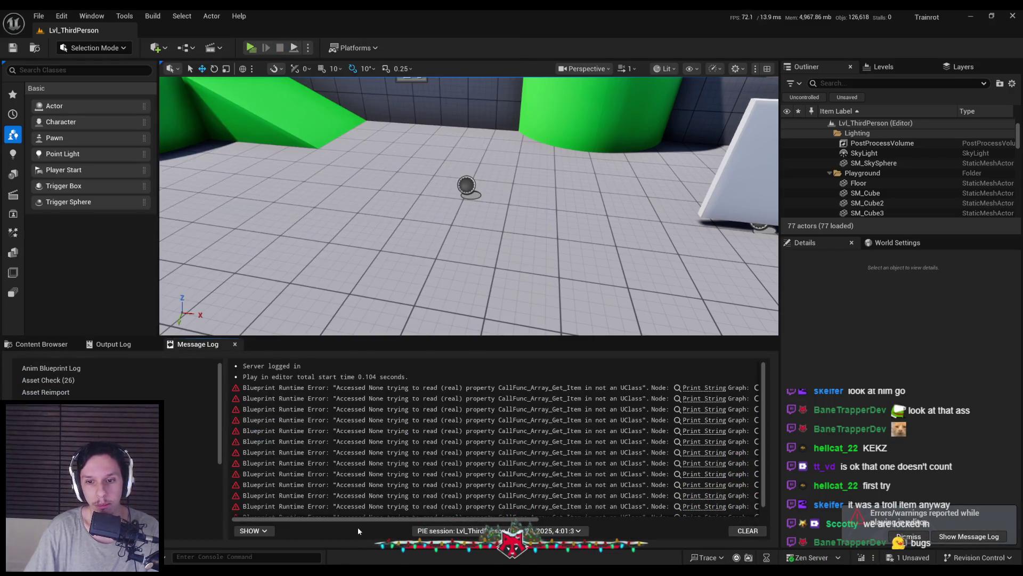
# Check the Message Log's 'Accessed None' errors and return to the InventoryComponent Blueprint
pyautogui.scroll(-1, 360, 460)
pyautogui.moveTo(358, 516)
pyautogui.mouseDown()
pyautogui.moveTo(578, 523)
pyautogui.moveTo(359, 538)
pyautogui.mouseUp()
pyautogui.hotkey('alt', 'Tab')
pyautogui.scroll(-1, 406, 356)
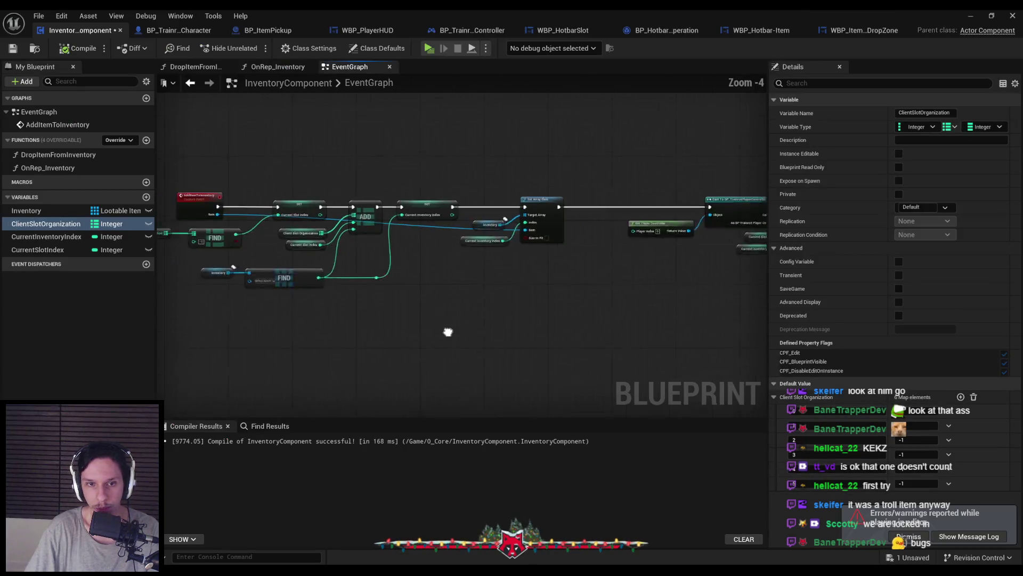
# Open the UpdateInventorySlotUI event in the player controller from the Update Inventory Slot UI call
pyautogui.scroll(2, 448, 334)
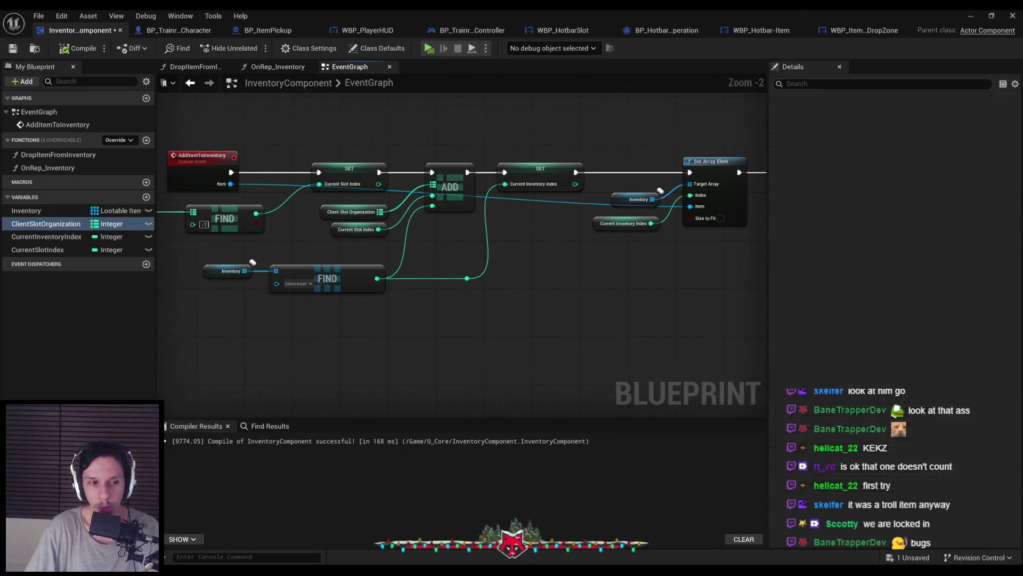
pyautogui.moveTo(475, 255); pyautogui.dragTo(549, 271)
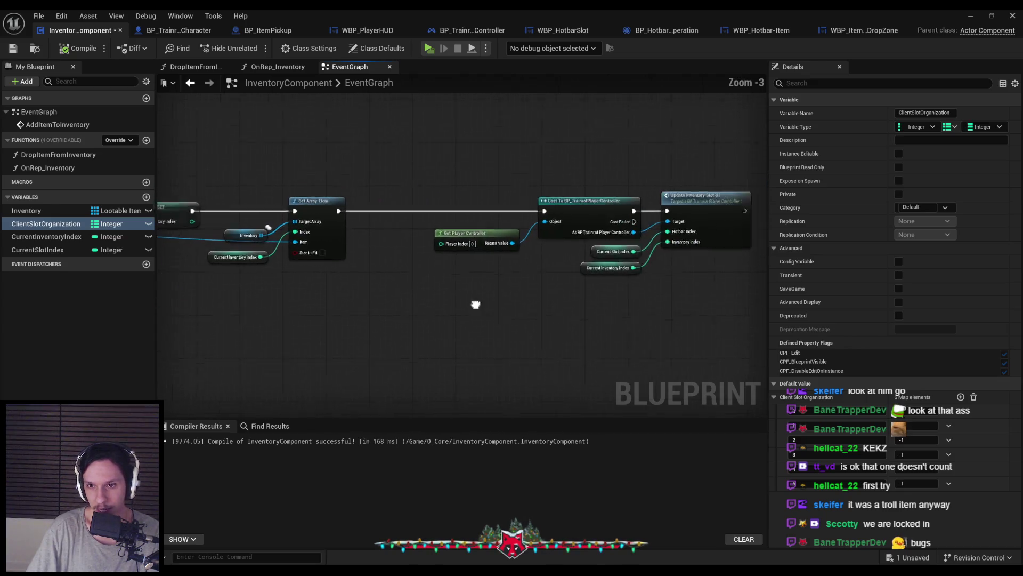
pyautogui.click(557, 206)
pyautogui.doubleClick(557, 206)
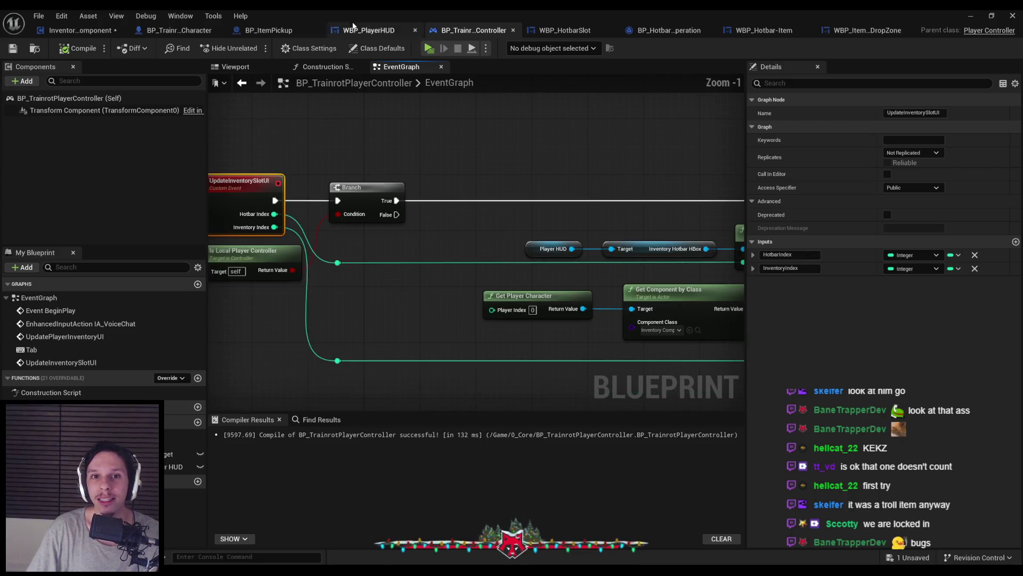
# Back in InventoryComponent, move the cast and its input nodes right of Set Array Elem
pyautogui.click(116, 33)
pyautogui.moveTo(361, 281); pyautogui.dragTo(554, 260)
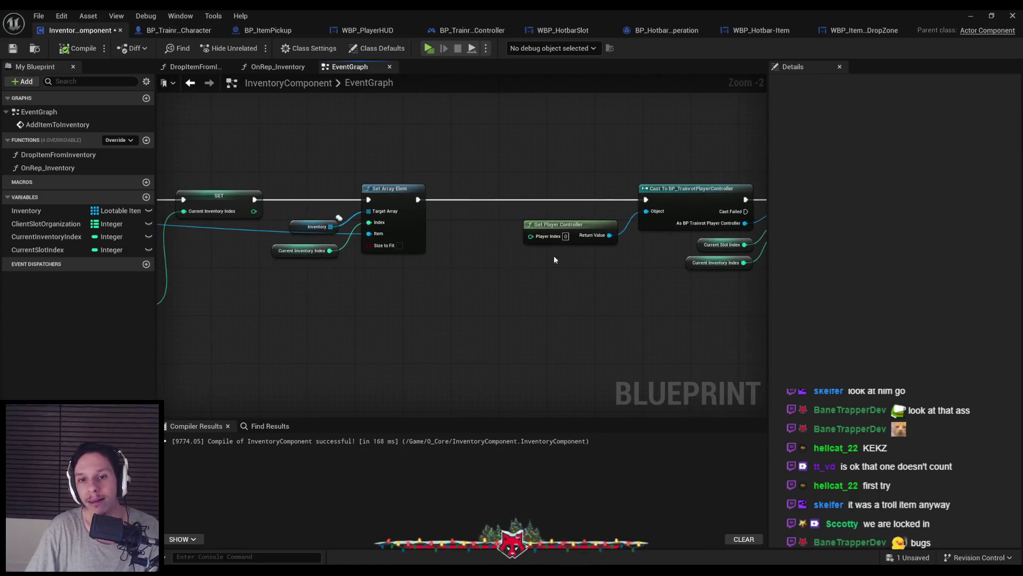
pyautogui.scroll(1, 474, 218)
pyautogui.moveTo(380, 182); pyautogui.dragTo(607, 282)
pyautogui.moveTo(483, 196)
pyautogui.mouseDown()
pyautogui.moveTo(661, 198)
pyautogui.moveTo(643, 196)
pyautogui.mouseUp()
# Insert a Print String node between Set Array Elem and the cast
pyautogui.rightClick(348, 215)
pyautogui.write('print st')
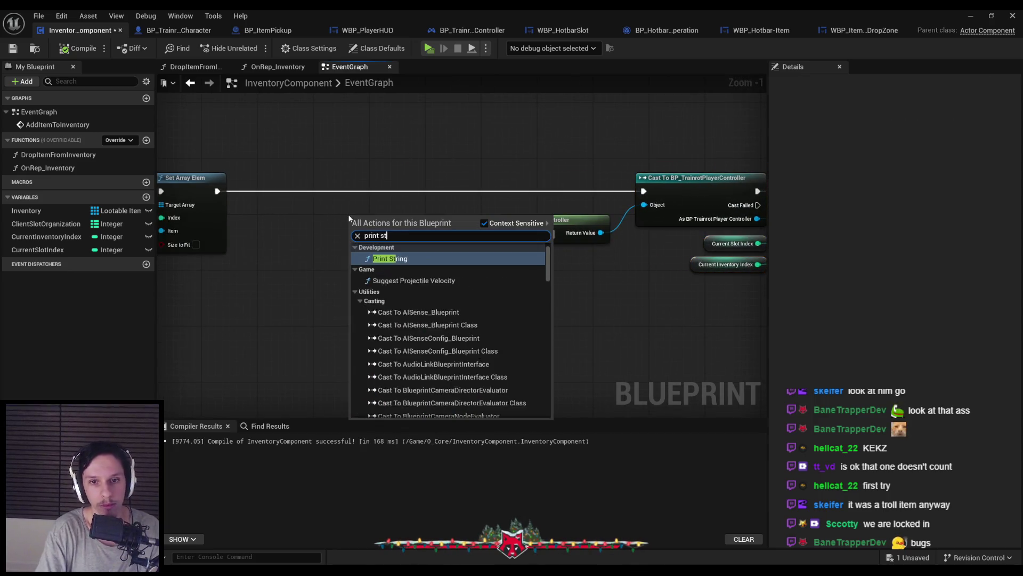
pyautogui.press('Return')
pyautogui.moveTo(348, 214)
pyautogui.mouseDown()
pyautogui.moveTo(356, 173)
pyautogui.moveTo(218, 191)
pyautogui.mouseUp()
pyautogui.moveTo(429, 191); pyautogui.dragTo(643, 191)
# Print an Append of 'SLOT INDEX:' and Current Slot Index, then compile and play-test
pyautogui.moveTo(364, 206); pyautogui.dragTo(322, 300)
pyautogui.write('appen')
pyautogui.press('Return')
pyautogui.click(351, 317)
pyautogui.write('S')
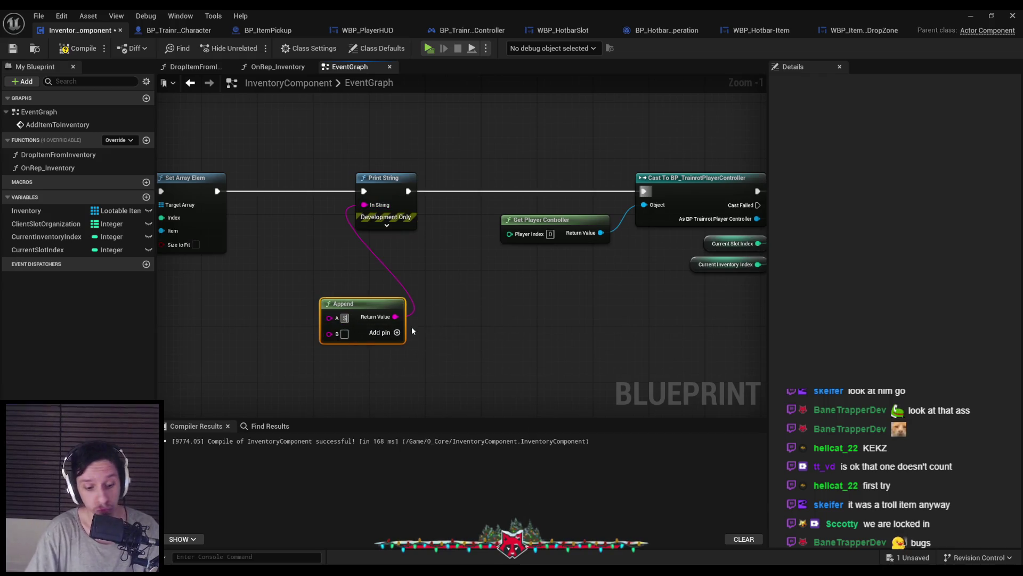
pyautogui.write('LOT INDEX:')
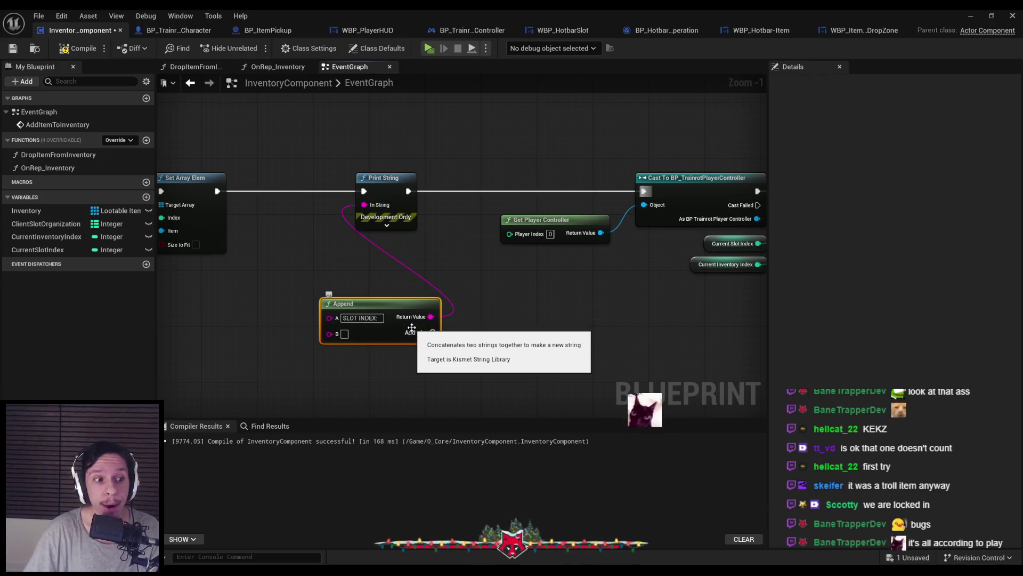
pyautogui.click(736, 244)
pyautogui.hotkey('ctrl', 'c')
pyautogui.hotkey('ctrl', 'v')
pyautogui.moveTo(270, 334); pyautogui.dragTo(329, 333)
pyautogui.hotkey('alt', 'p')
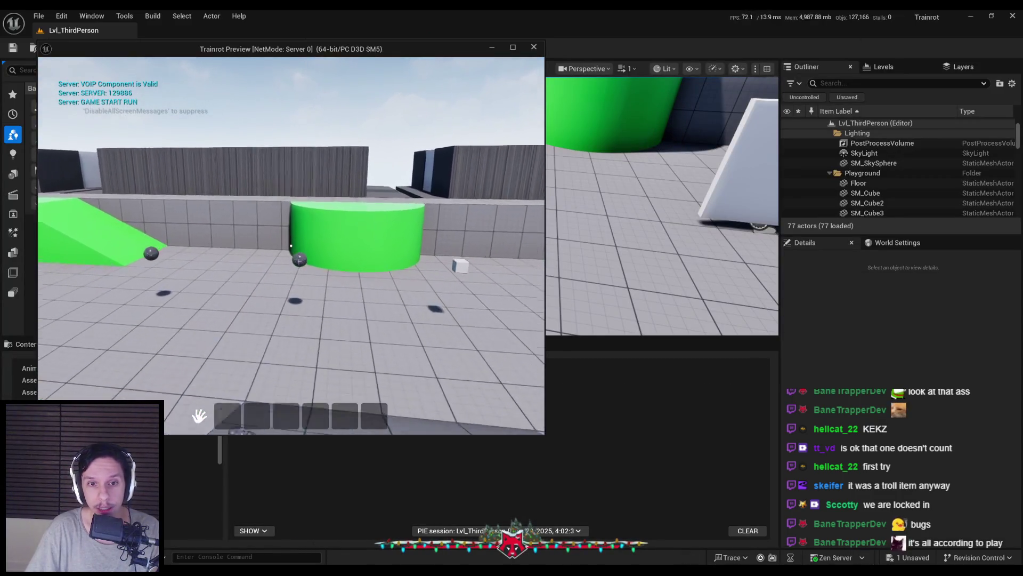
# Walk over the sphere and white cube pickups, confirming 'SLOT INDEX: 0' each time, then return to InventoryComponent
pyautogui.press('w')
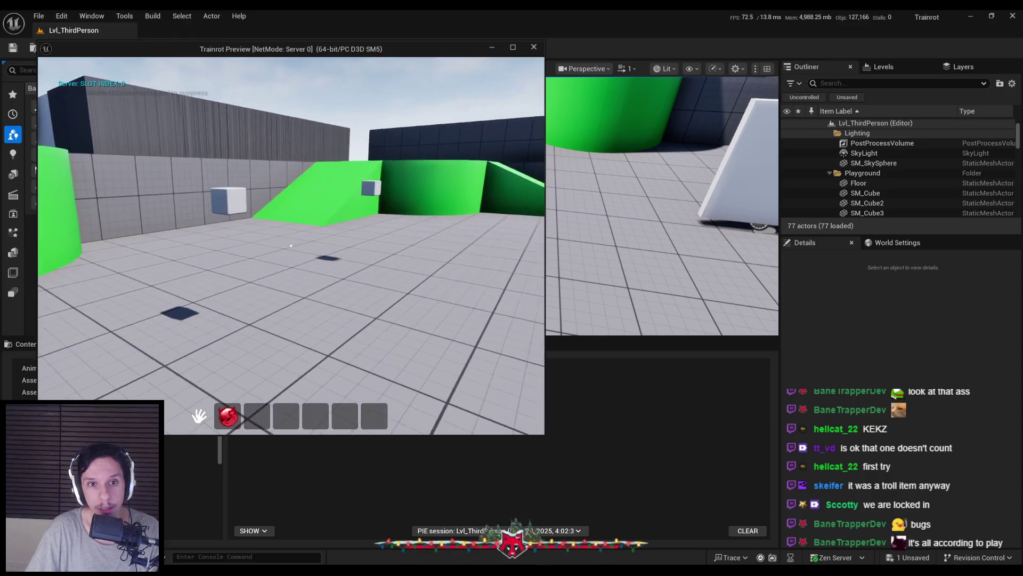
pyautogui.click(291, 245)
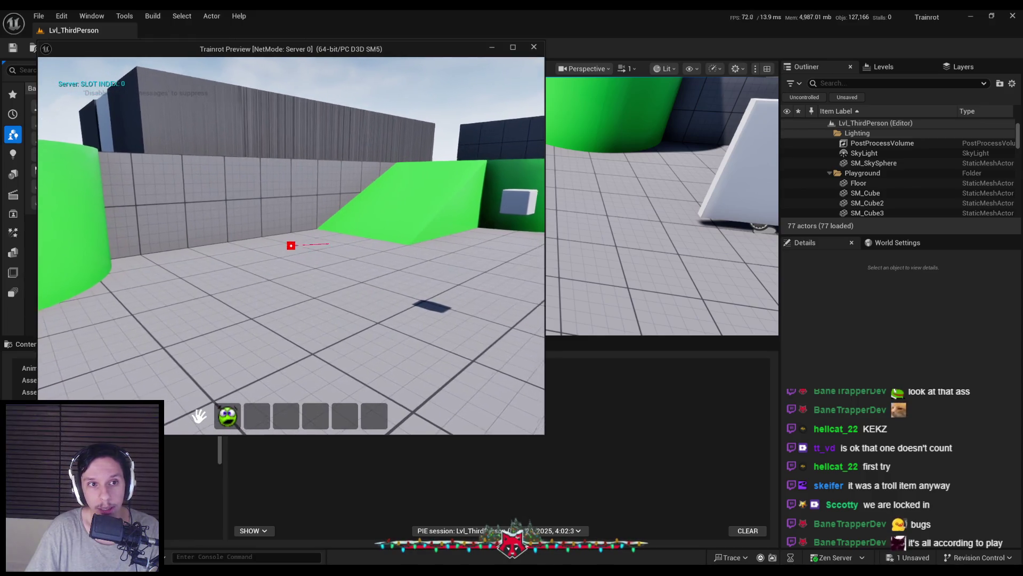
pyautogui.press('w')
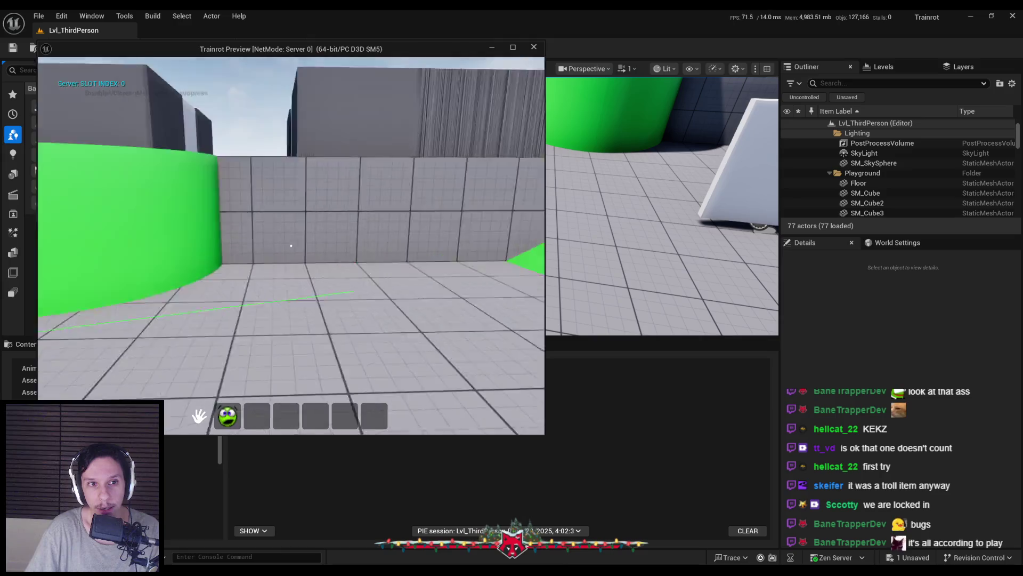
pyautogui.press('Escape')
pyautogui.moveTo(320, 570)
pyautogui.click(377, 525)
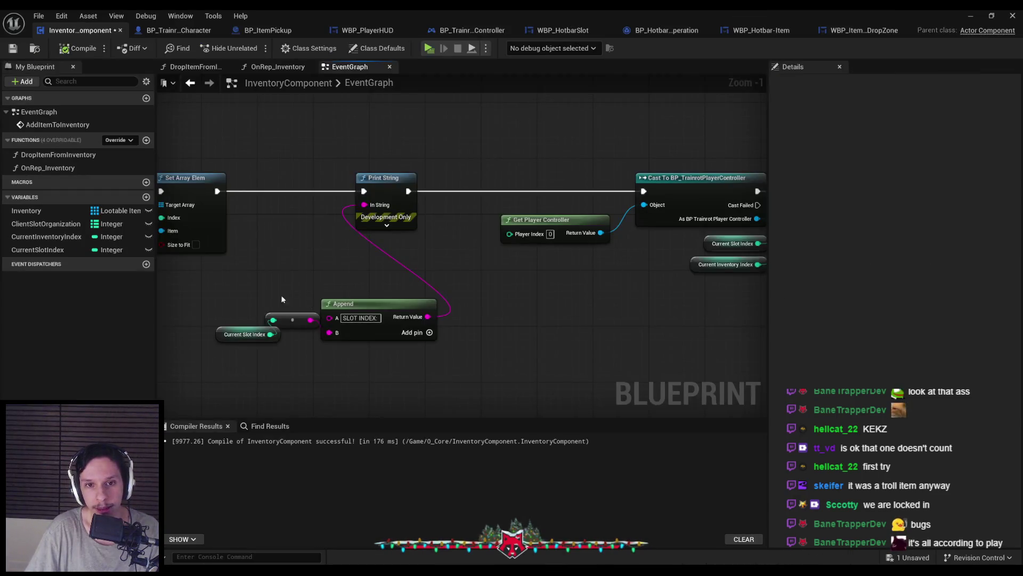
pyautogui.scroll(3, 402, 245)
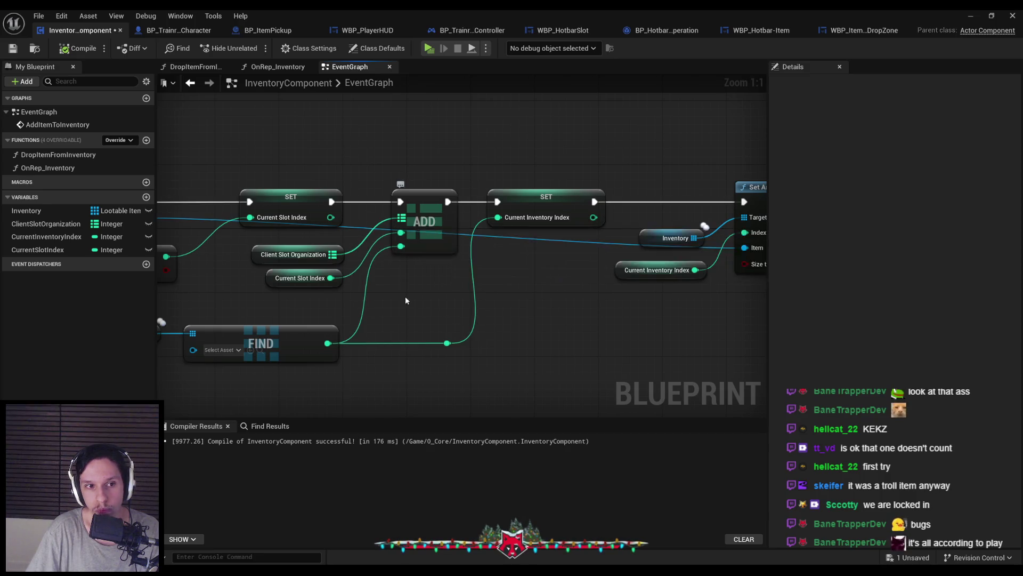
pyautogui.click(48, 223)
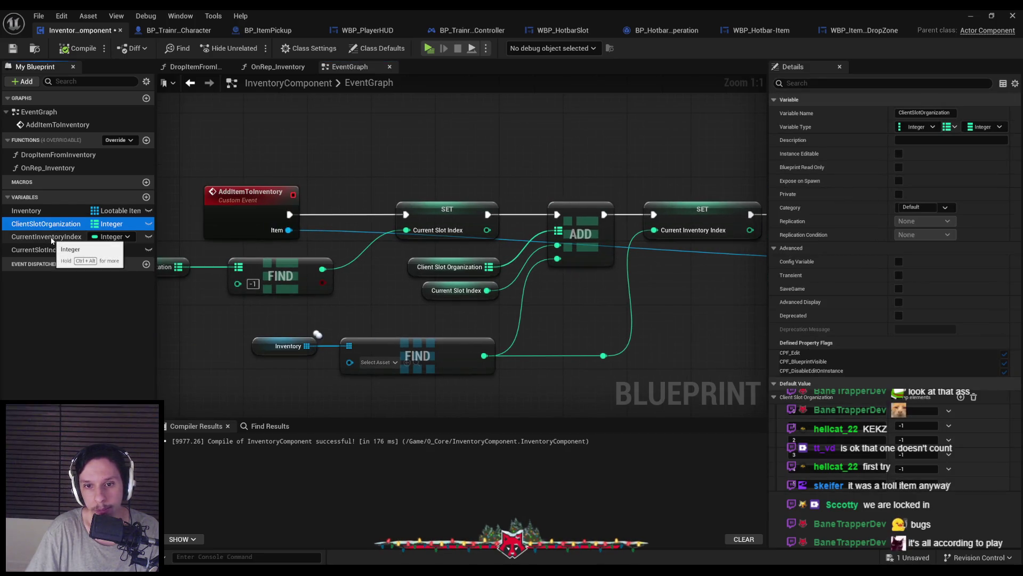
pyautogui.click(52, 248)
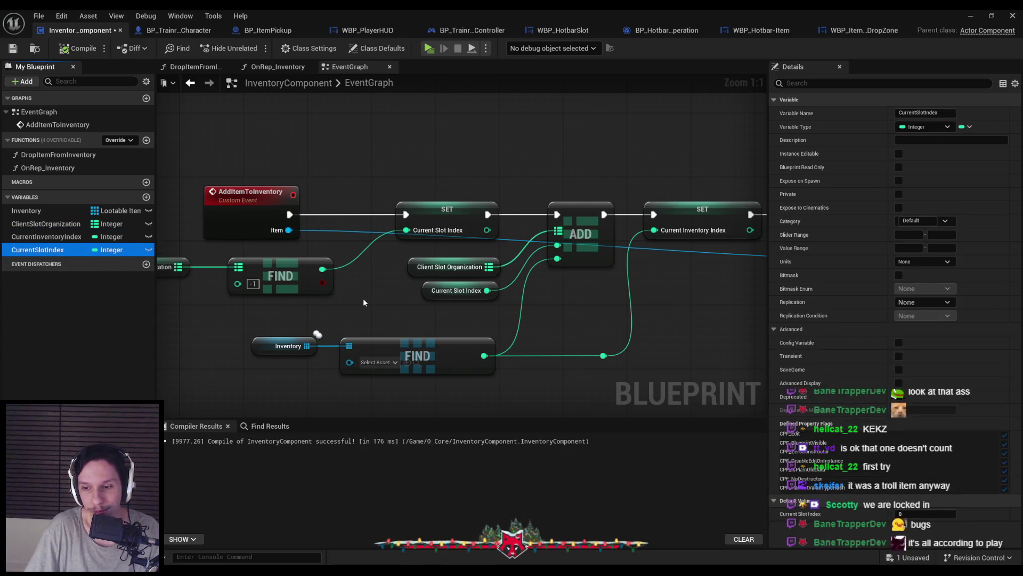
pyautogui.scroll(-1, 360, 298)
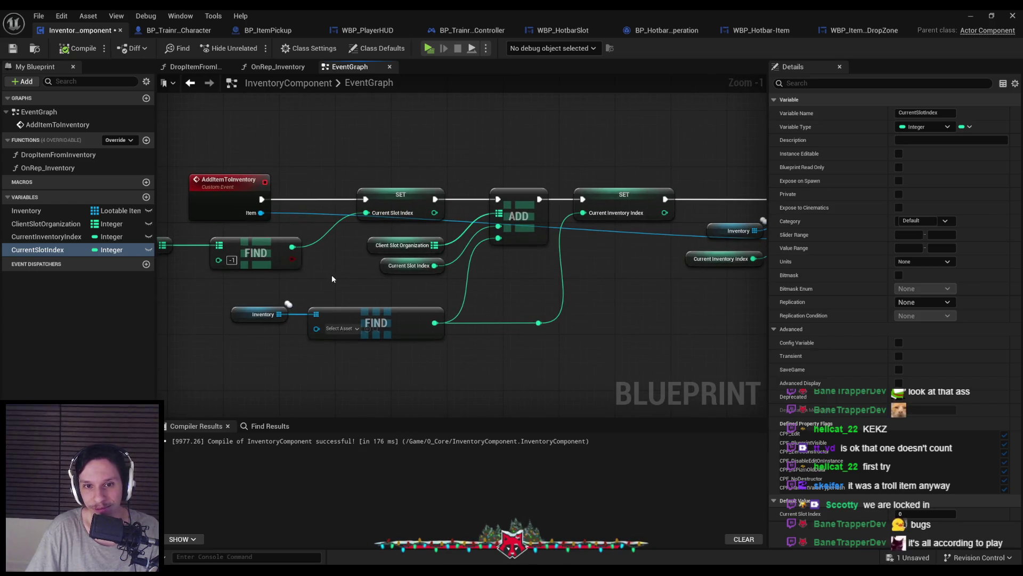
pyautogui.moveTo(331, 275); pyautogui.dragTo(443, 281)
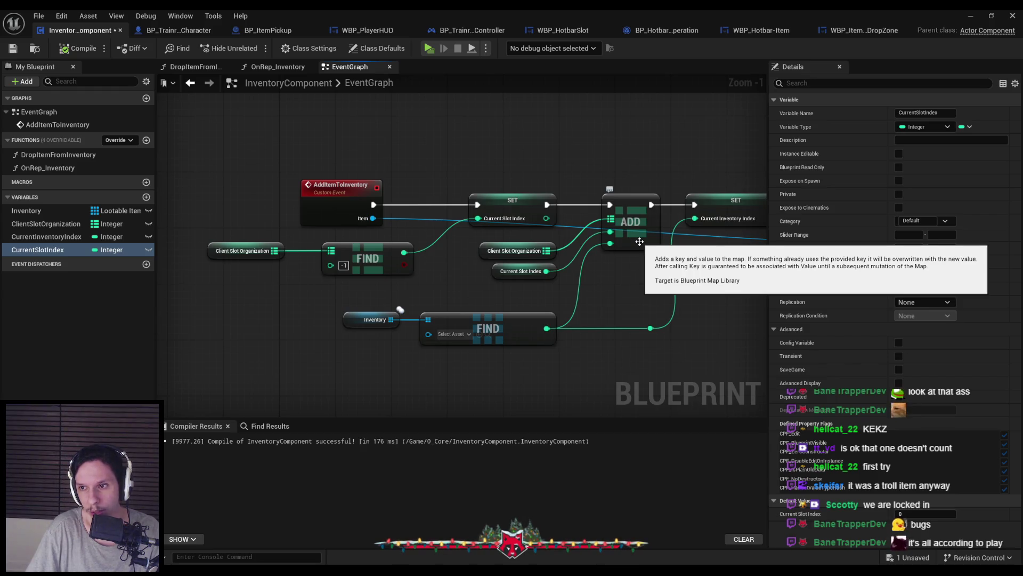
pyautogui.moveTo(639, 242)
pyautogui.mouseDown()
pyautogui.moveTo(530, 265)
pyautogui.moveTo(285, 258)
pyautogui.mouseUp()
pyautogui.moveTo(459, 266)
pyautogui.mouseDown()
pyautogui.moveTo(358, 292)
pyautogui.moveTo(270, 293)
pyautogui.mouseUp()
pyautogui.scroll(-1, 271, 293)
pyautogui.scroll(1, 386, 293)
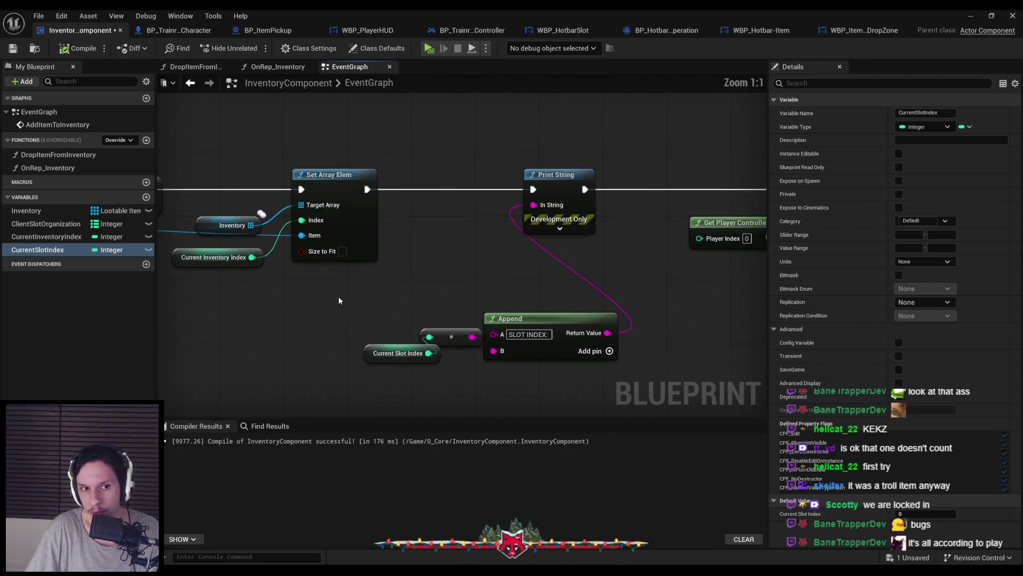
pyautogui.scroll(-1, 338, 296)
pyautogui.moveTo(338, 296); pyautogui.dragTo(676, 308)
pyautogui.scroll(-1, 439, 292)
pyautogui.scroll(1, 373, 300)
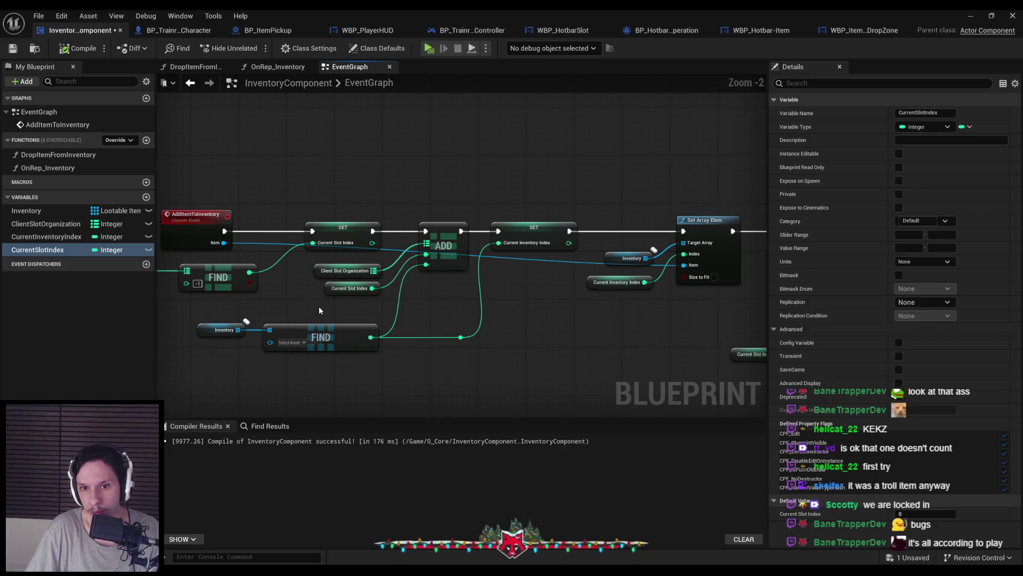
pyautogui.moveTo(416, 313); pyautogui.dragTo(170, 317)
pyautogui.scroll(-1, 171, 318)
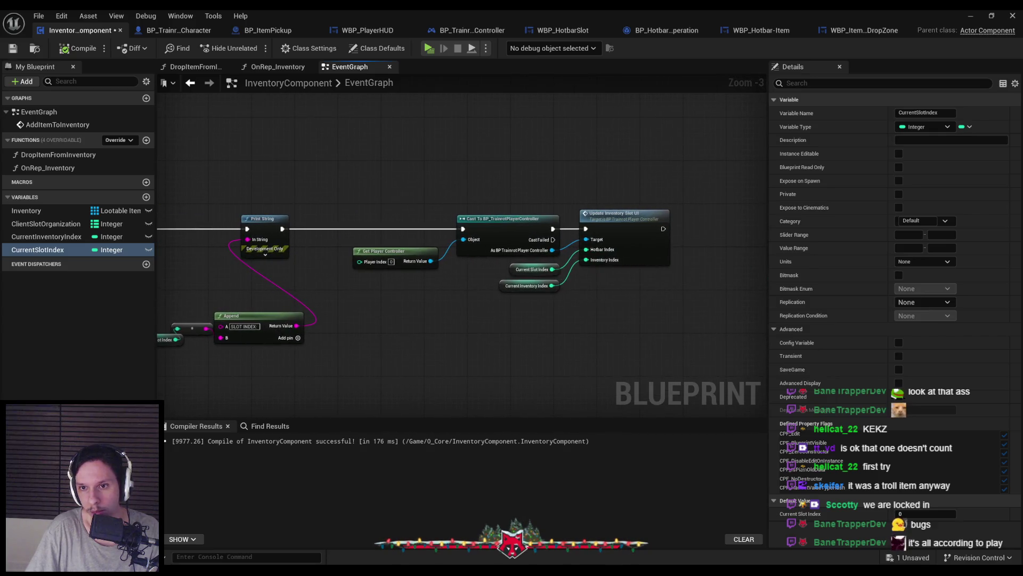
pyautogui.moveTo(176, 319); pyautogui.dragTo(492, 324)
pyautogui.scroll(1, 491, 324)
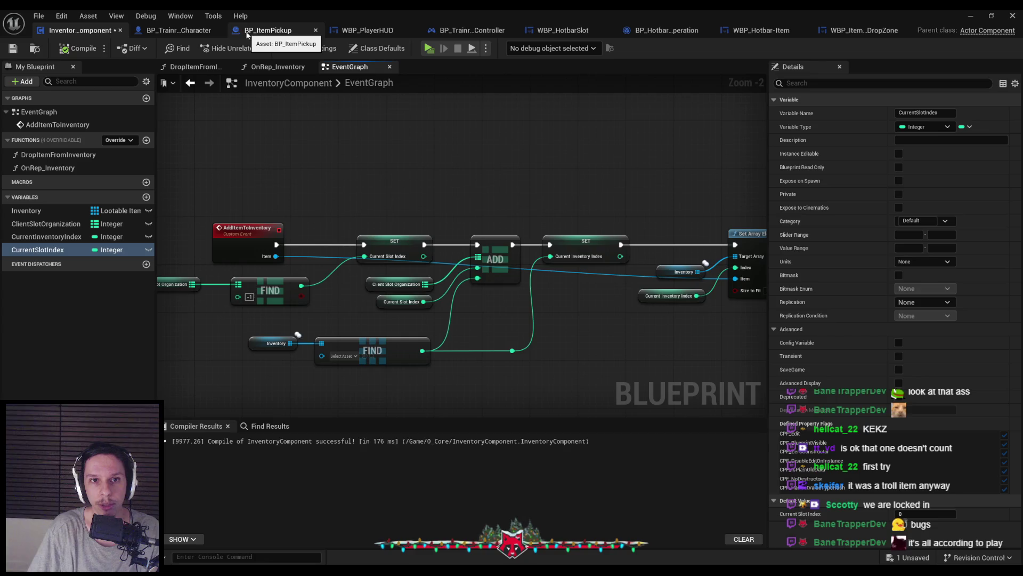
# Cycle through the player character, BP_ItemPickup and InventoryComponent blueprints, then start a play-in-editor session
pyautogui.click(157, 27)
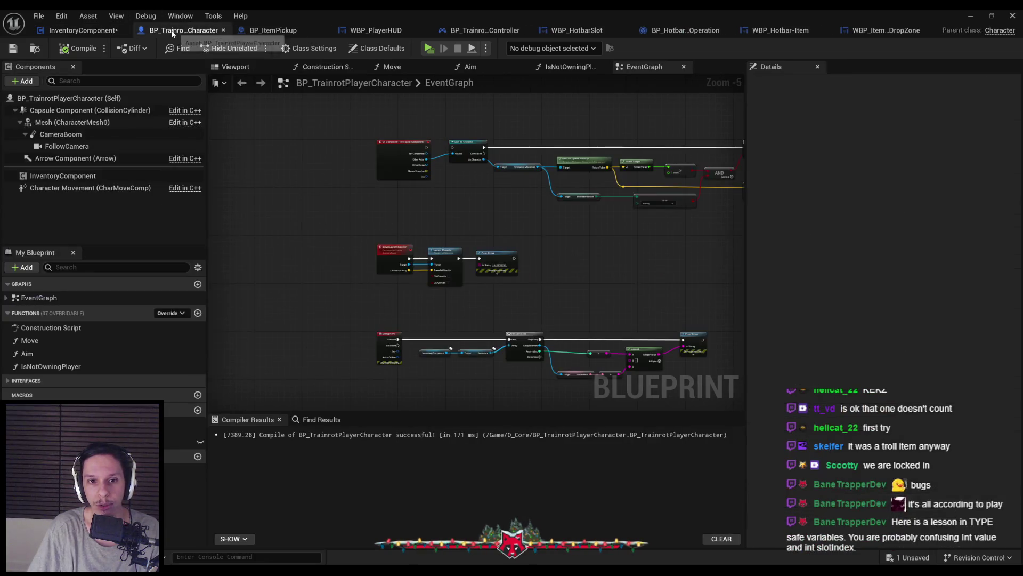
pyautogui.click(272, 32)
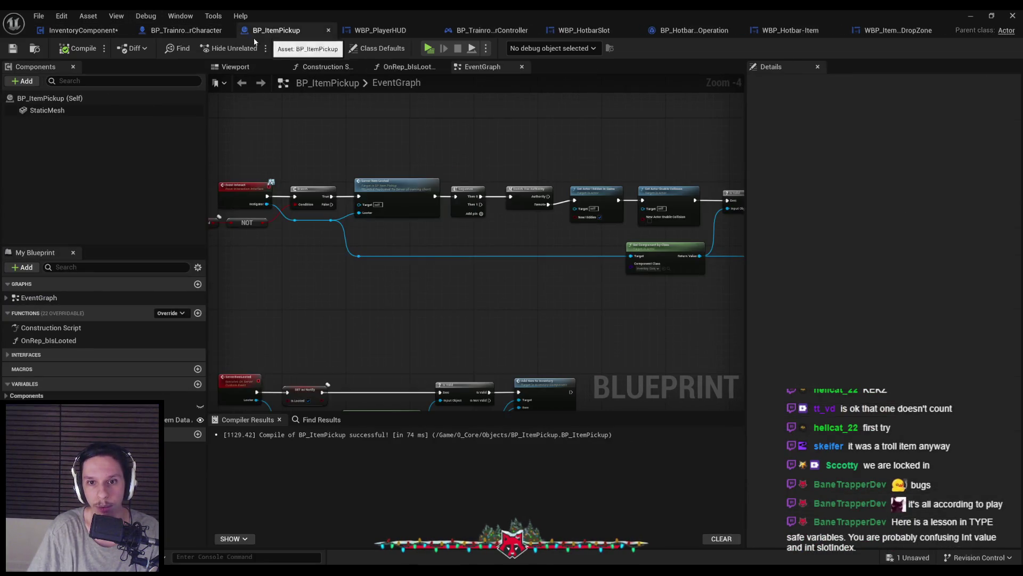
pyautogui.click(179, 30)
pyautogui.click(80, 30)
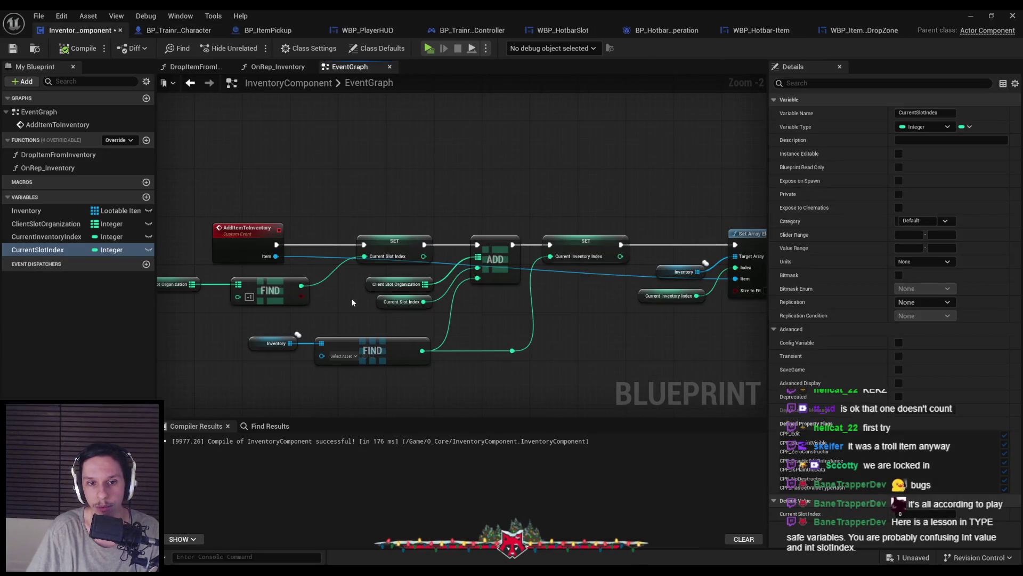
pyautogui.click(971, 15)
pyautogui.click(247, 51)
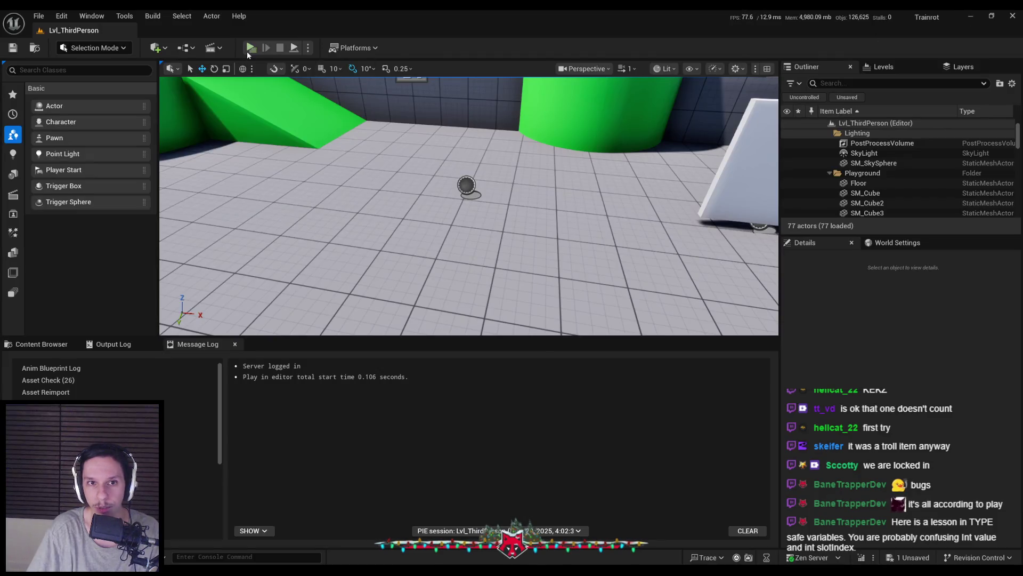
# Walk to a white cube and pick it up with E so it fills the first hotbar slot, then stop and return to InventoryComponent
pyautogui.press('w')
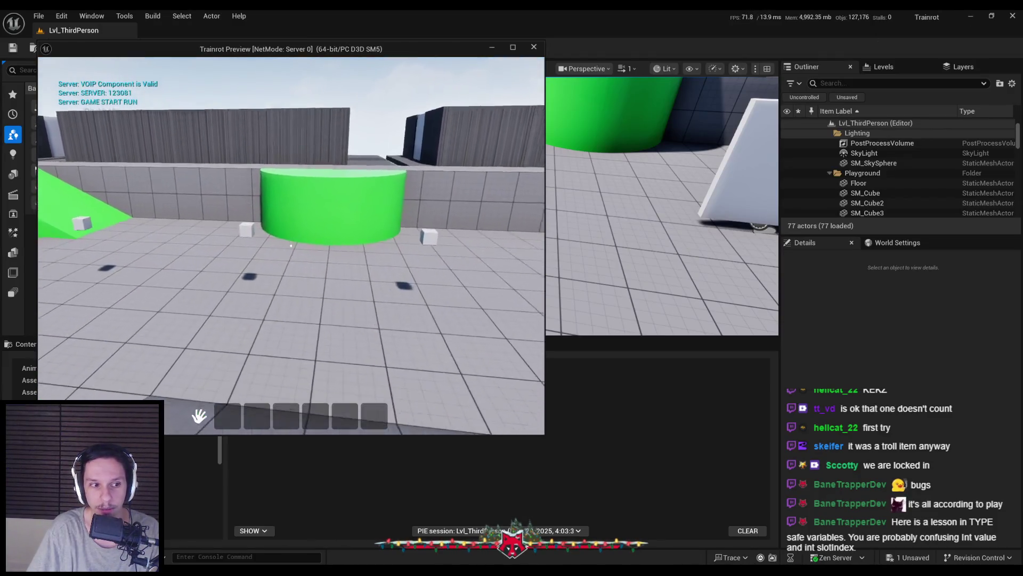
pyautogui.press('e')
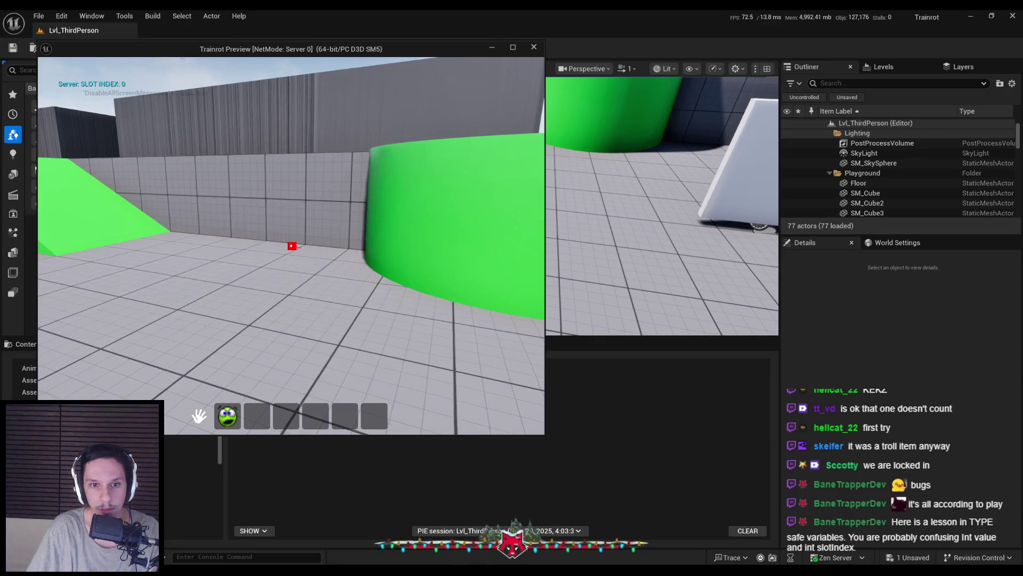
pyautogui.press('s')
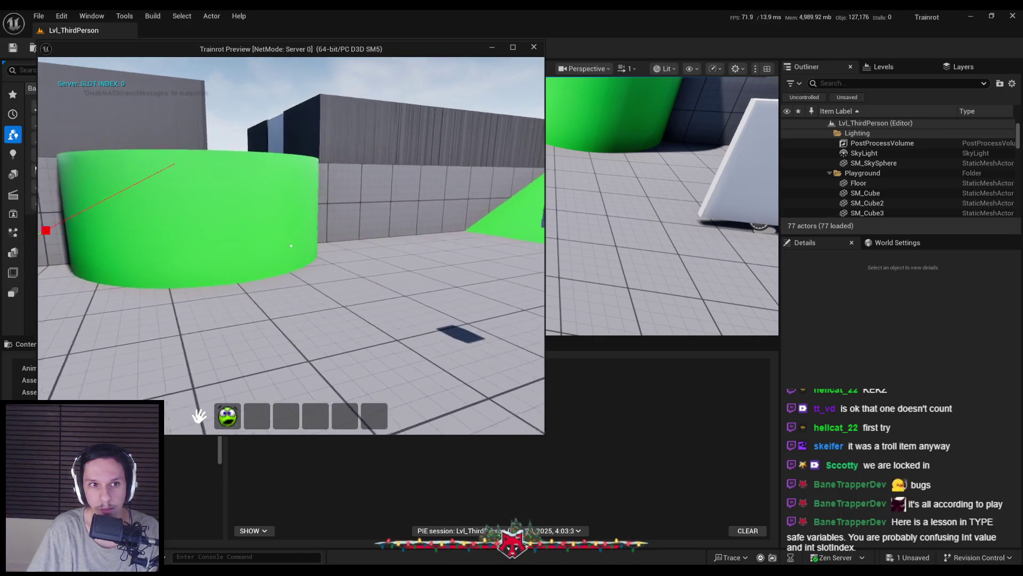
pyautogui.press('Escape')
pyautogui.moveTo(320, 570)
pyautogui.click(381, 533)
# Inspect the ClientSlotOrganization map variable near the AddItemToInventory nodes and drag from its getter to list map actions
pyautogui.moveTo(366, 318)
pyautogui.mouseDown()
pyautogui.moveTo(373, 298)
pyautogui.moveTo(418, 275)
pyautogui.mouseUp()
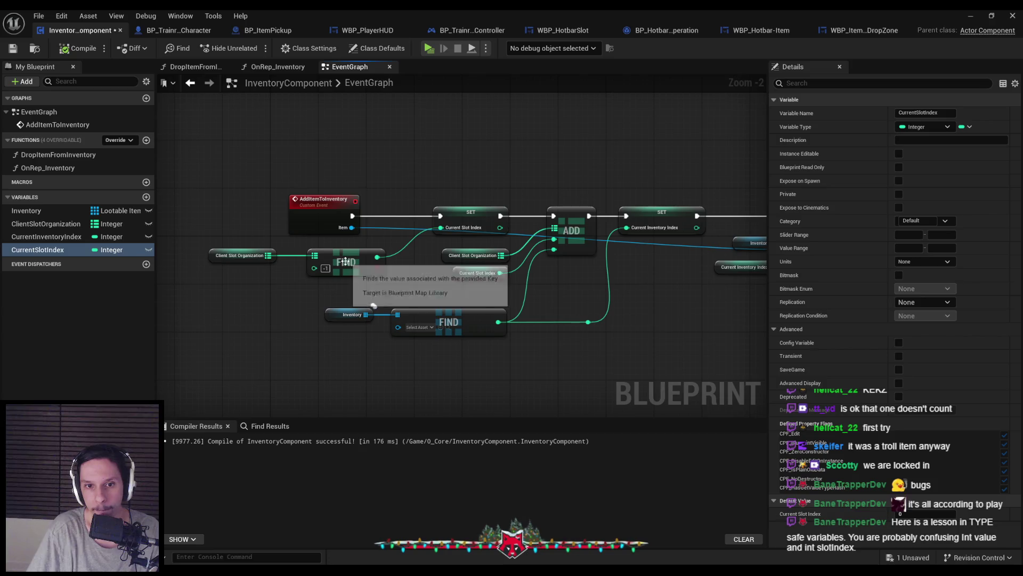
pyautogui.click(47, 224)
pyautogui.moveTo(431, 282); pyautogui.dragTo(372, 294)
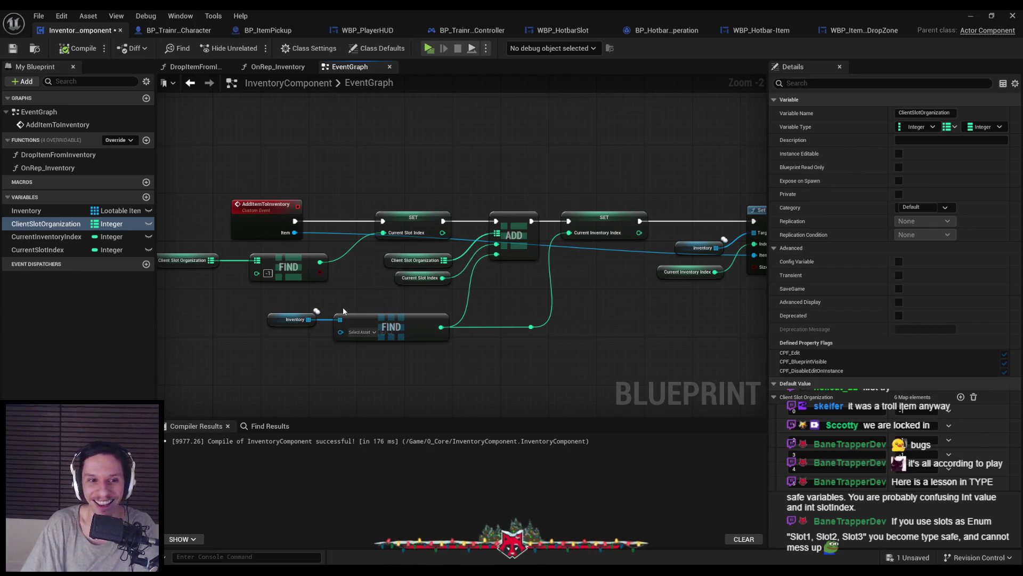
pyautogui.scroll(2, 482, 247)
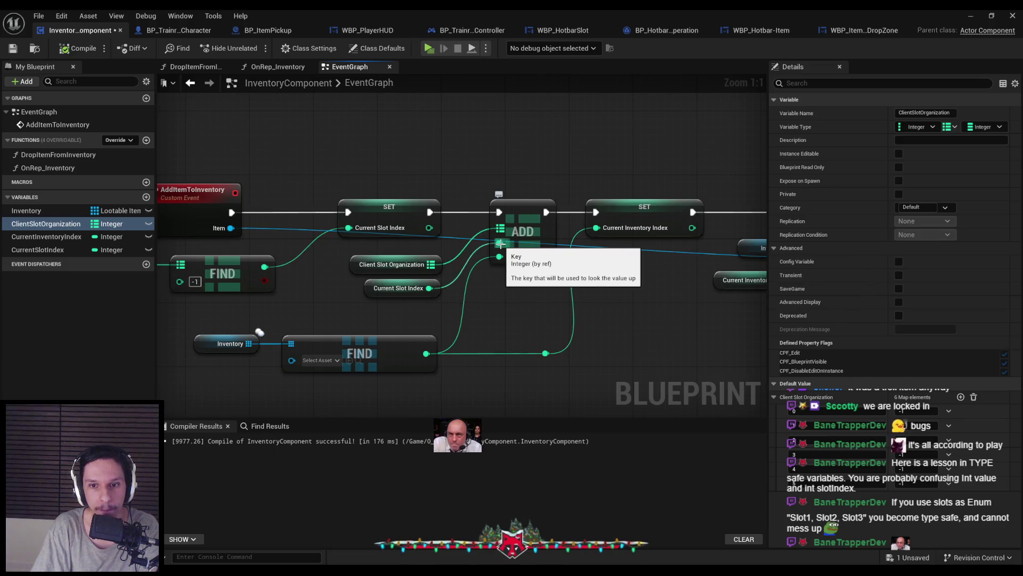
pyautogui.scroll(-1, 423, 297)
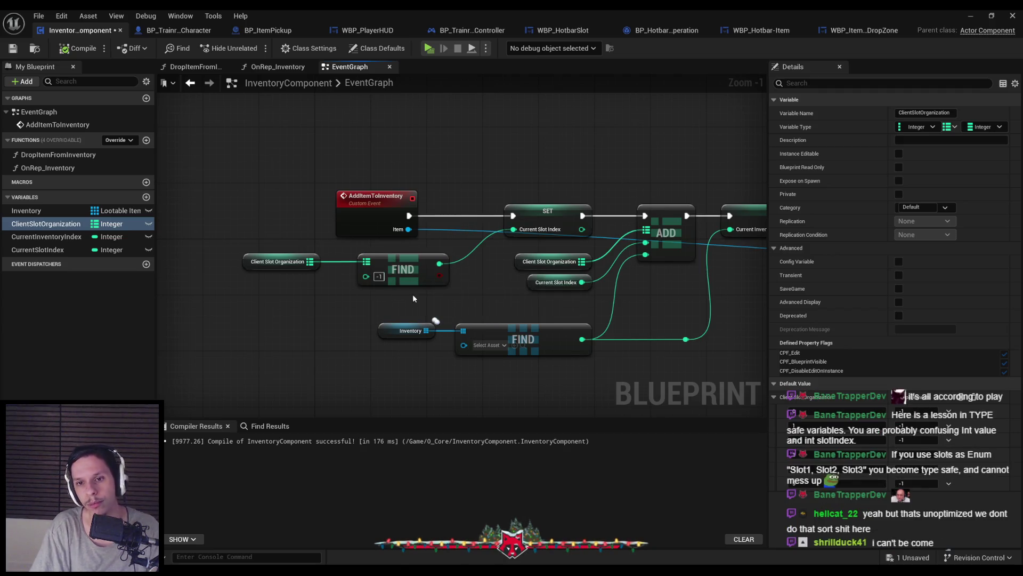
pyautogui.scroll(1, 375, 275)
pyautogui.moveTo(310, 260); pyautogui.dragTo(356, 300)
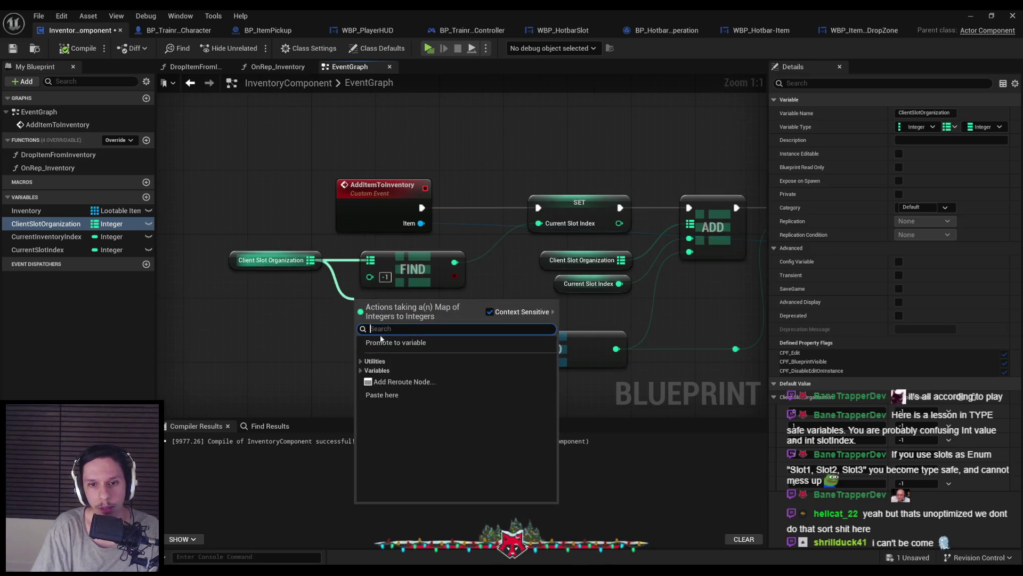
# Browse the Utilities > Map actions for Client Slot Organization, then dismiss the list without adding anything
pyautogui.click(360, 361)
pyautogui.click(367, 371)
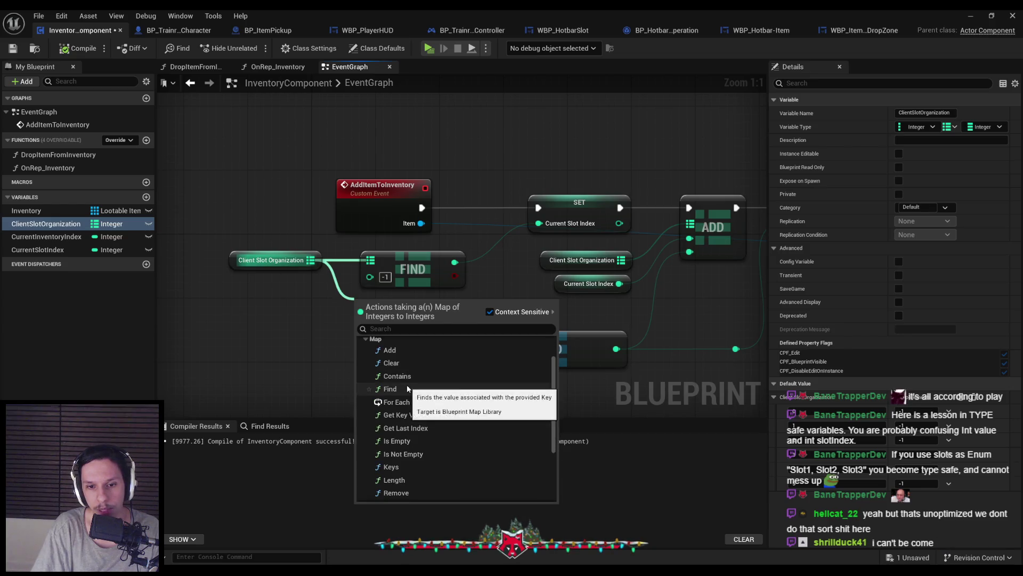
pyautogui.scroll(-3, 407, 385)
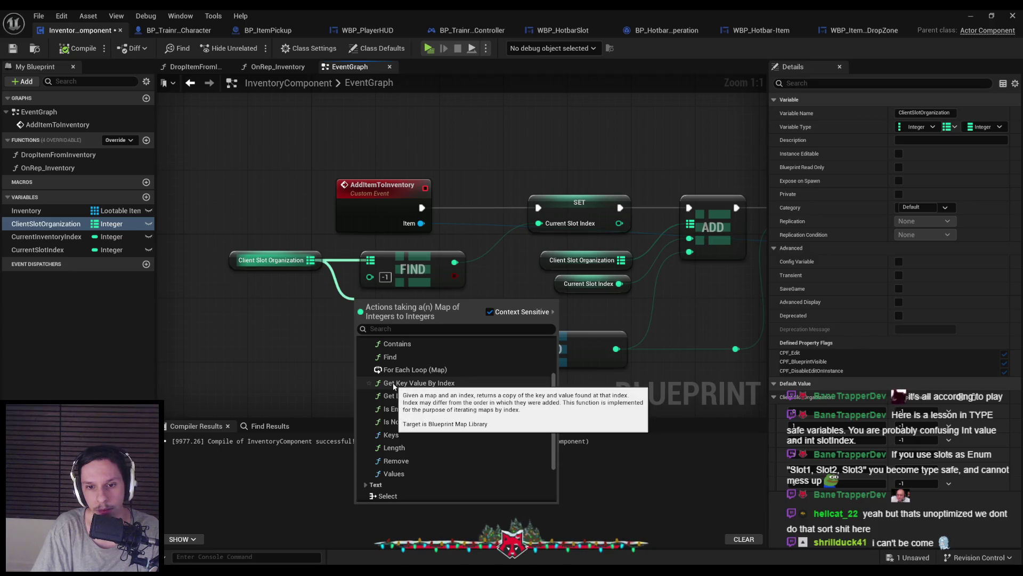
pyautogui.click(411, 268)
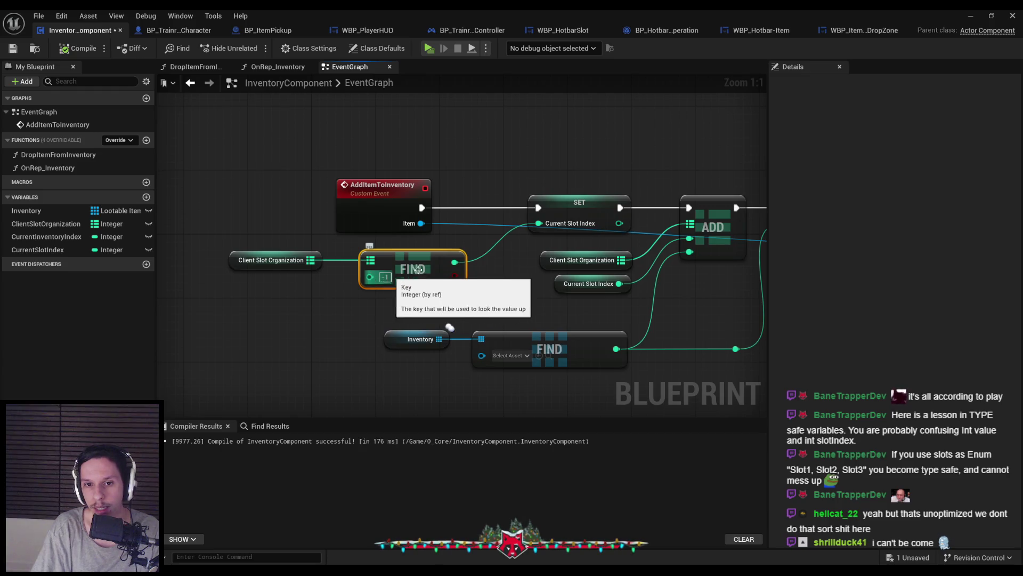
pyautogui.click(415, 308)
pyautogui.moveTo(308, 260); pyautogui.dragTo(347, 308)
pyautogui.press('Escape')
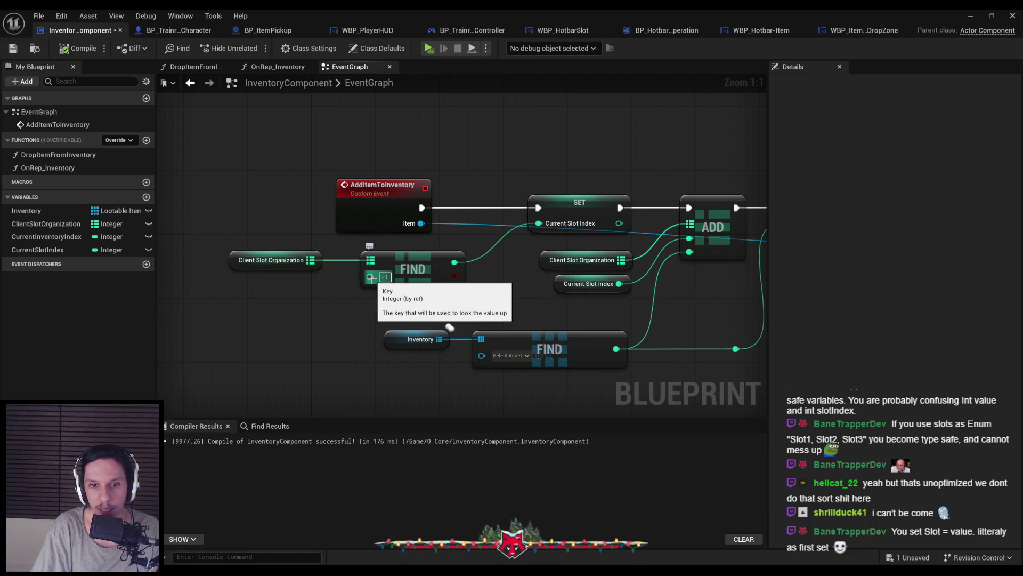
# Add a Get Key Value By Index node from Client Slot Organization via a 'value' search and move it left
pyautogui.moveTo(314, 260); pyautogui.dragTo(386, 308)
pyautogui.write('value')
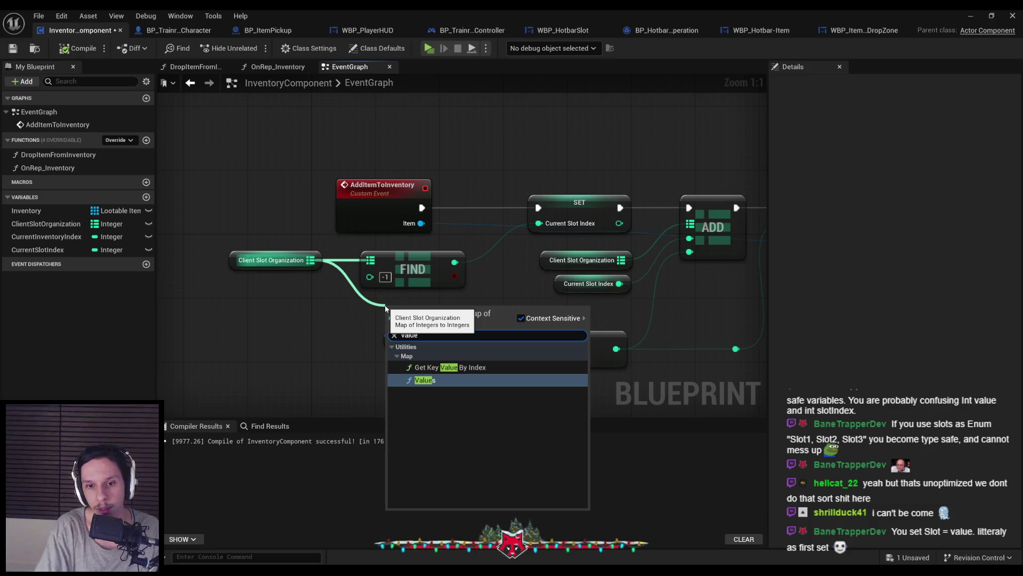
pyautogui.click(451, 368)
pyautogui.moveTo(350, 348); pyautogui.dragTo(294, 348)
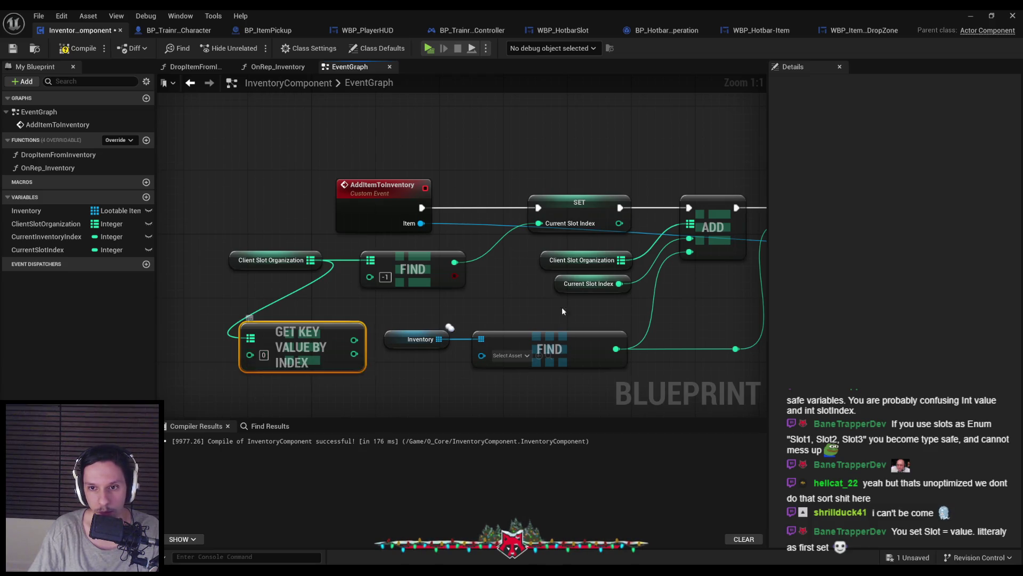
pyautogui.scroll(-2, 248, 361)
pyautogui.scroll(3, 186, 343)
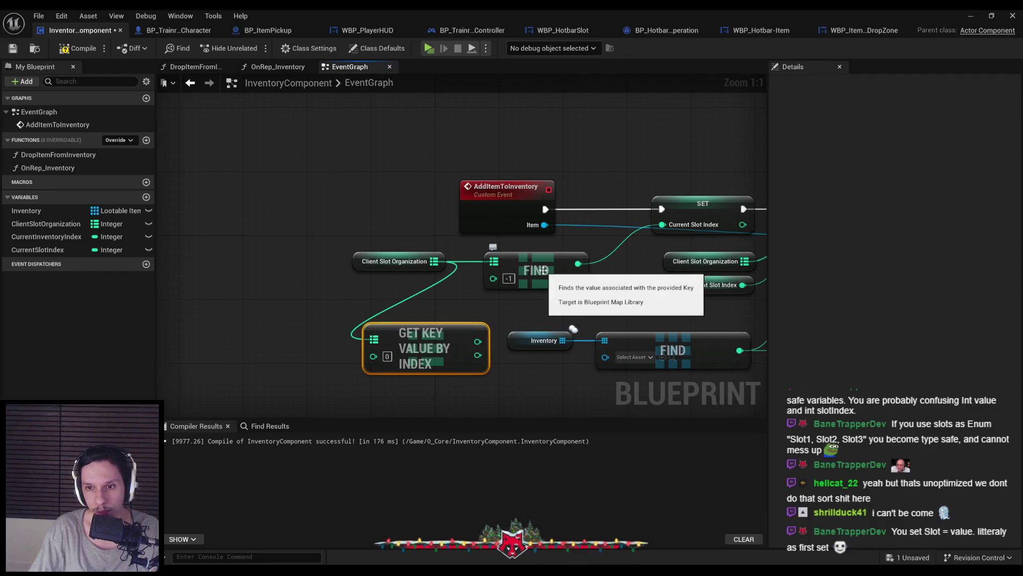
pyautogui.click(429, 299)
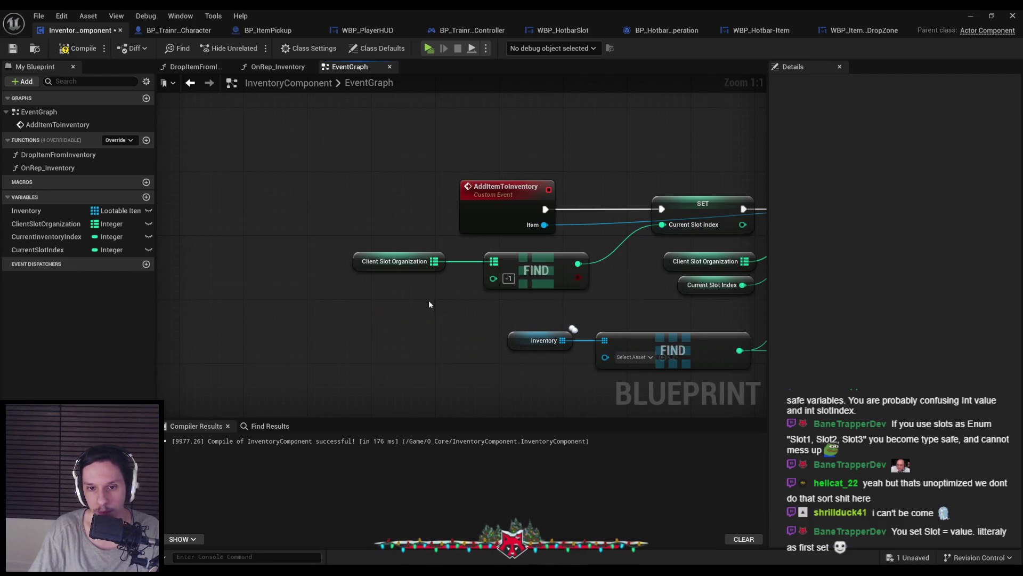
# Delete the Get Key Value By Index node from the AddItemToInventory graph
pyautogui.hotkey('ctrl', 'z')
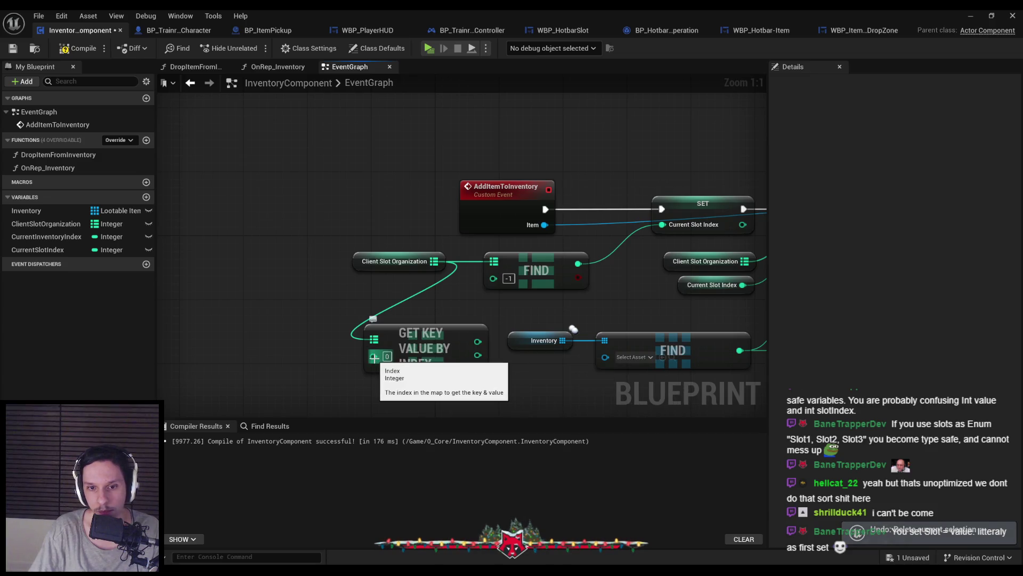
pyautogui.click(421, 336)
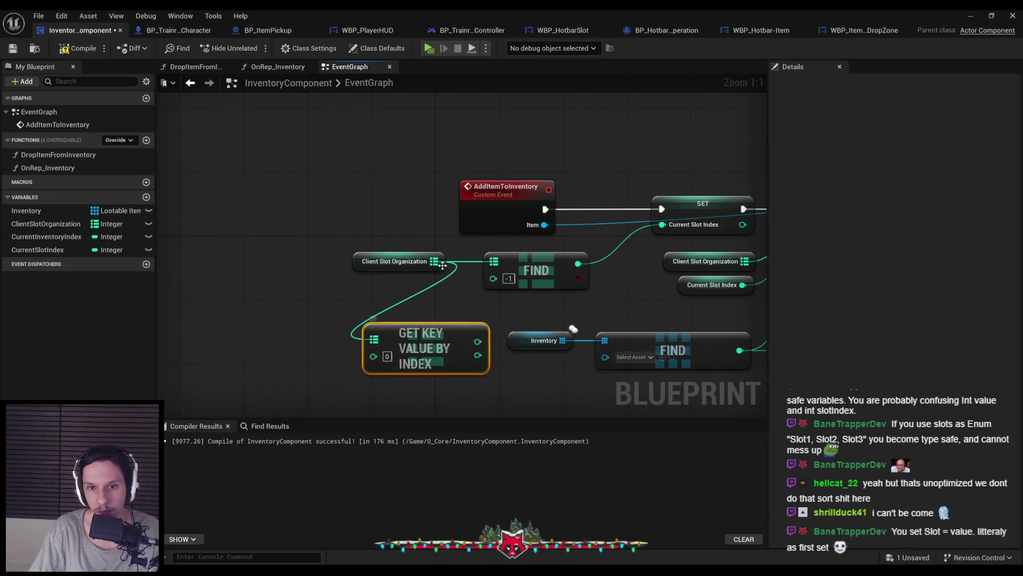
pyautogui.press('Delete')
# List Client Slot Organization's actions again and scroll through the expanded Map utility functions
pyautogui.moveTo(447, 262); pyautogui.dragTo(411, 326)
pyautogui.click(430, 389)
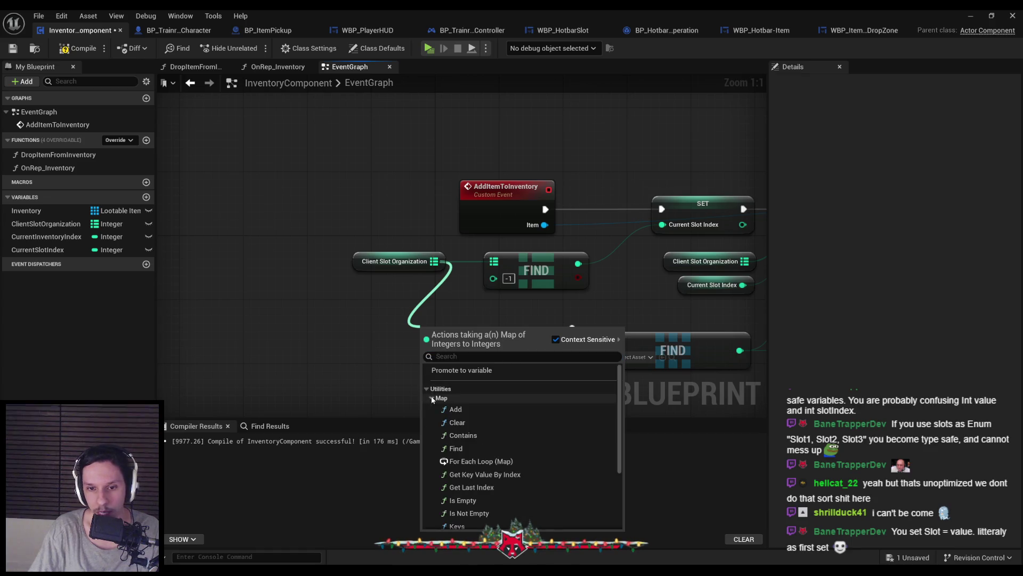
pyautogui.scroll(-1, 455, 447)
pyautogui.scroll(-1, 455, 448)
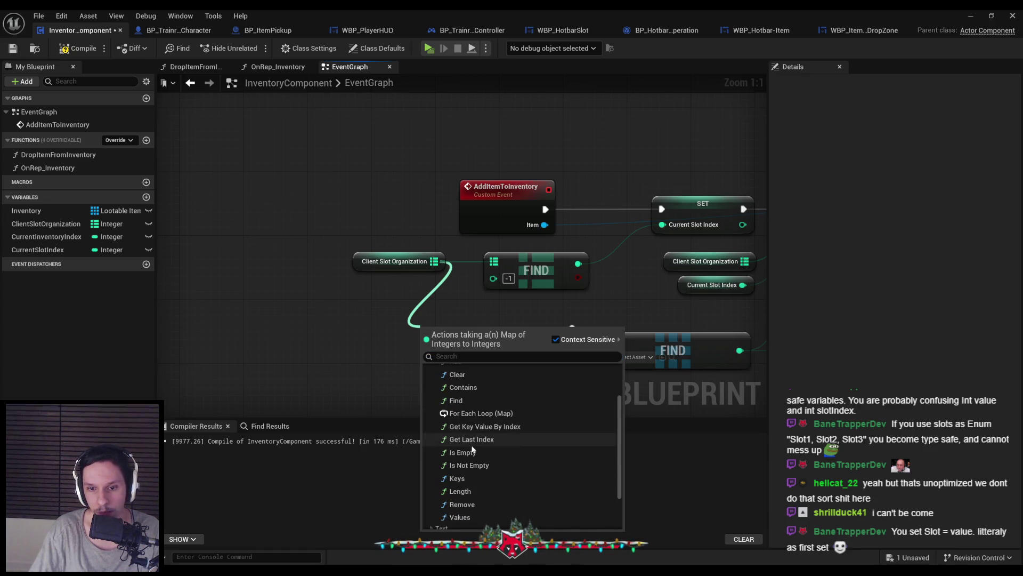
pyautogui.scroll(-1, 465, 469)
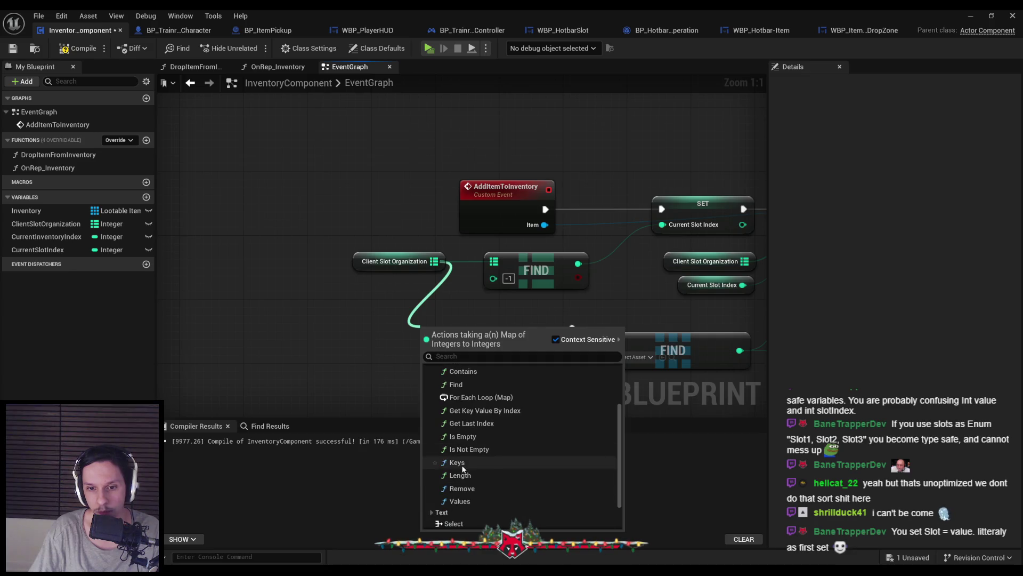